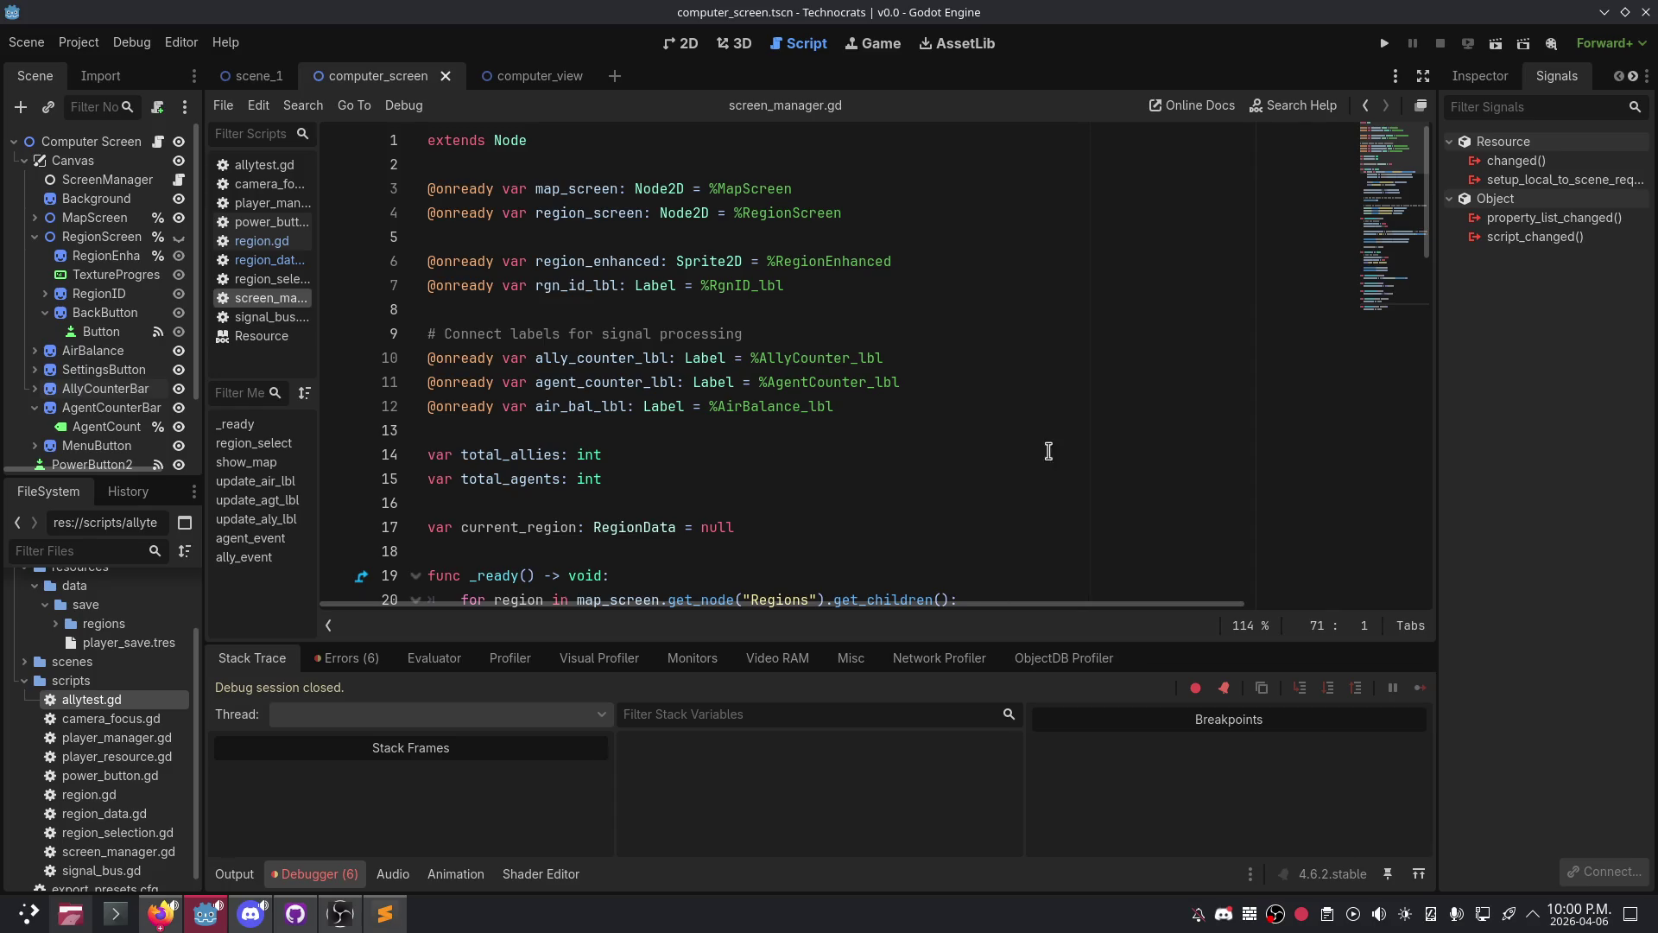
# - Add 'current_region = null' below the print line in show_map(), then switch away from Godot
pyautogui.scroll(-4, 699, 454)
pyautogui.scroll(-15, 699, 455)
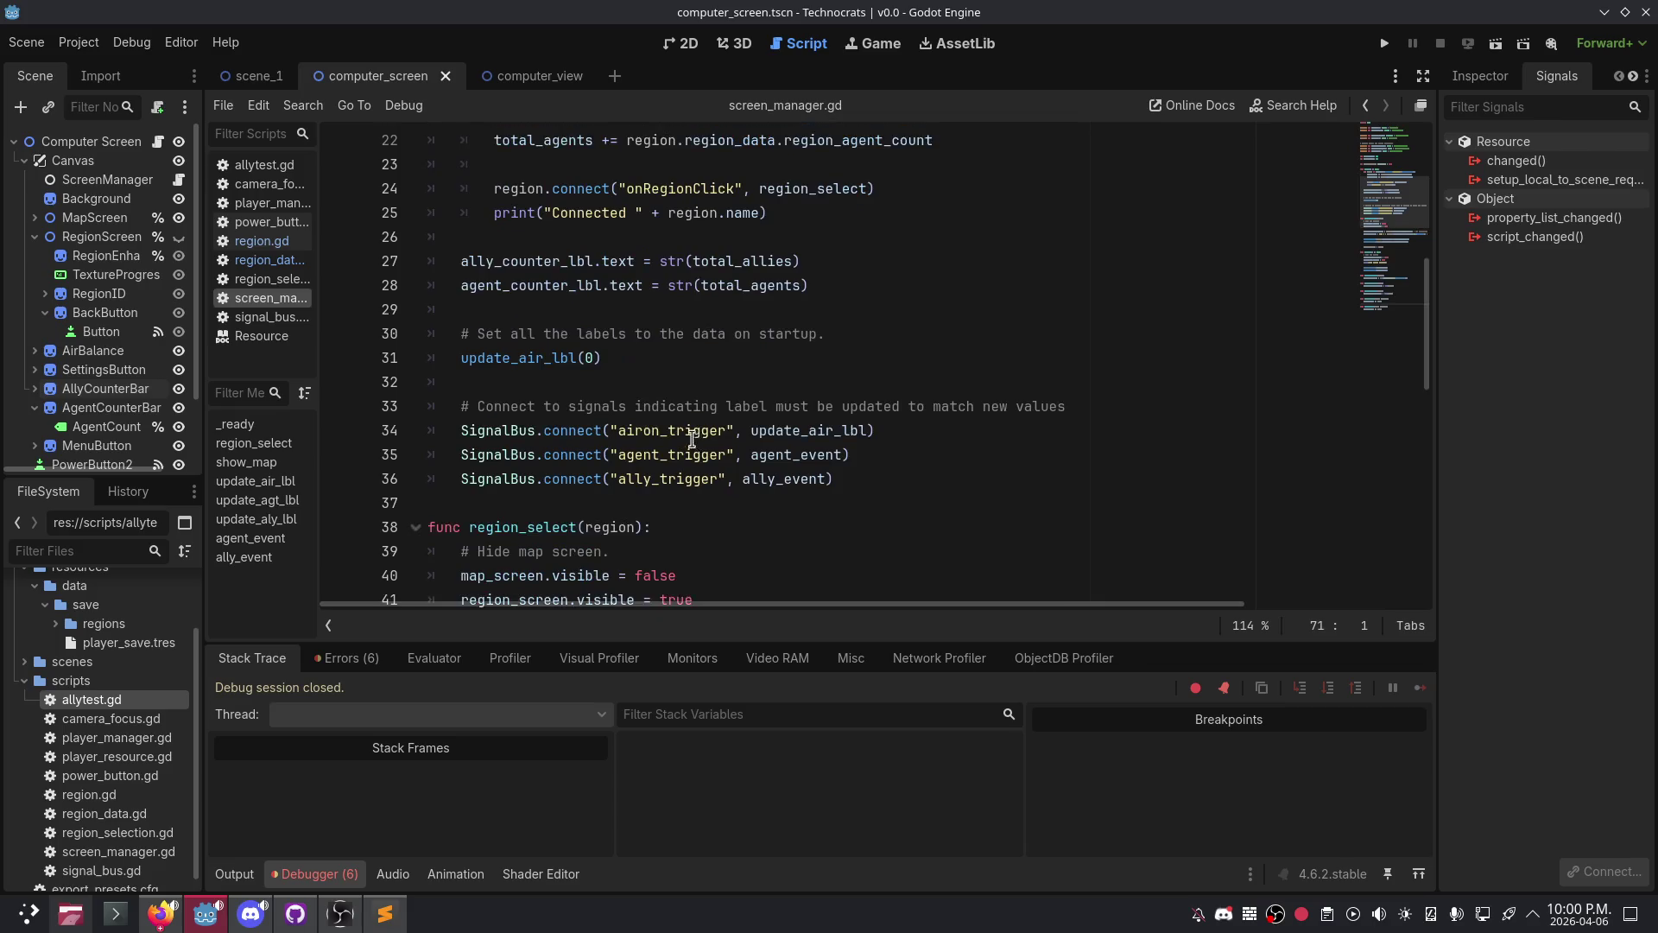
pyautogui.scroll(6, 725, 458)
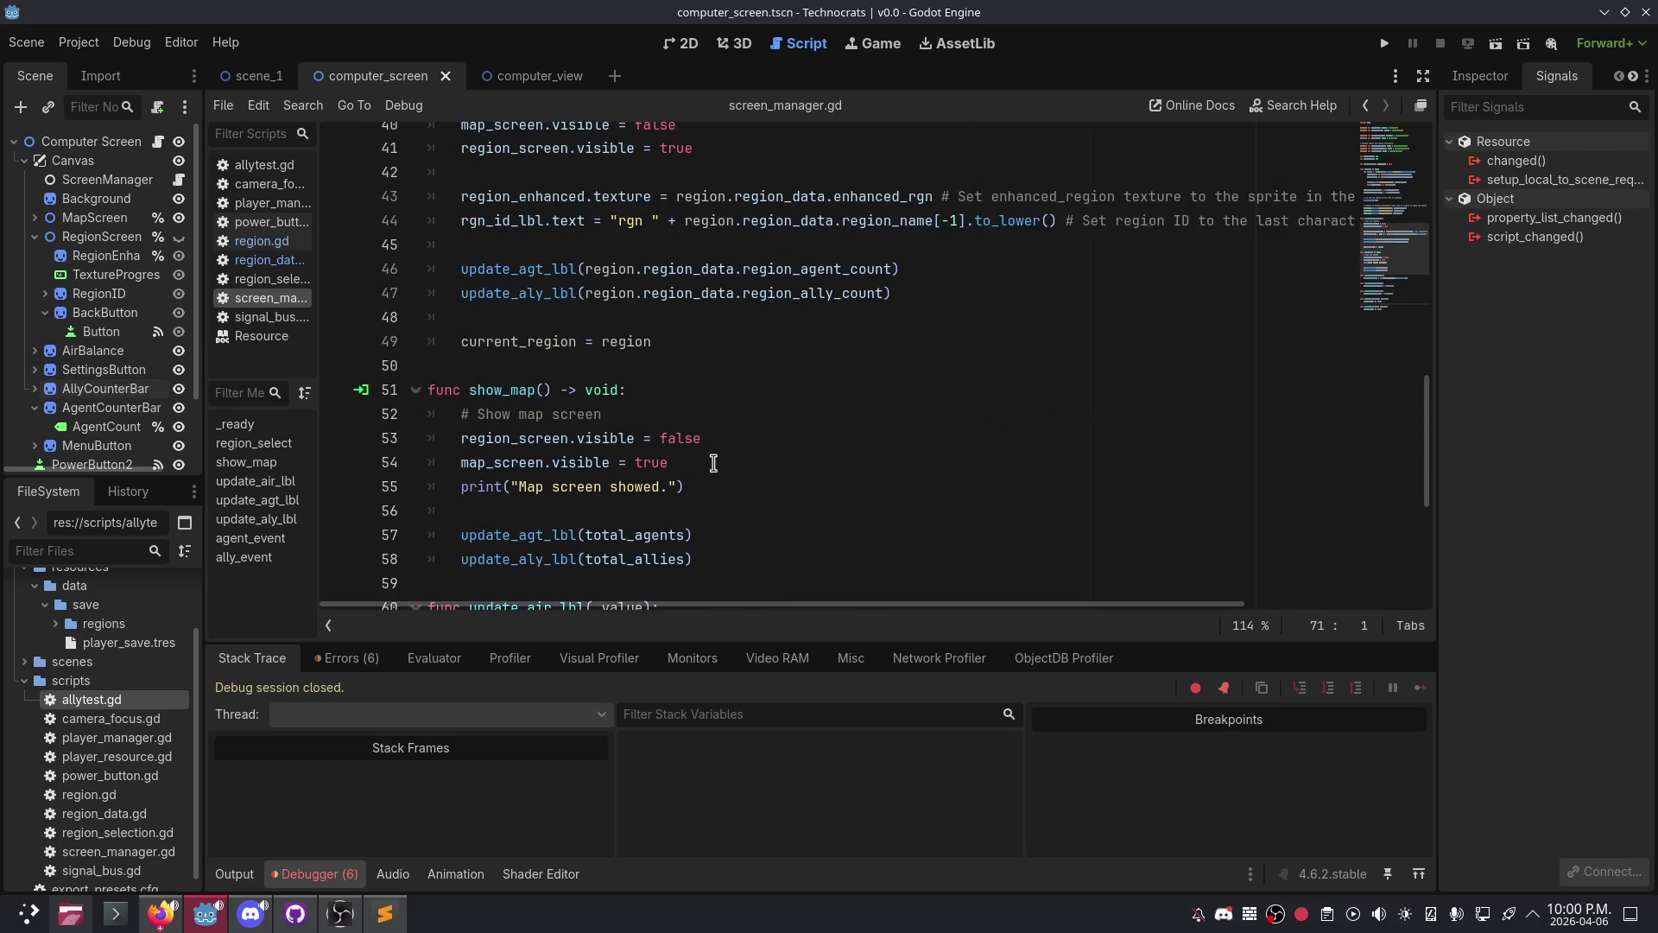
pyautogui.scroll(2, 717, 432)
pyautogui.scroll(-3, 674, 415)
pyautogui.click(710, 486)
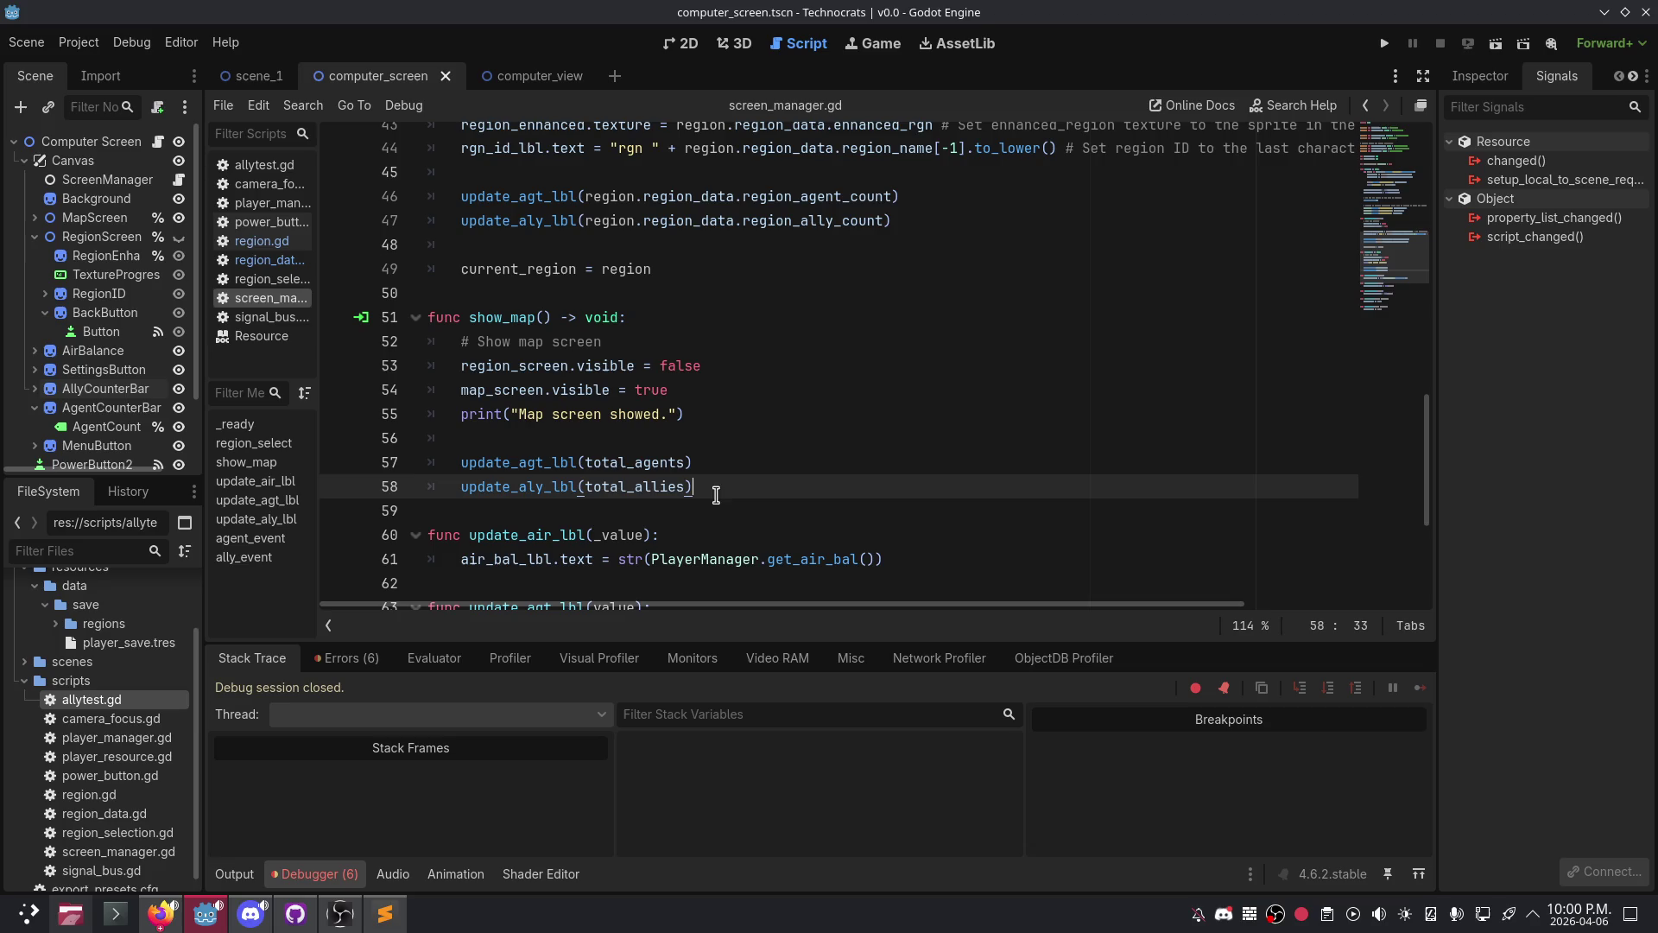
pyautogui.click(779, 436)
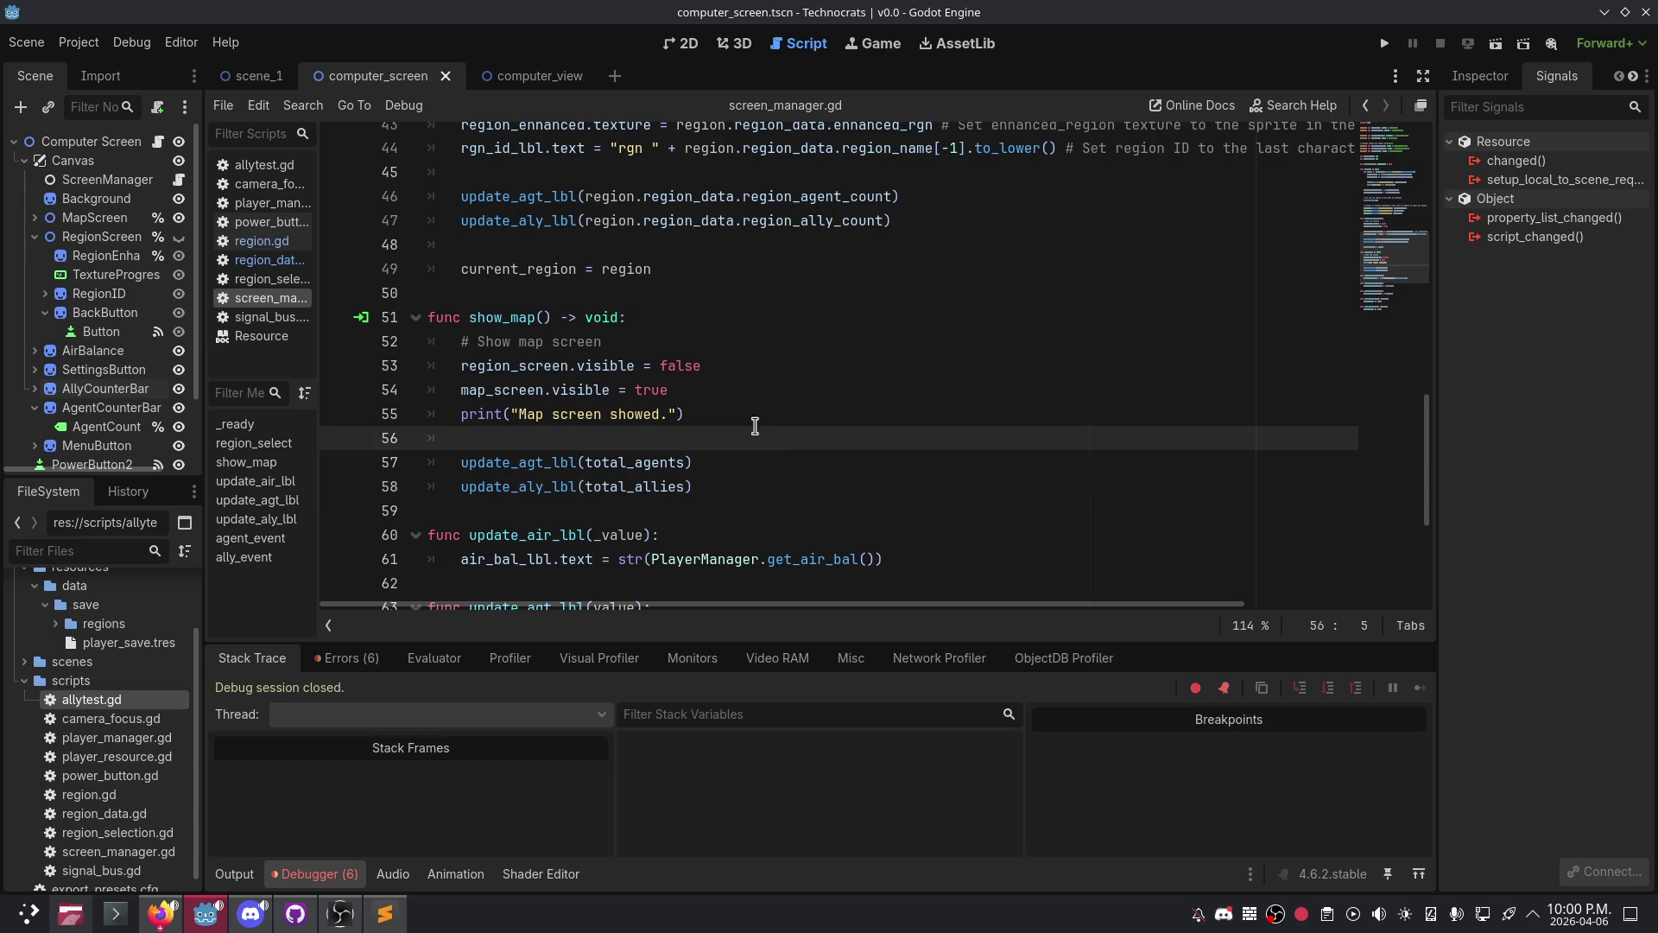
pyautogui.click(755, 413)
pyautogui.press('Return')
pyautogui.press('Return')
pyautogui.write('current')
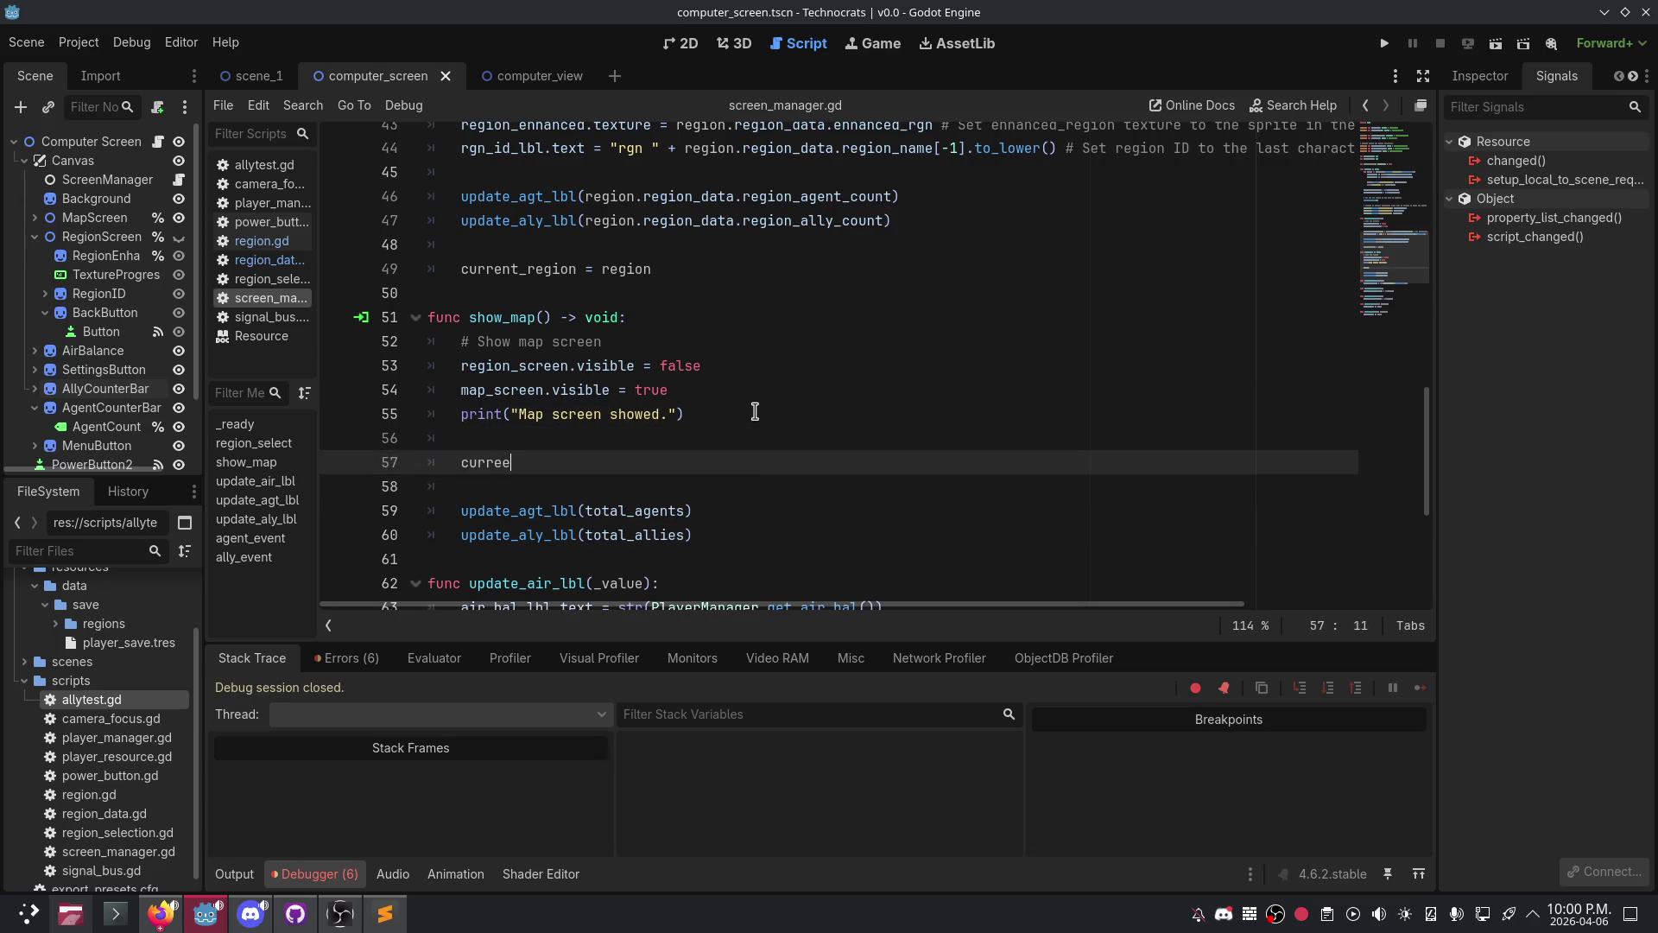
pyautogui.press('Return')
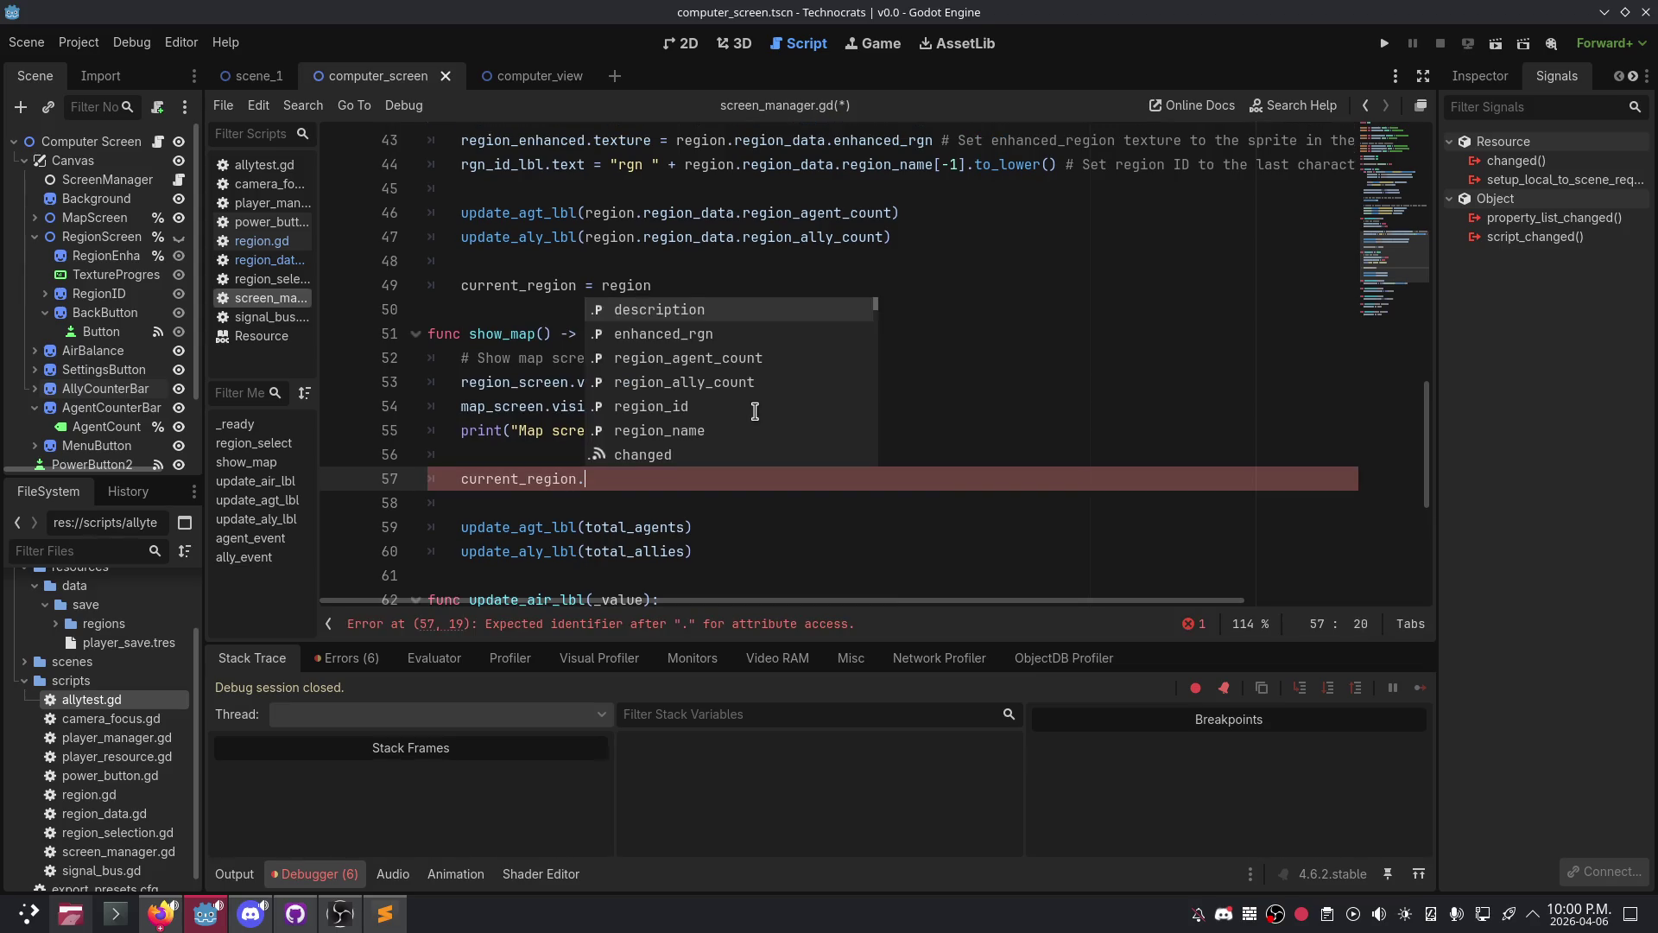
pyautogui.press('BackSpace')
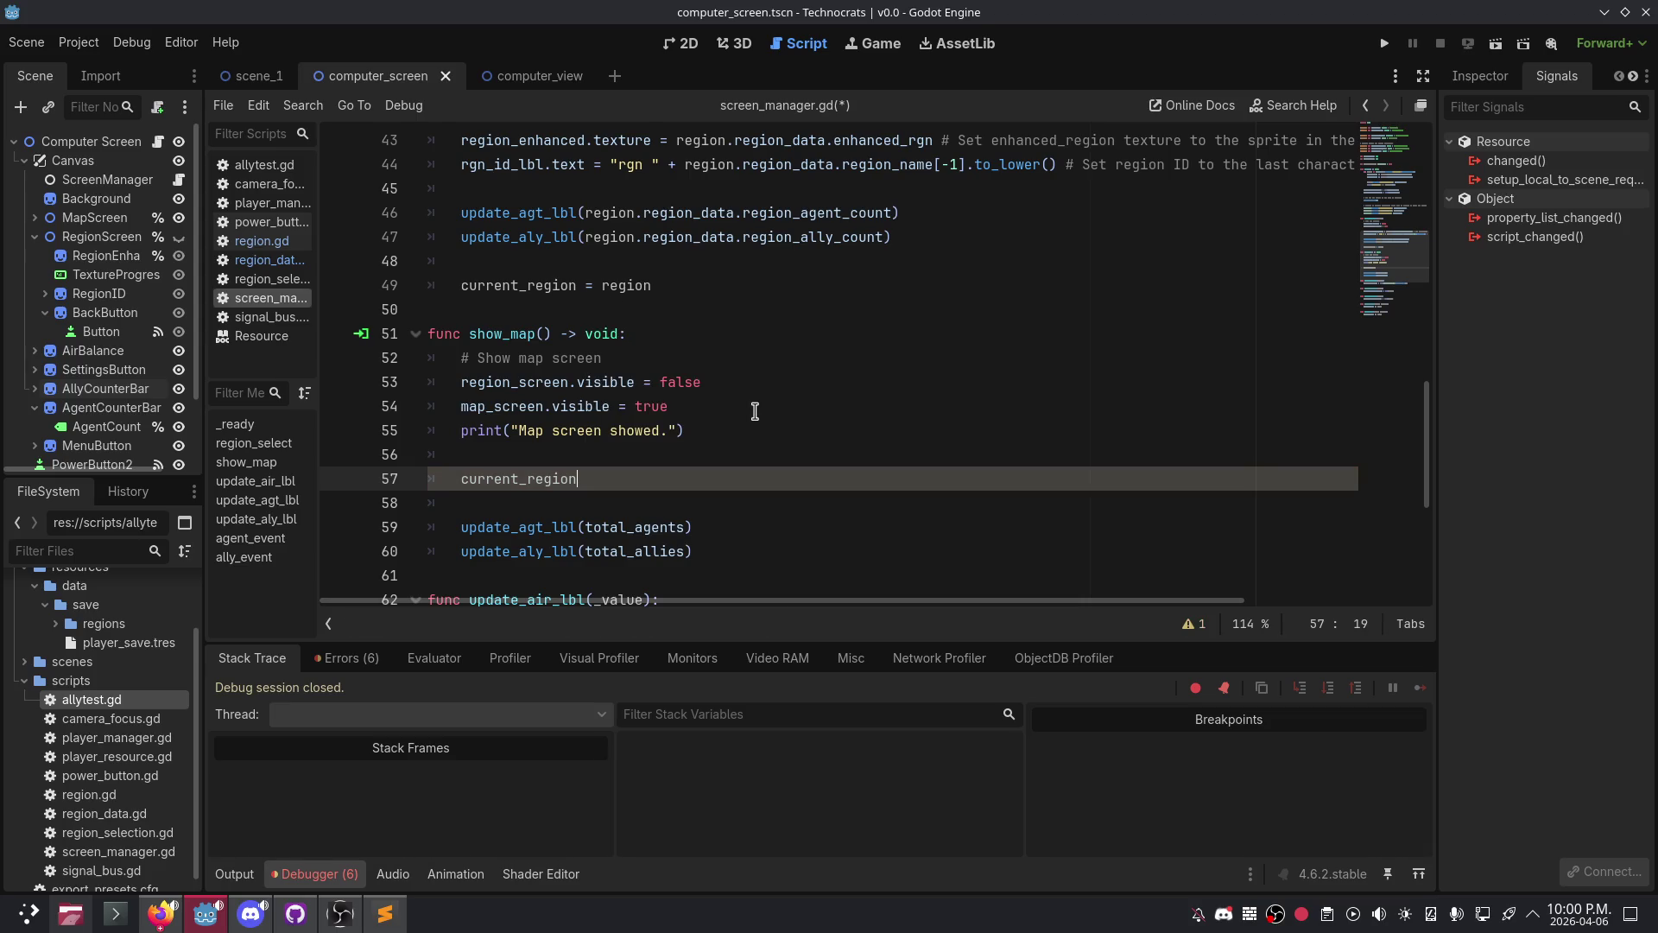
pyautogui.write(' = ')
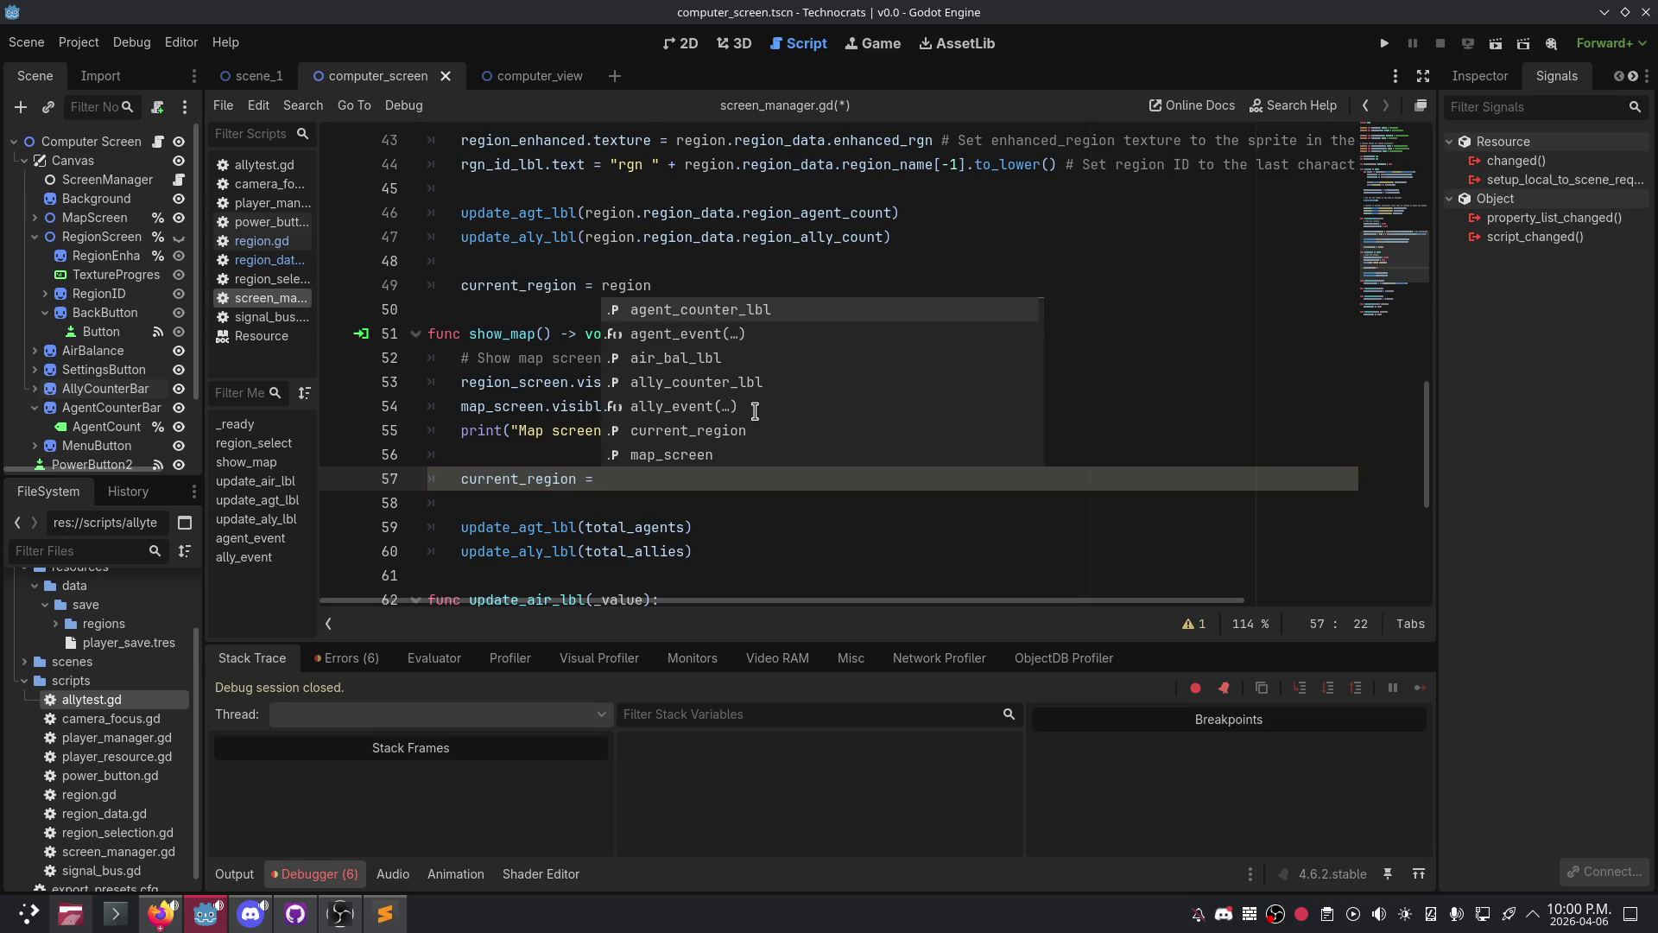
pyautogui.write('null')
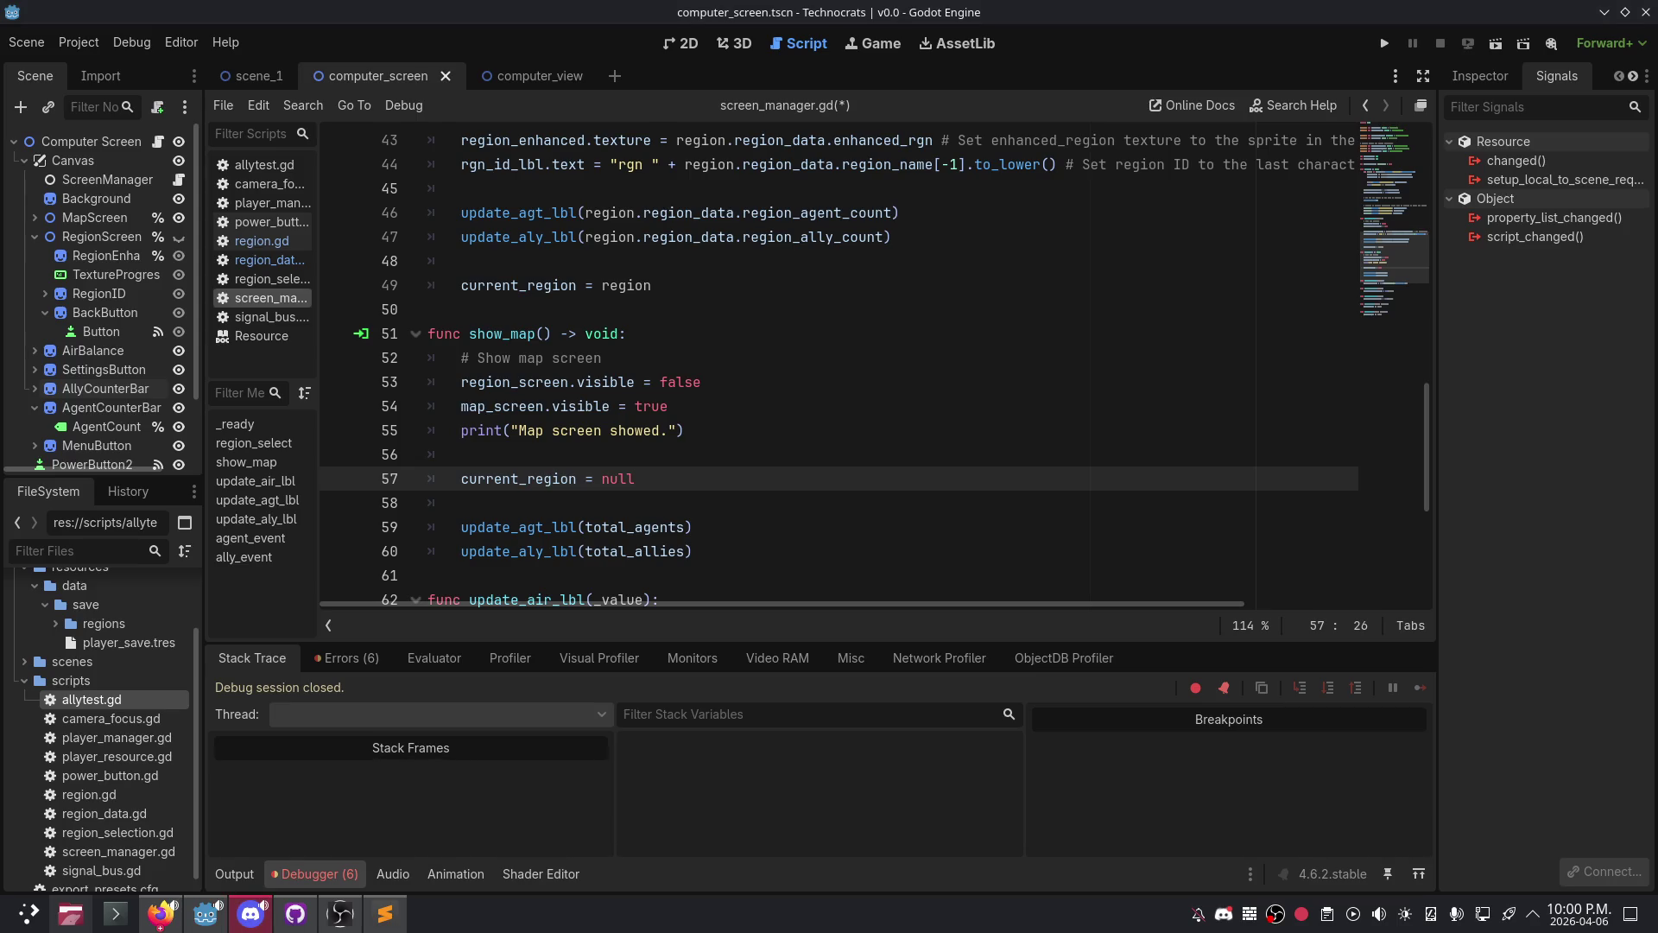
pyautogui.hotkey('alt', 'Tab')
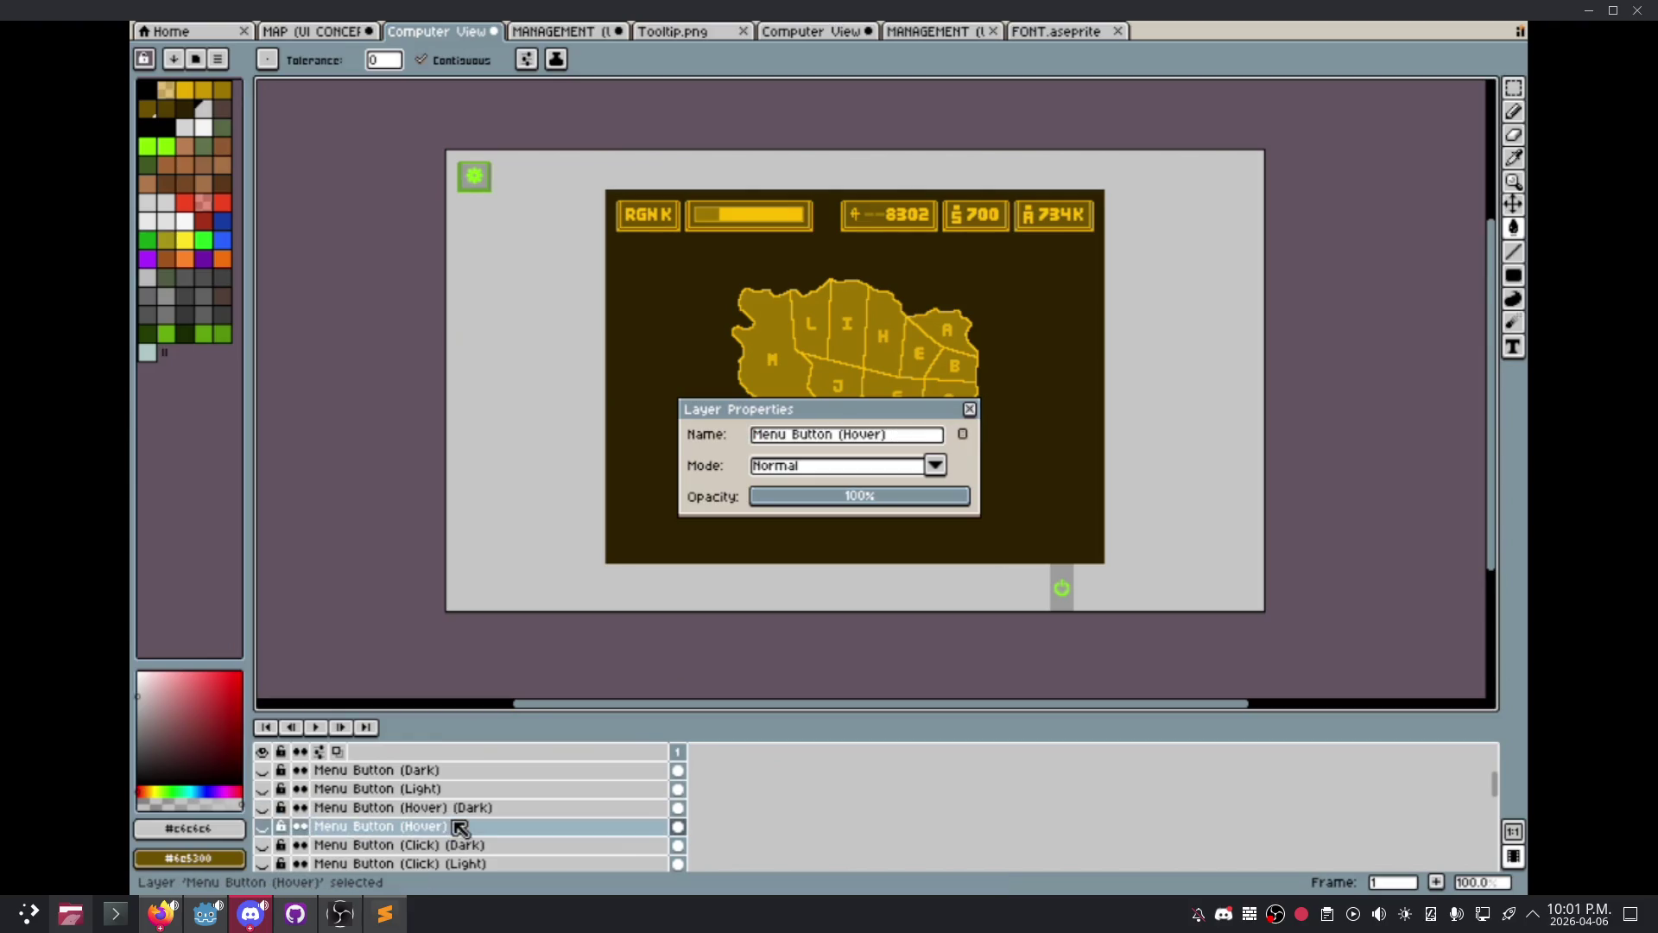
# - Rename the Menu Button (Hover) layer to 'Menu Button (Hover) (Light)' in Layer Properties
pyautogui.moveTo(1384, 636)
pyautogui.write('(Light')
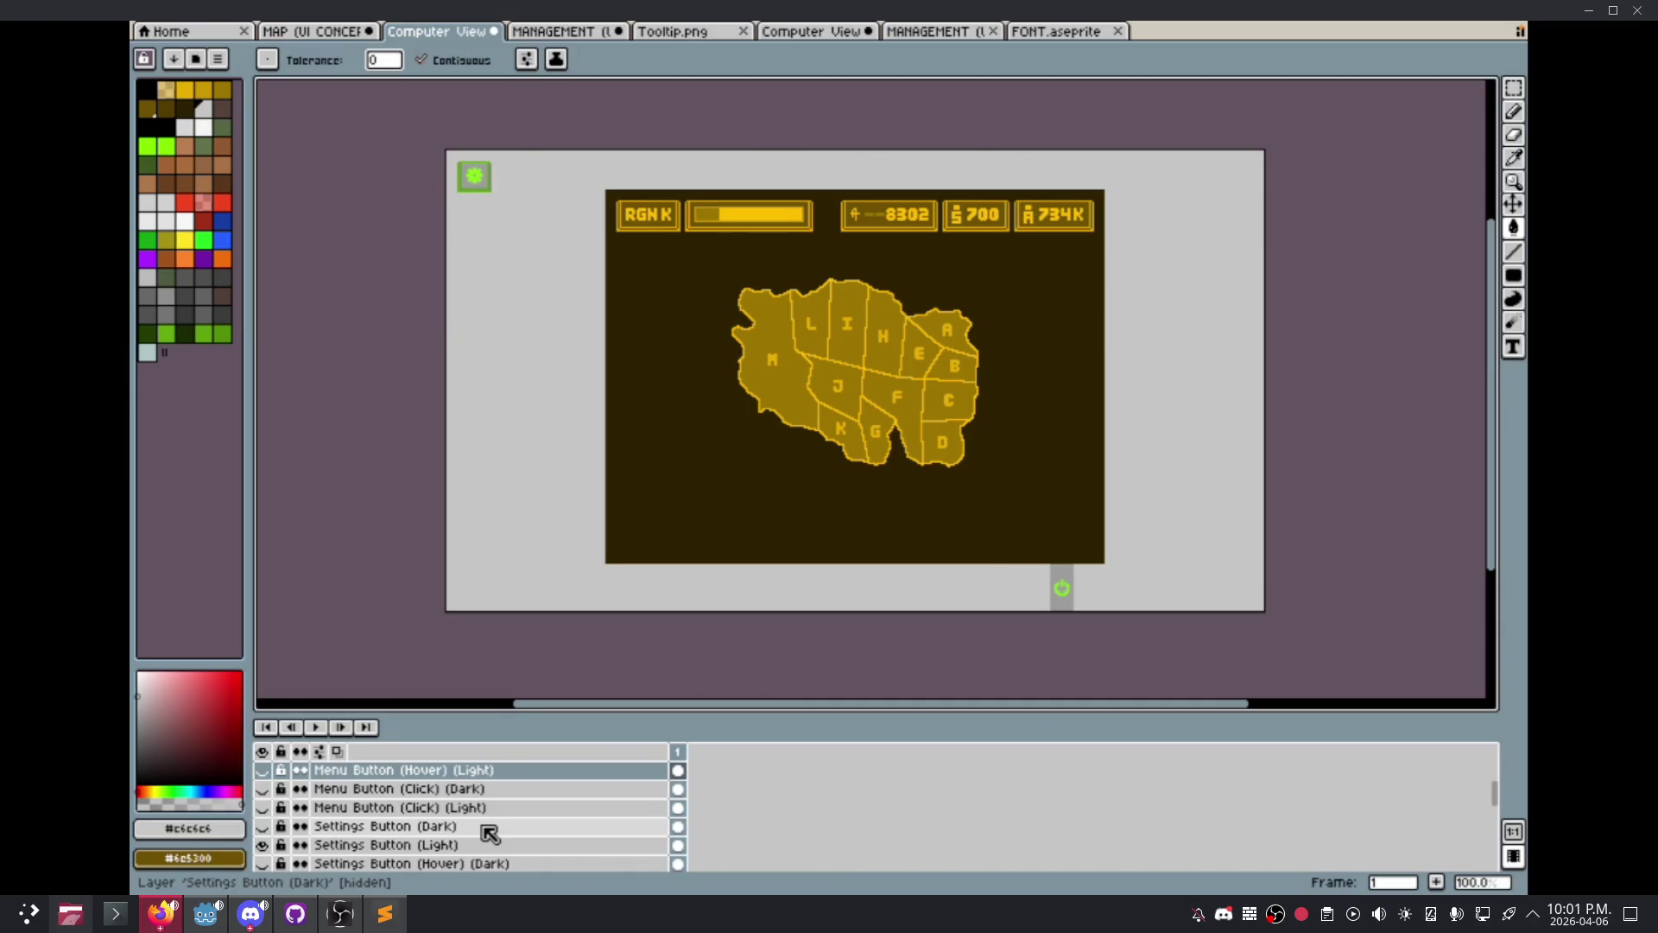
# - Make the Menu Button (Light) layer visible, leaving Menu Button (Hover) (Light) hidden
pyautogui.click(261, 773)
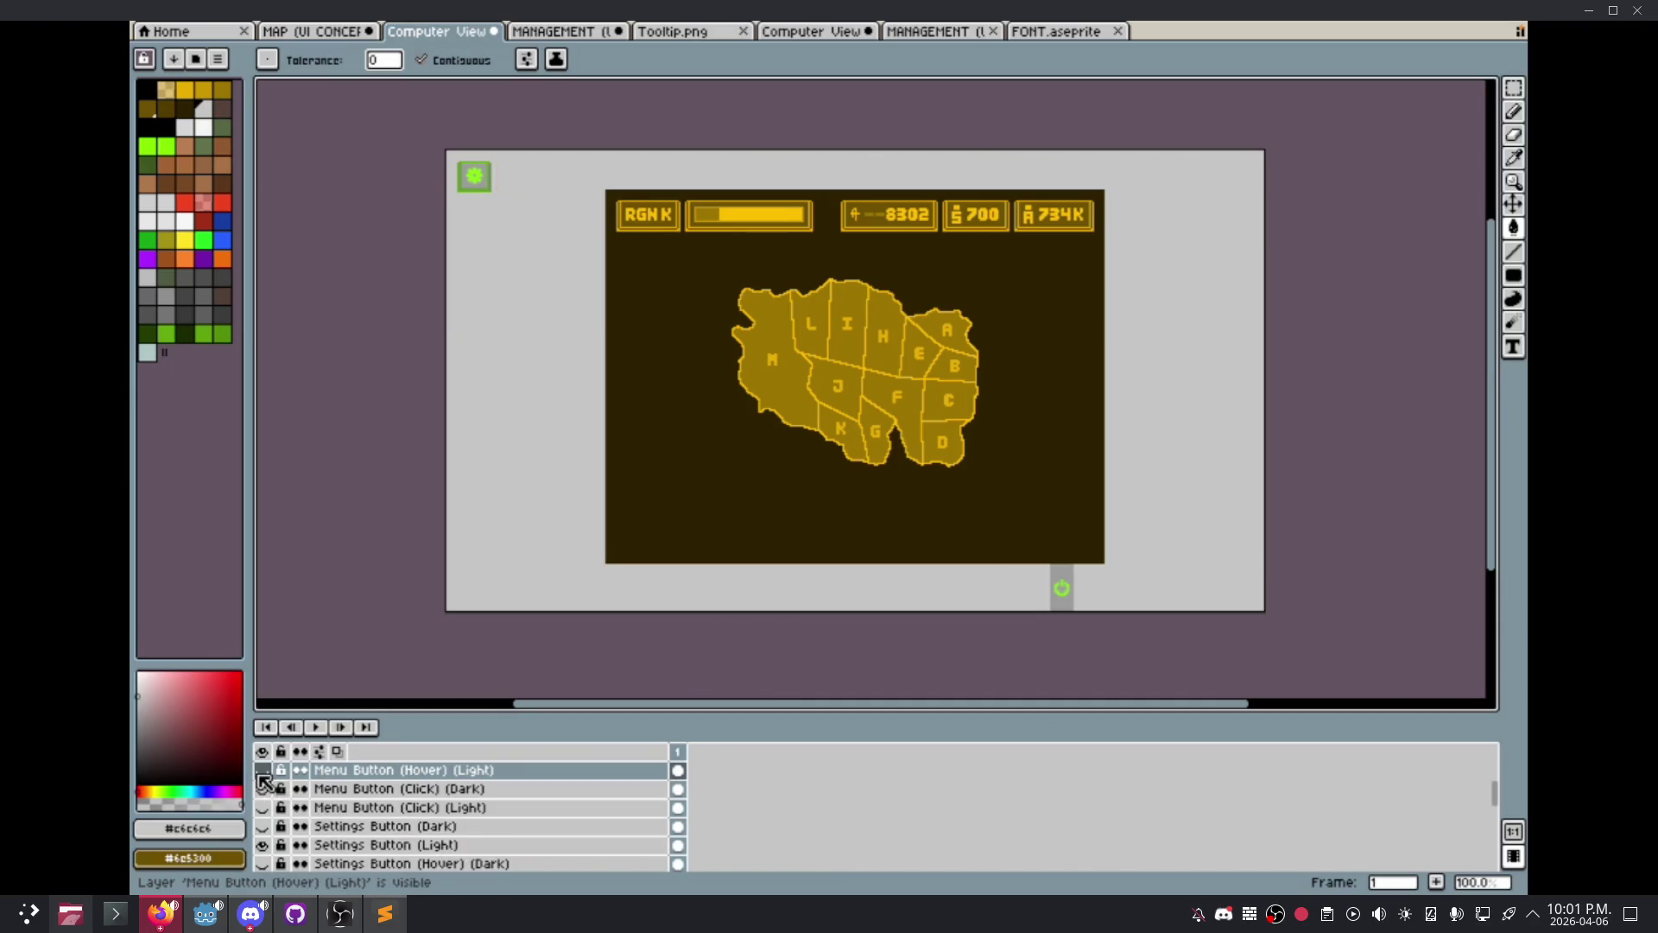
pyautogui.click(260, 774)
pyautogui.scroll(3, 261, 799)
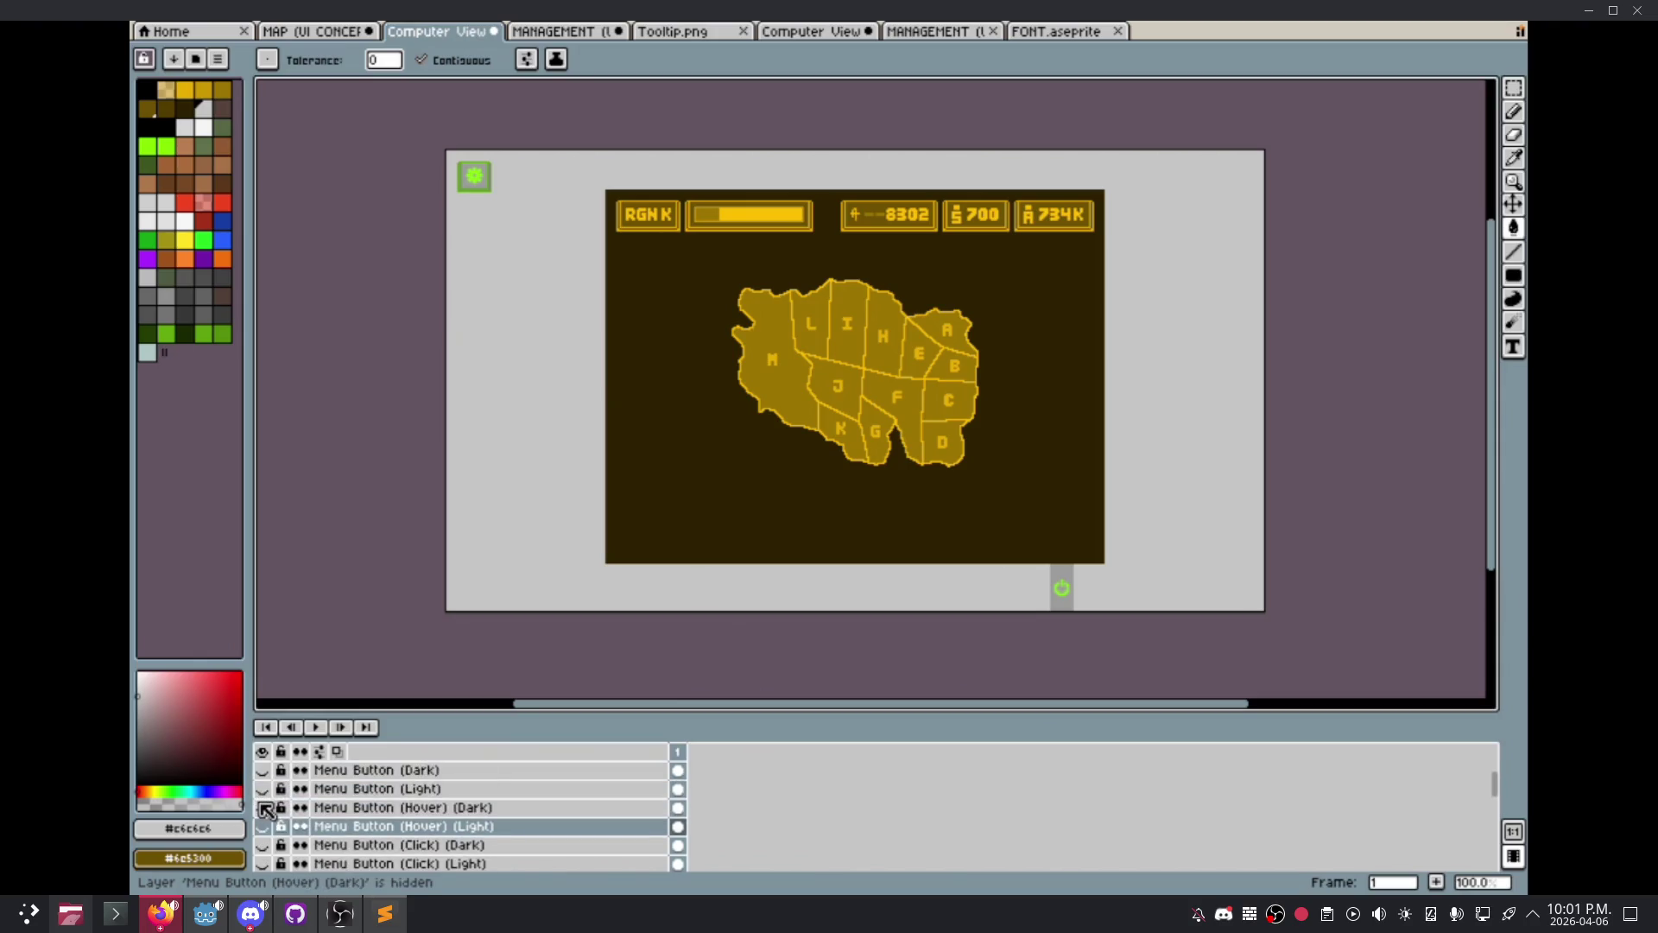
pyautogui.click(263, 789)
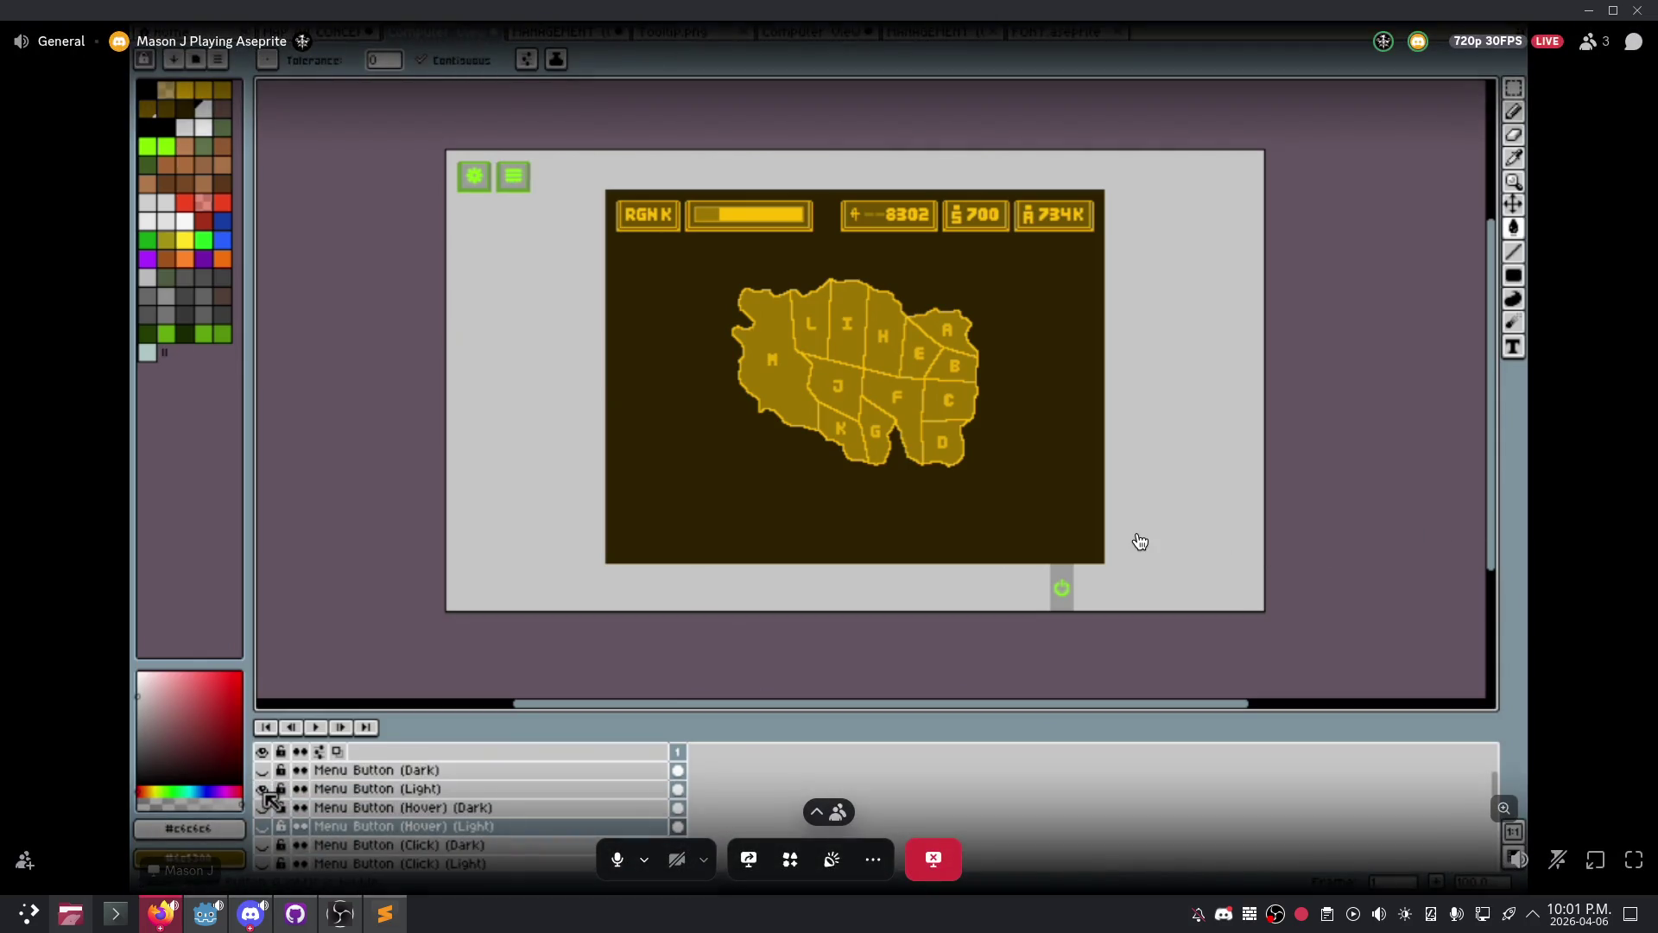
pyautogui.scroll(3, 271, 799)
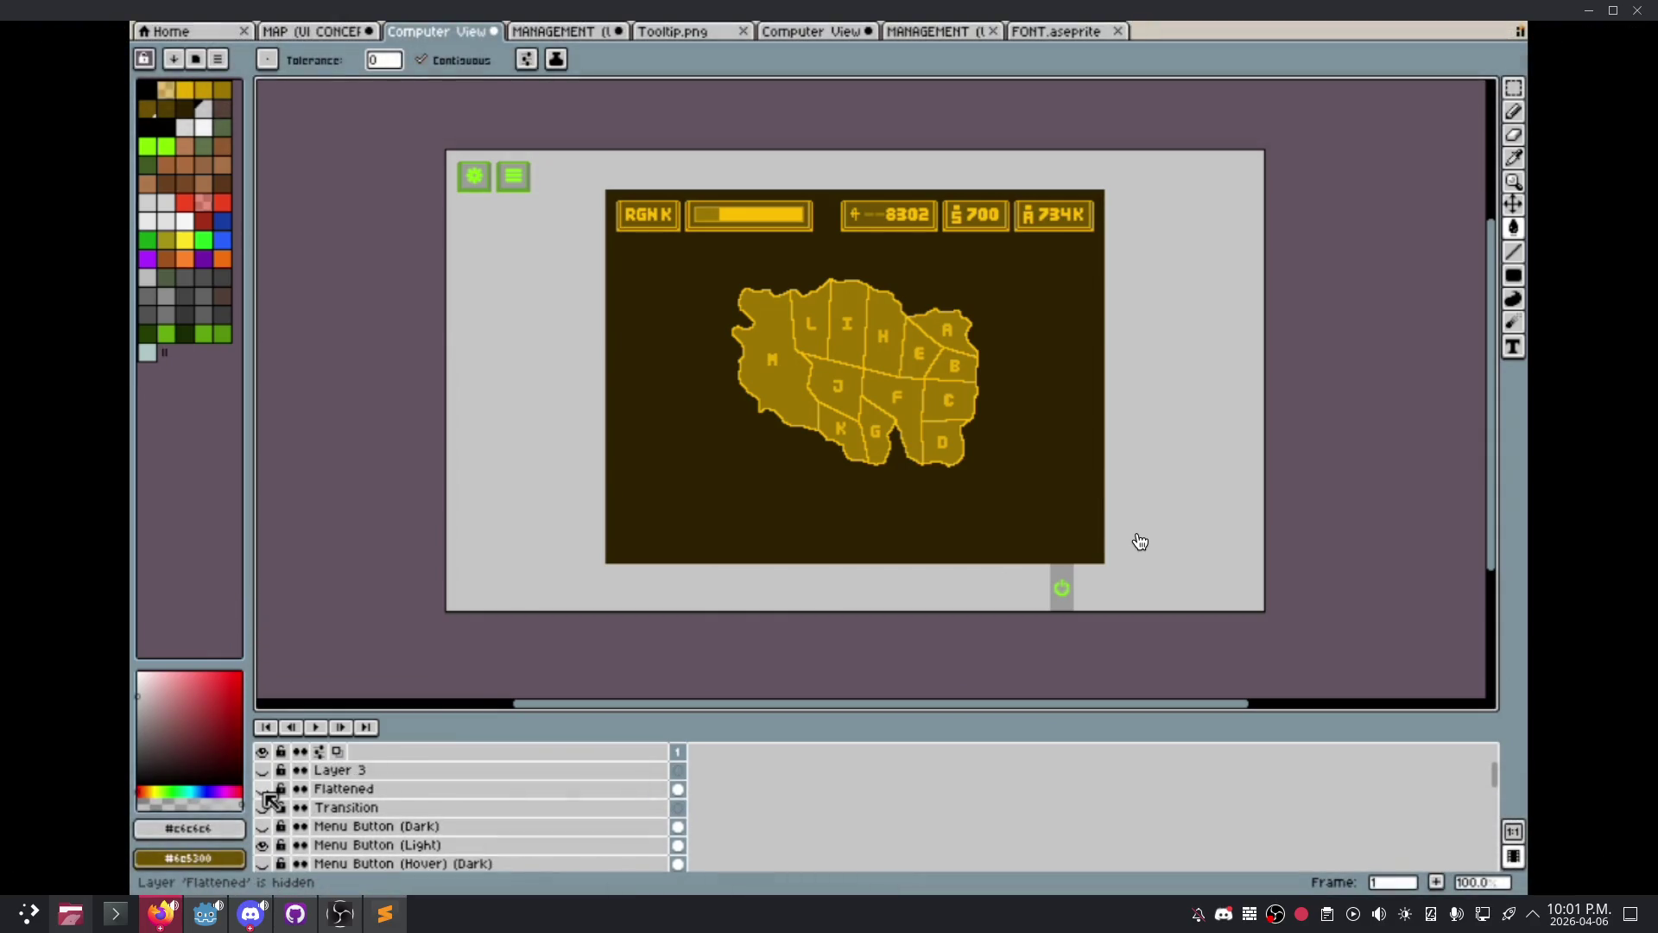
pyautogui.moveTo(910, 630)
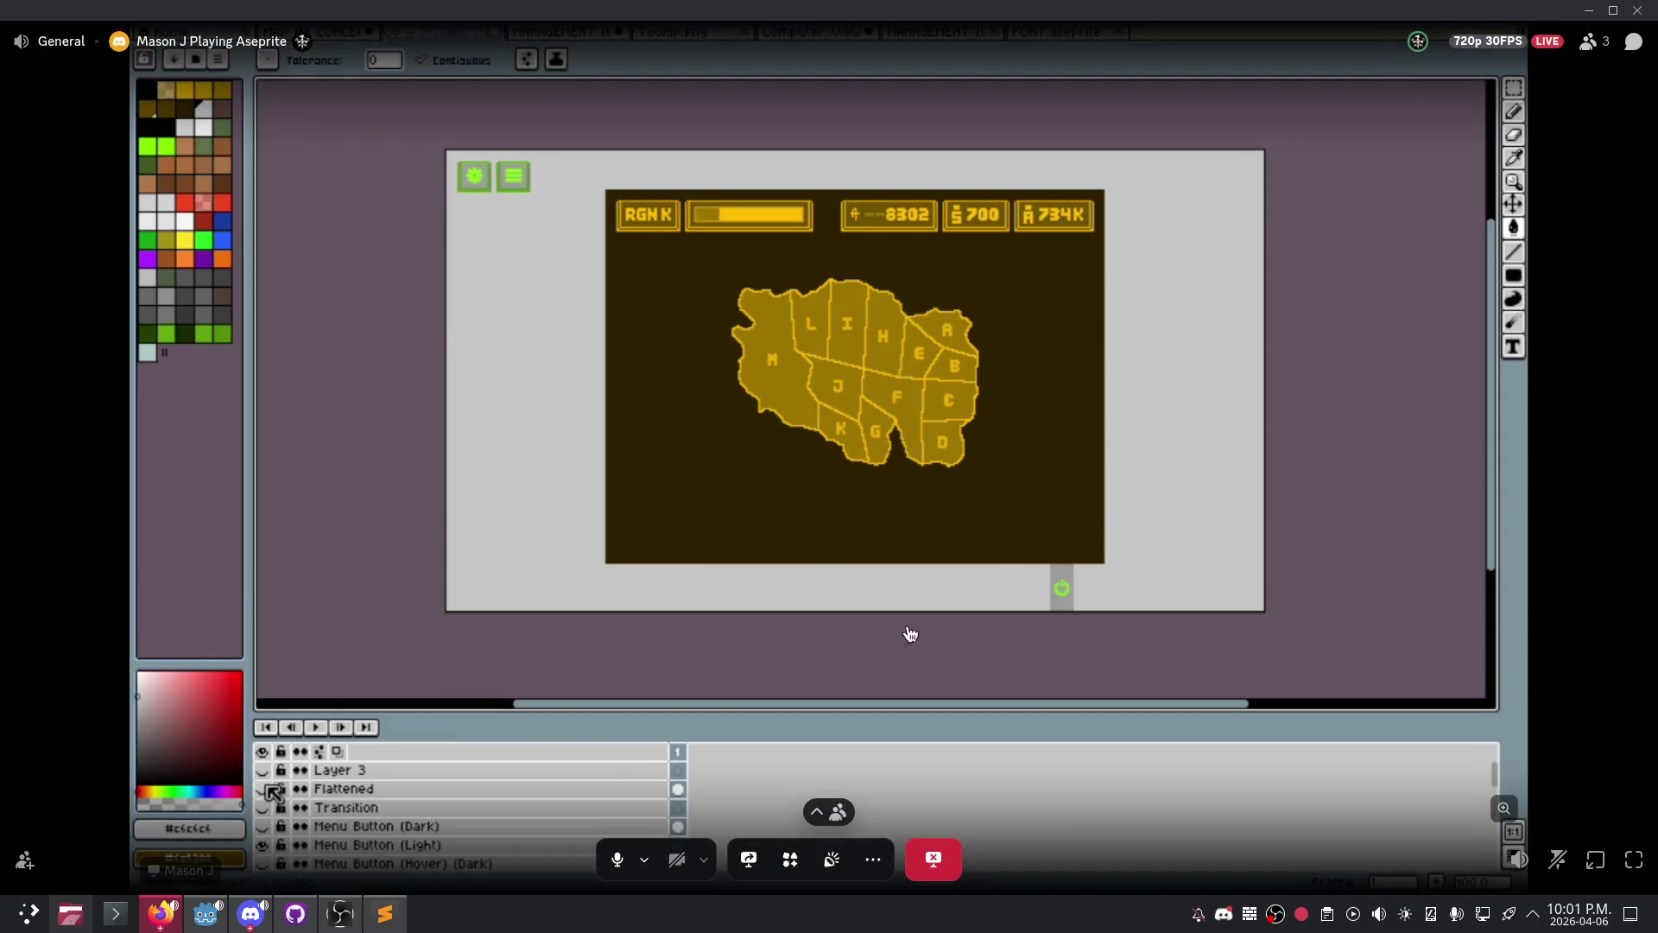
# - Delete the Layer 3, Transition and Flattened layers from the layer list
pyautogui.click(358, 771)
pyautogui.rightClick(347, 771)
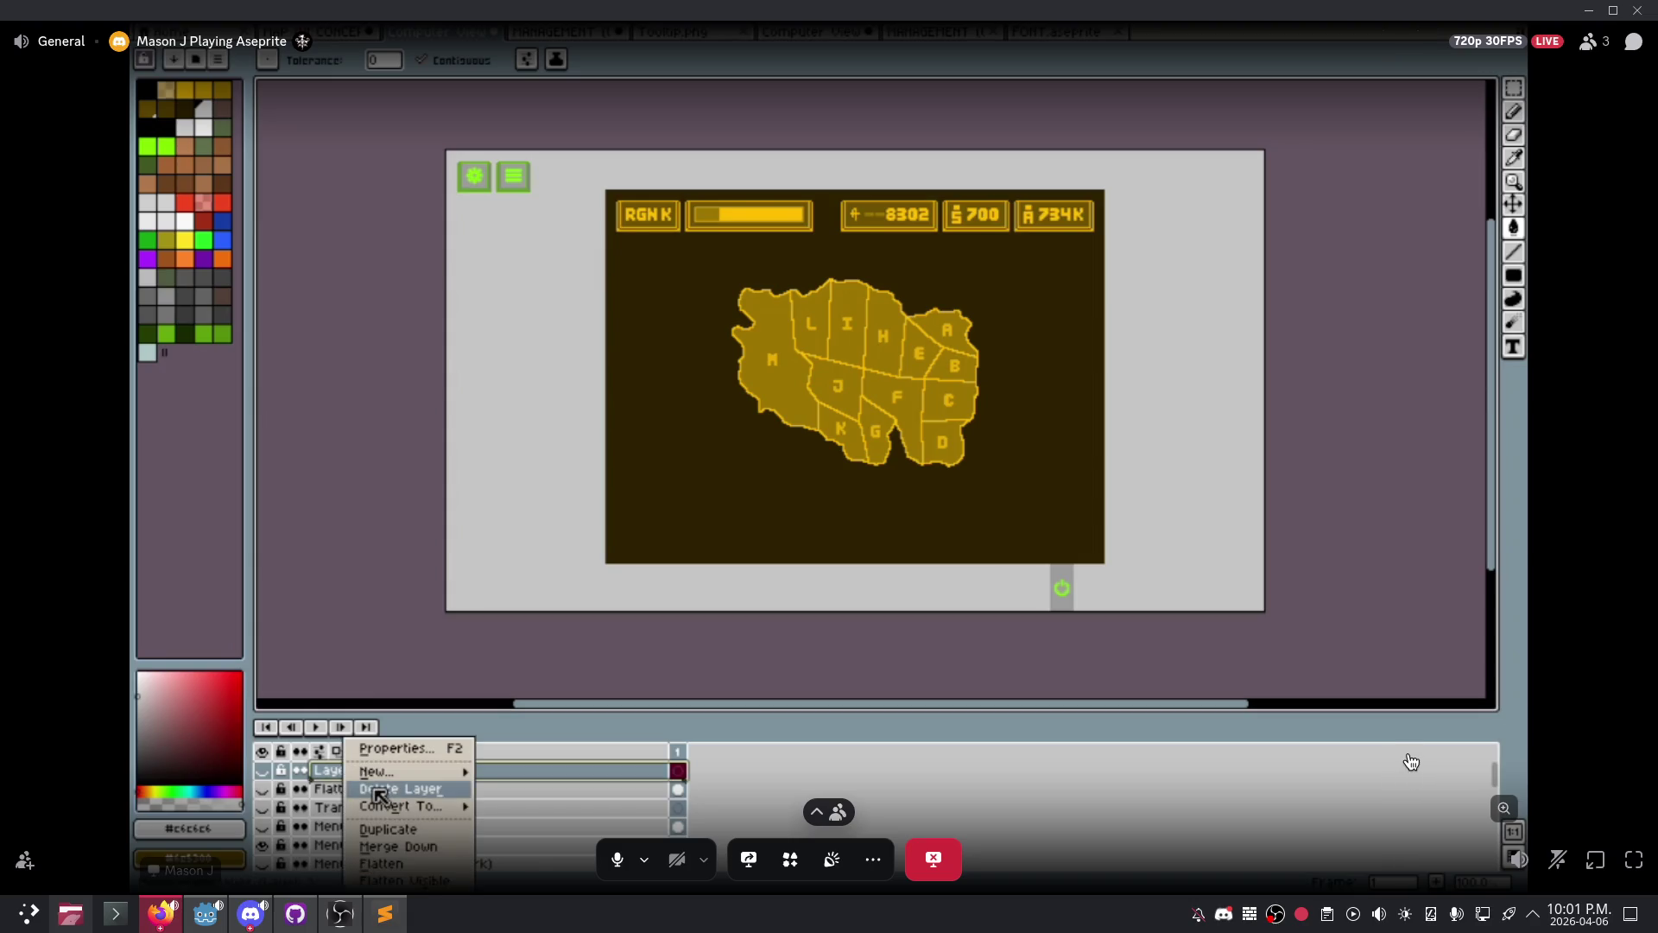
pyautogui.click(380, 788)
pyautogui.click(370, 789)
pyautogui.rightClick(370, 788)
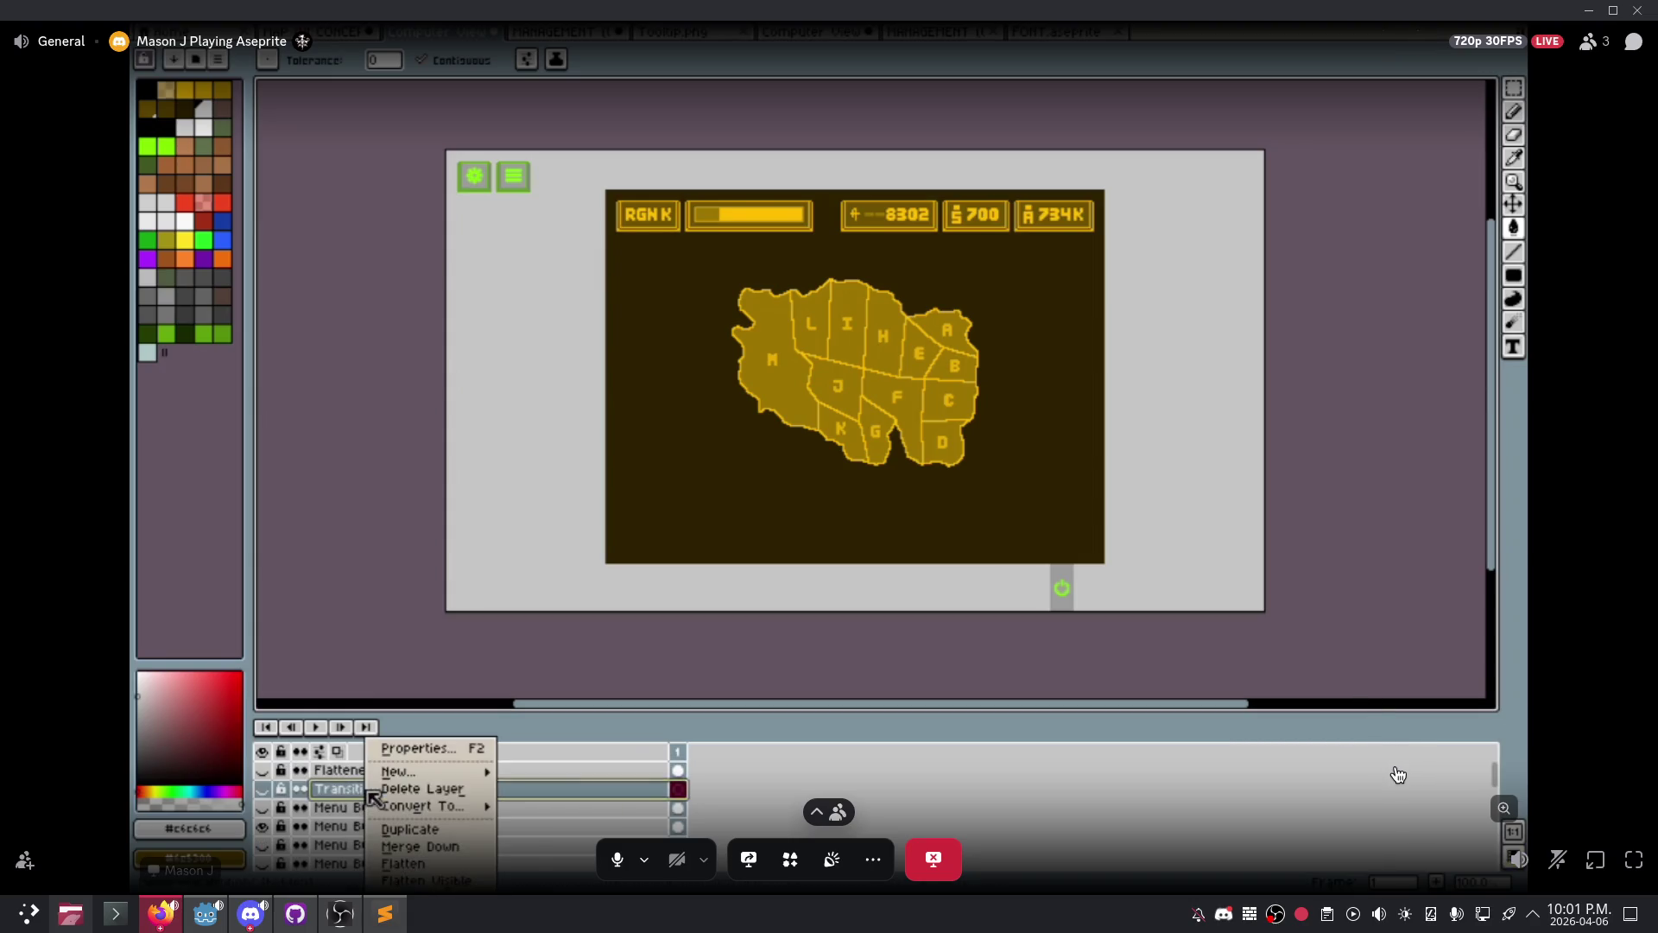
pyautogui.click(393, 789)
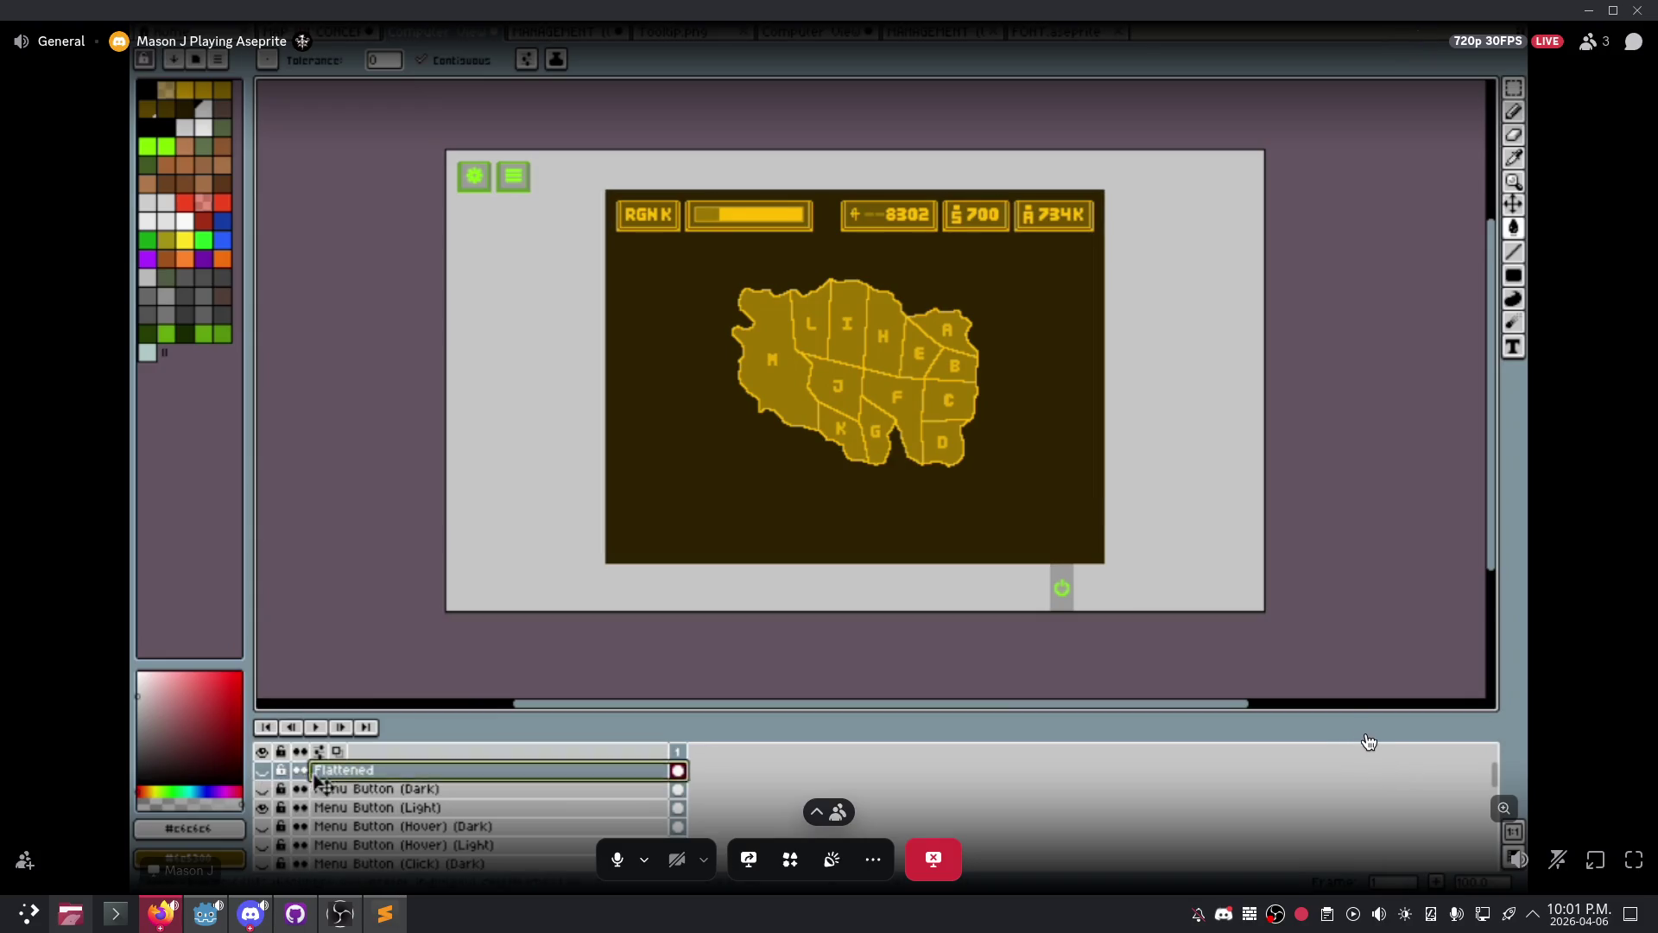
pyautogui.click(1634, 859)
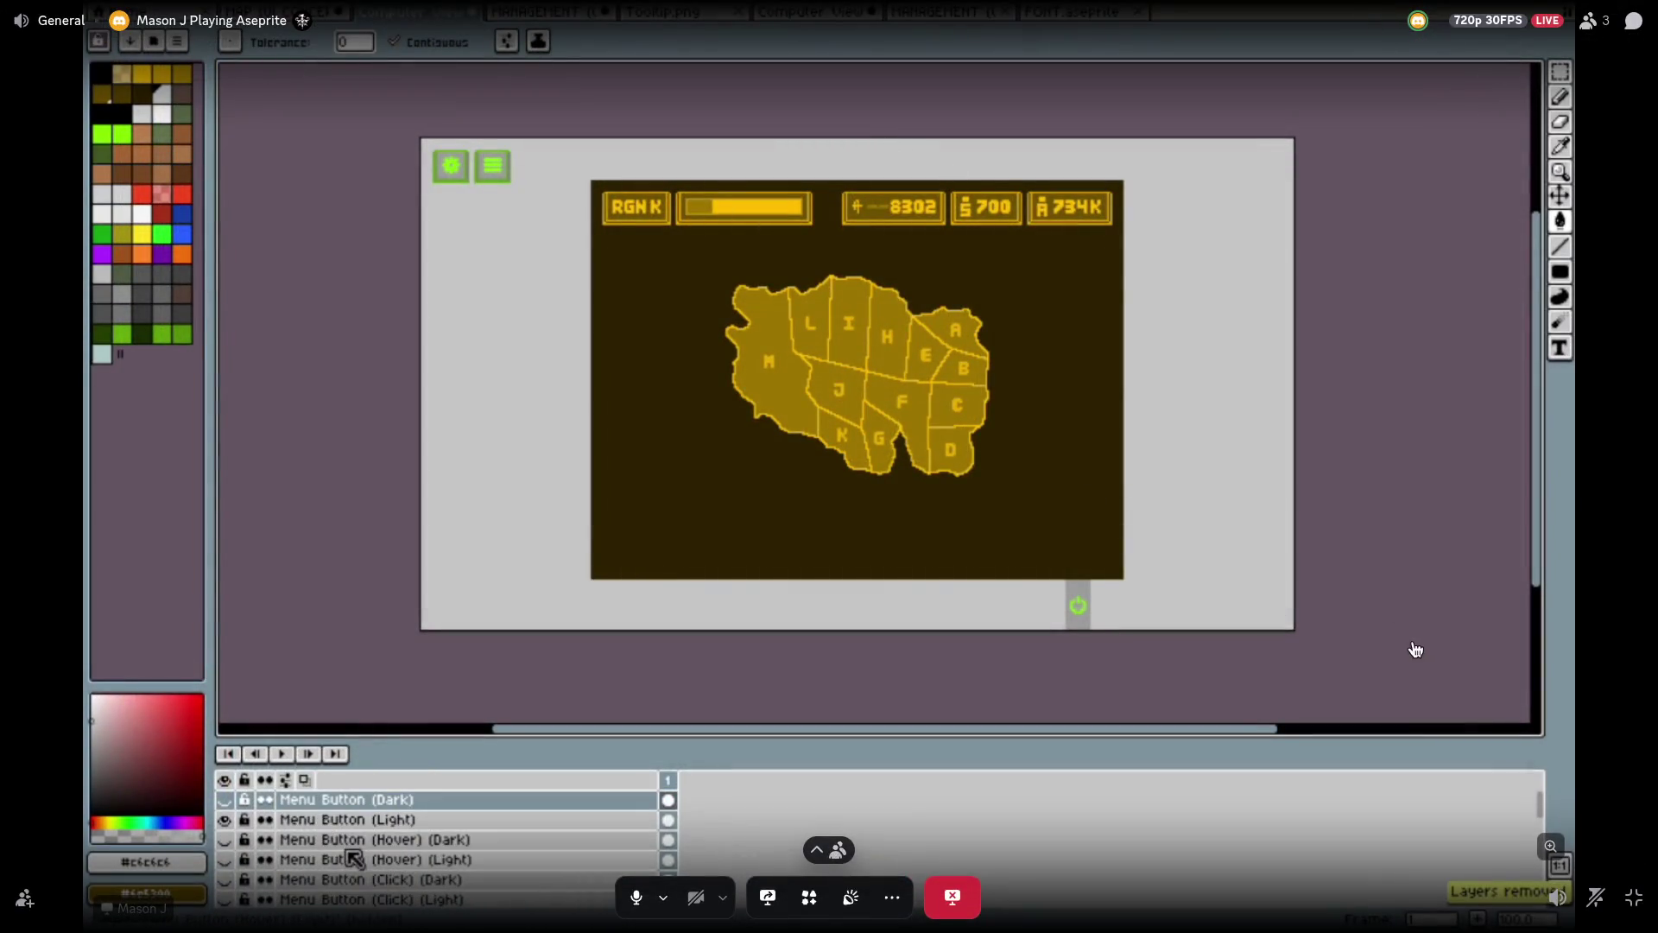
pyautogui.click(1634, 898)
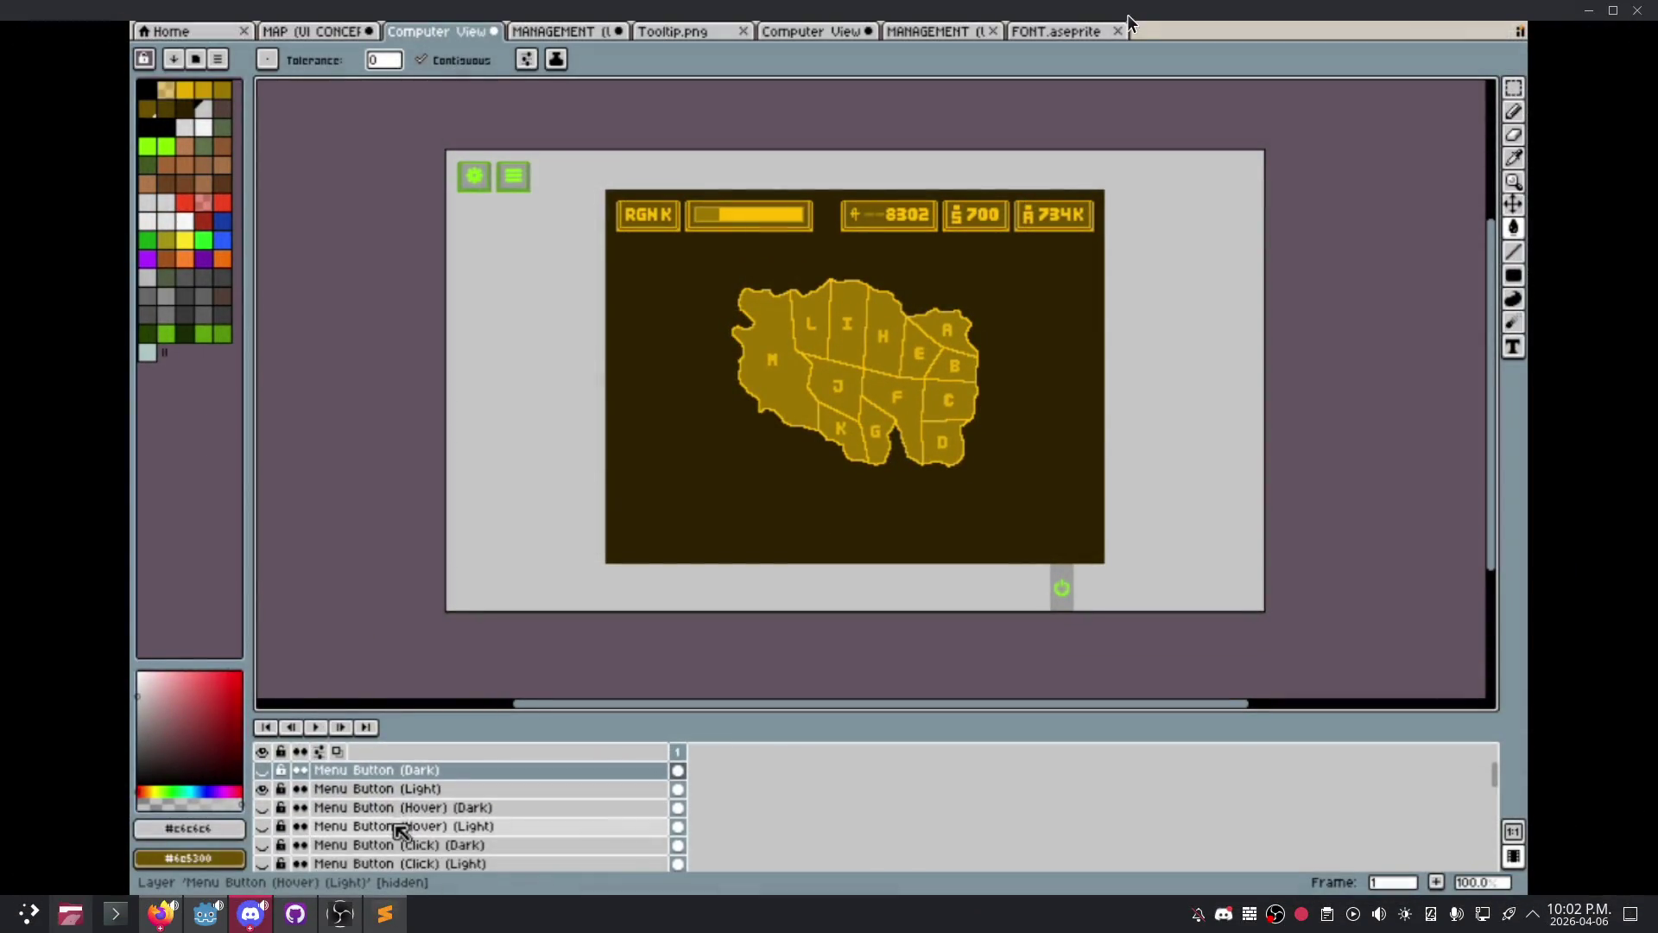
# - Un-maximize the stream window and show the Dialog Box layers to reveal the OPPORTUNITY pop-up
pyautogui.moveTo(1127, 13)
pyautogui.mouseDown()
pyautogui.moveTo(1640, 321)
pyautogui.moveTo(1399, 298)
pyautogui.moveTo(925, 115)
pyautogui.moveTo(857, 128)
pyautogui.mouseUp()
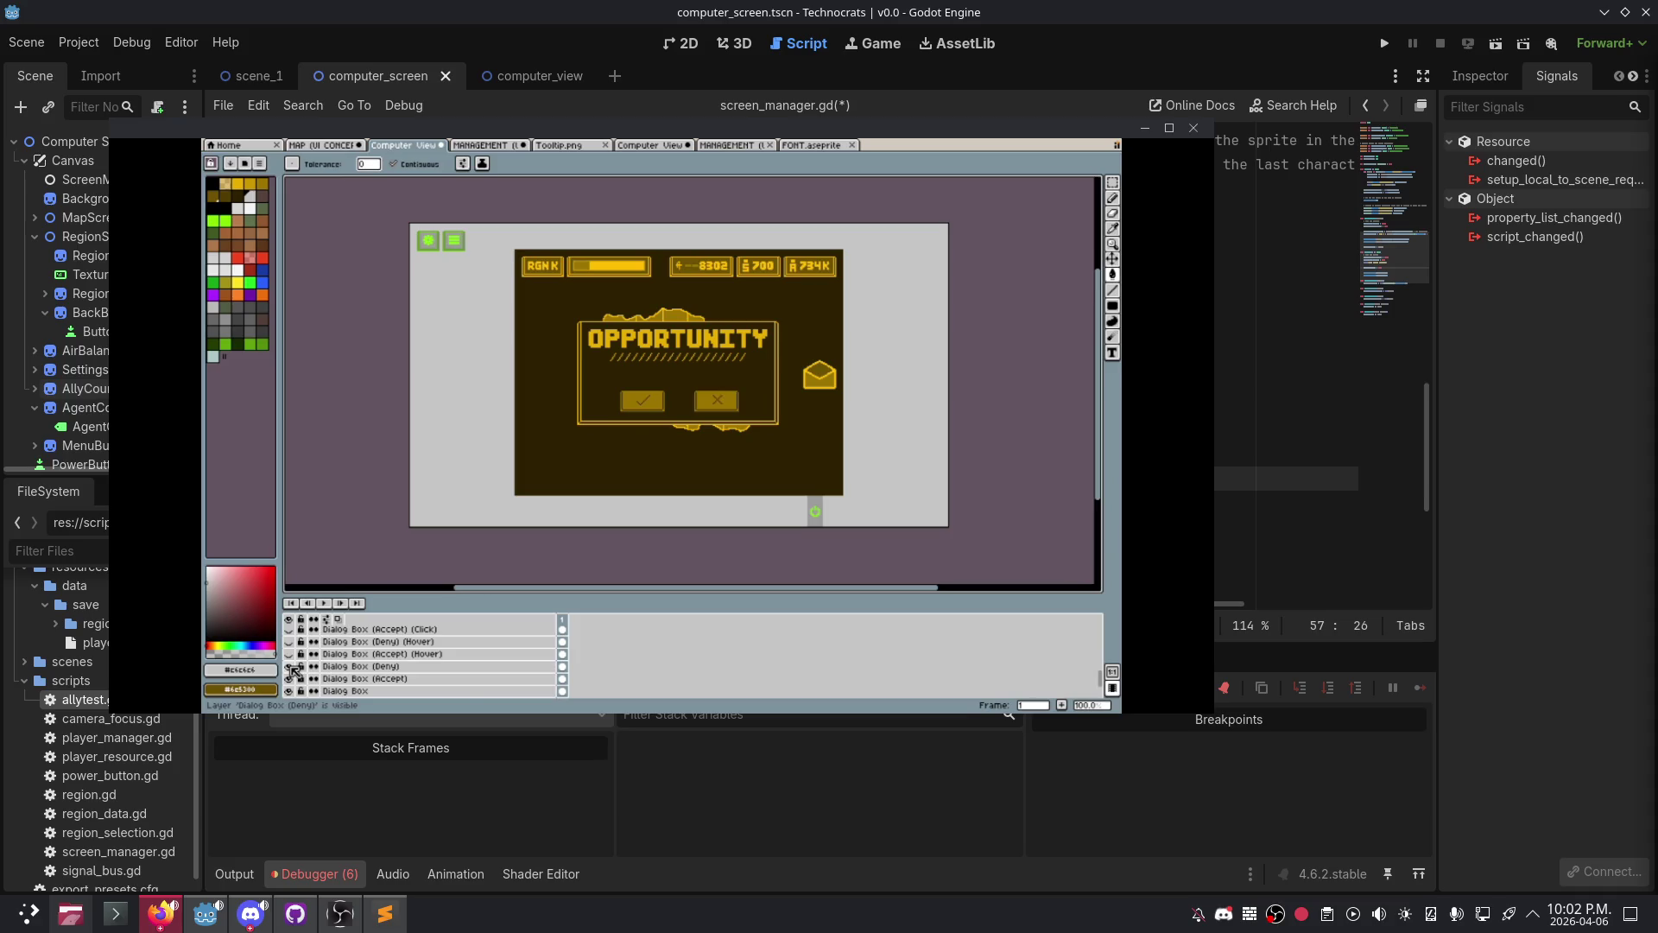
# - Hide the Dialog Box and Mail layers so only the lettered region map remains
pyautogui.moveTo(701, 351)
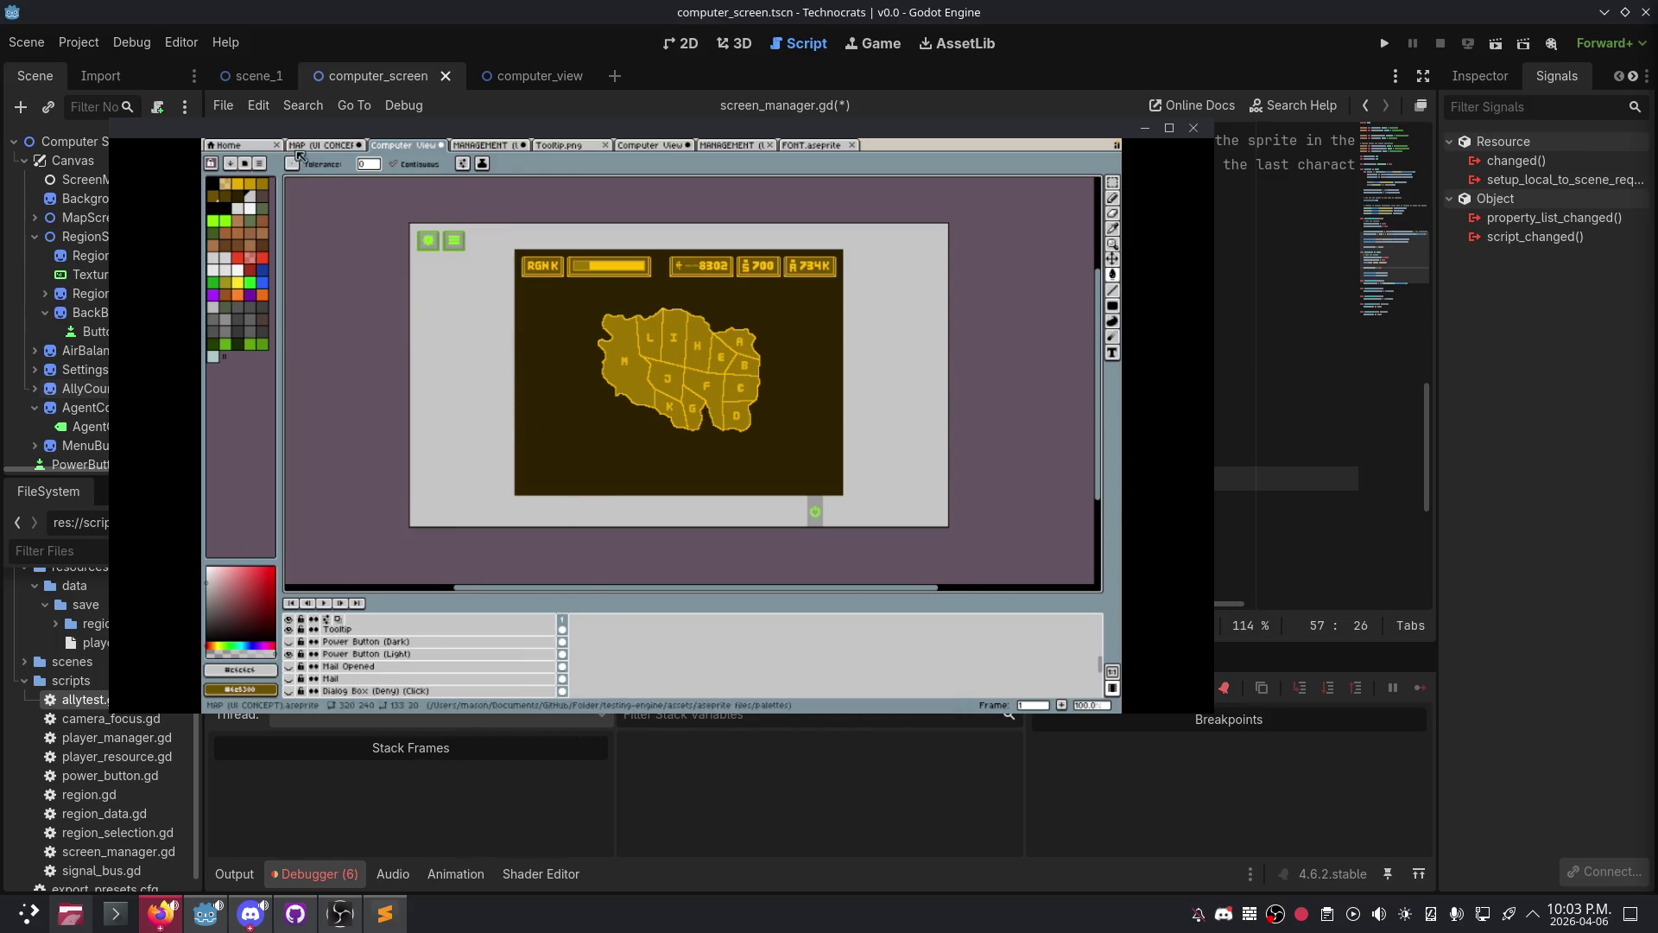
# - Open the Tooltip.png sprite and play its animation, recentering the canvas
pyautogui.click(574, 149)
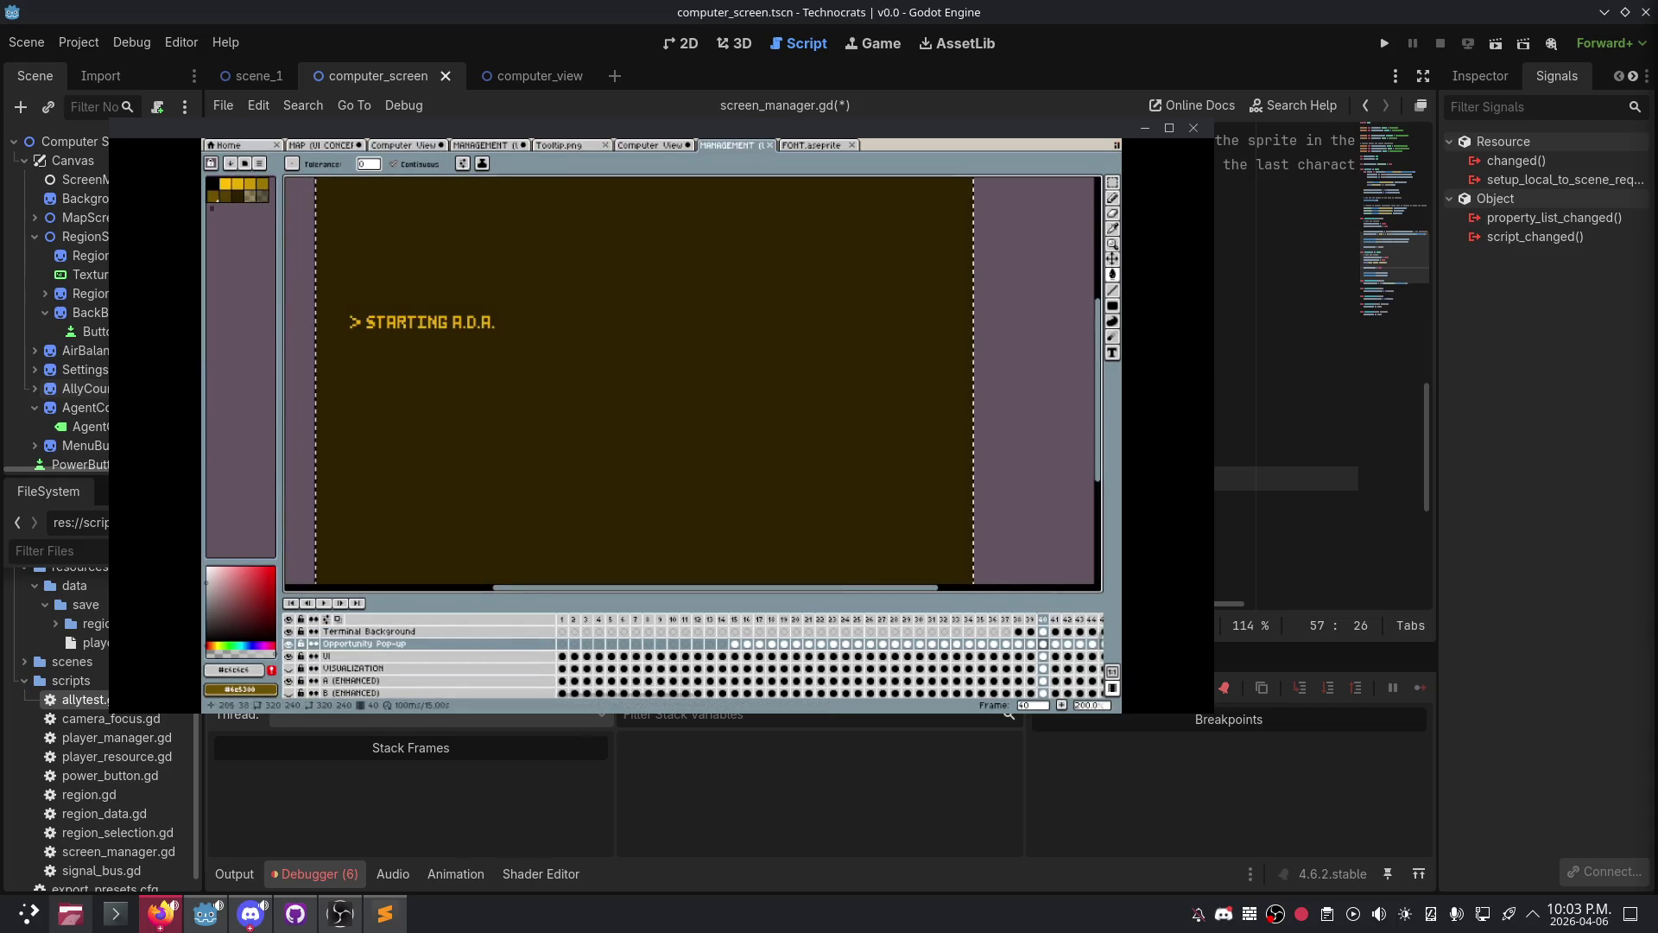
pyautogui.scroll(-3, 613, 328)
pyautogui.scroll(2, 613, 328)
pyautogui.press('Return')
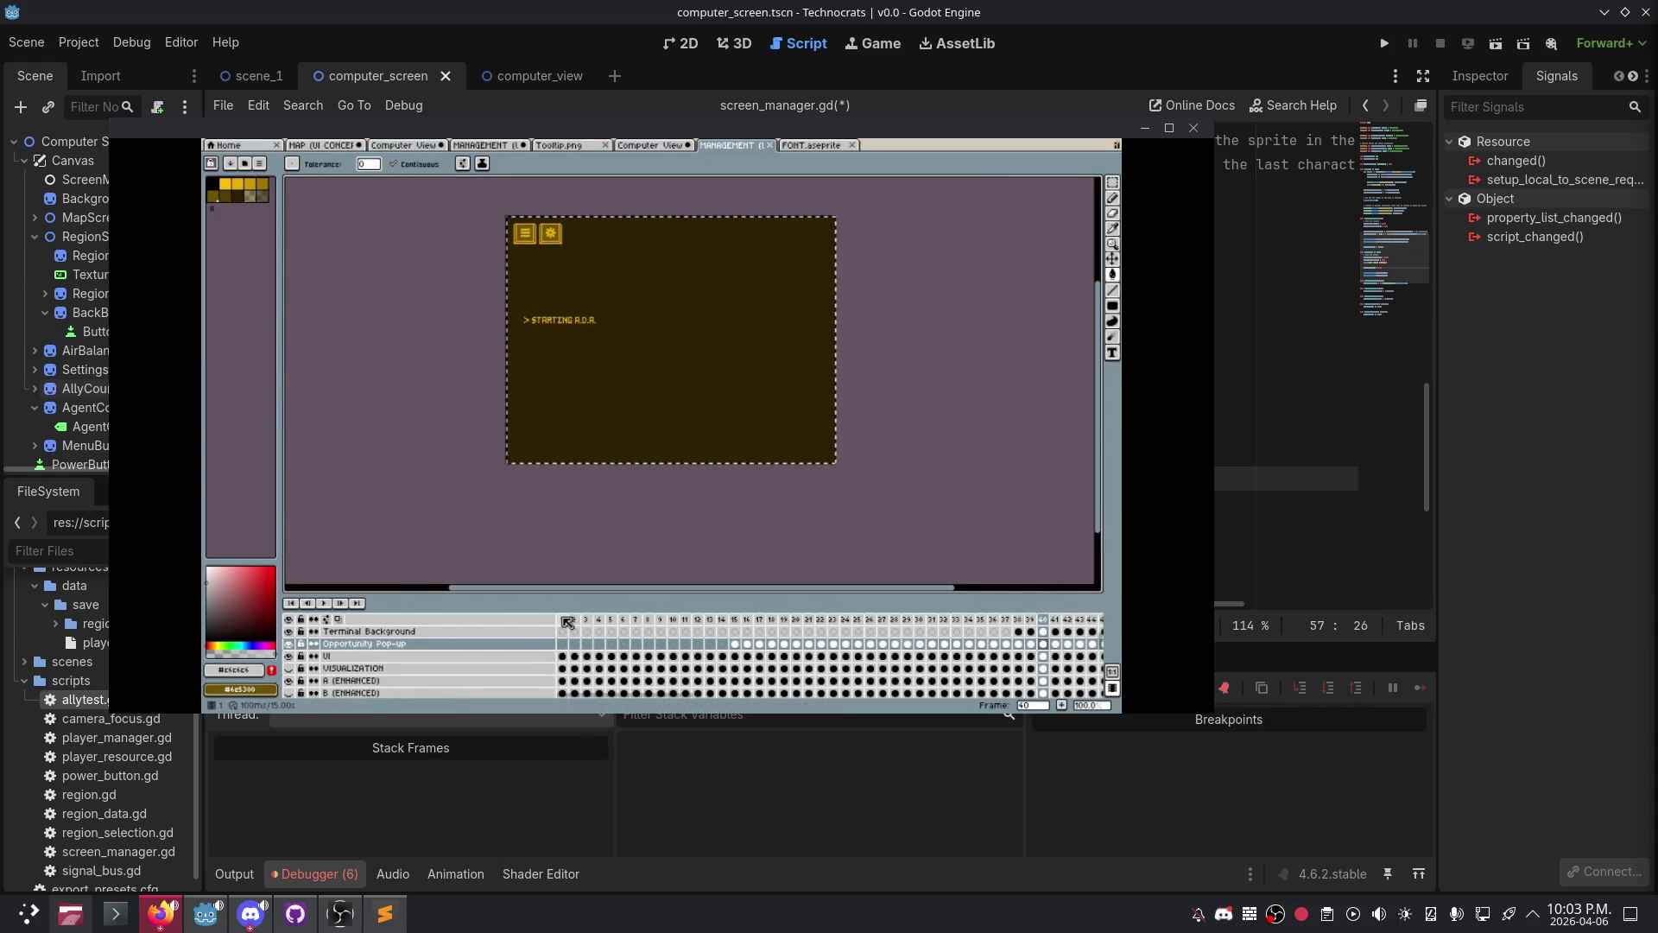
pyautogui.scroll(1, 696, 277)
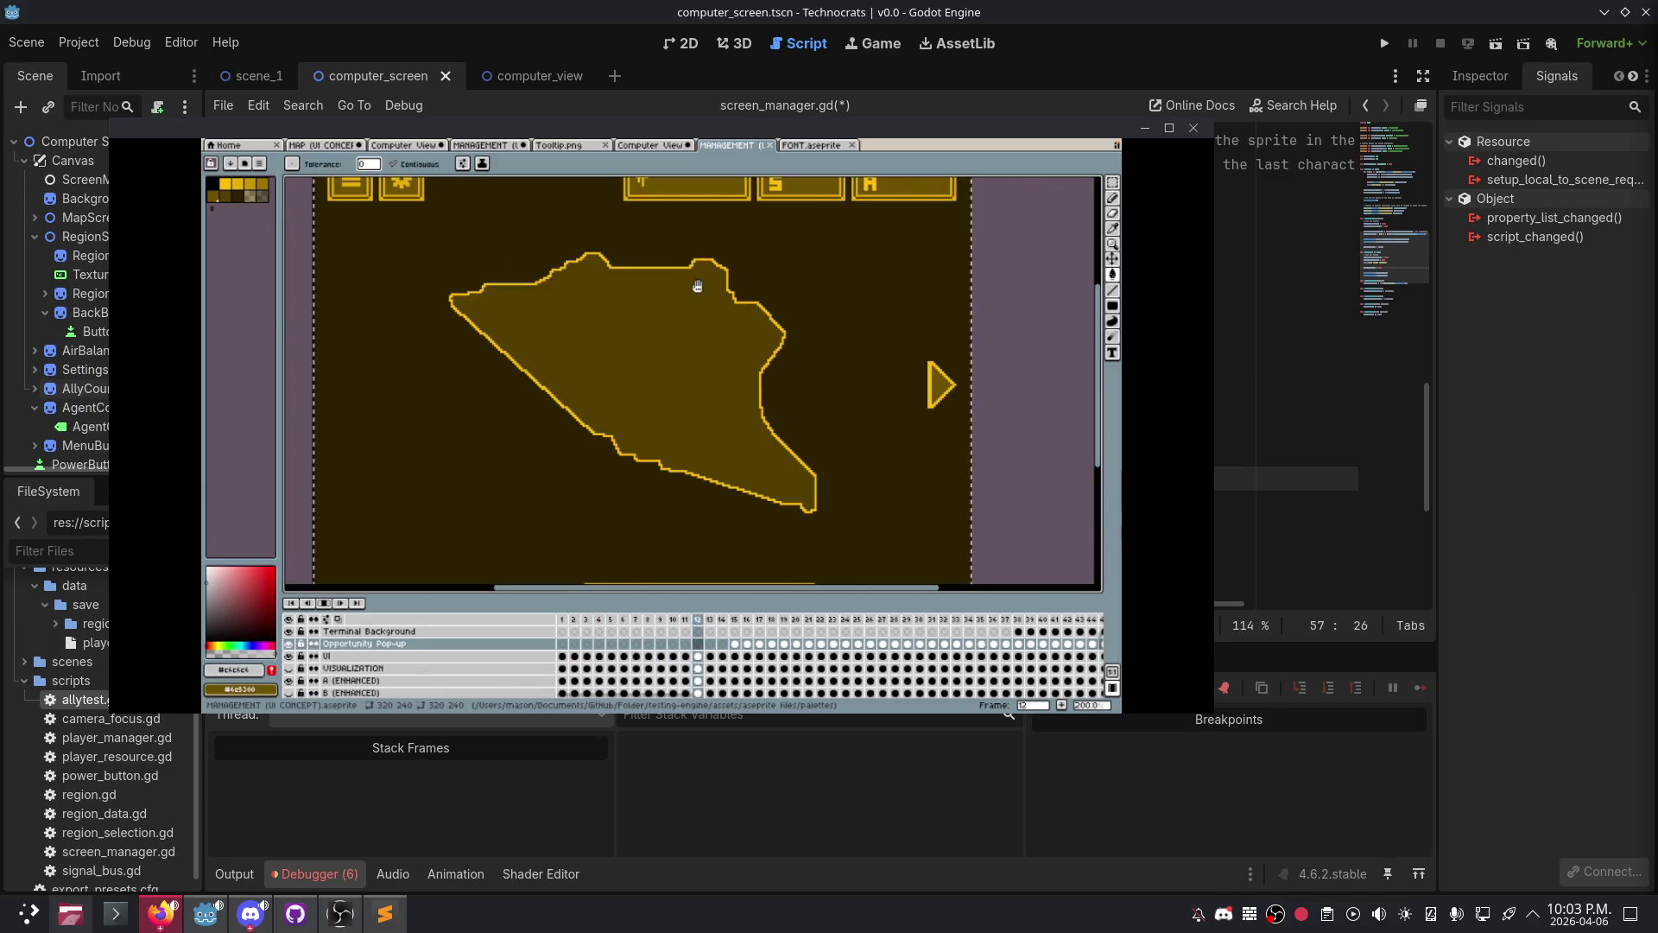
pyautogui.scroll(-1, 755, 295)
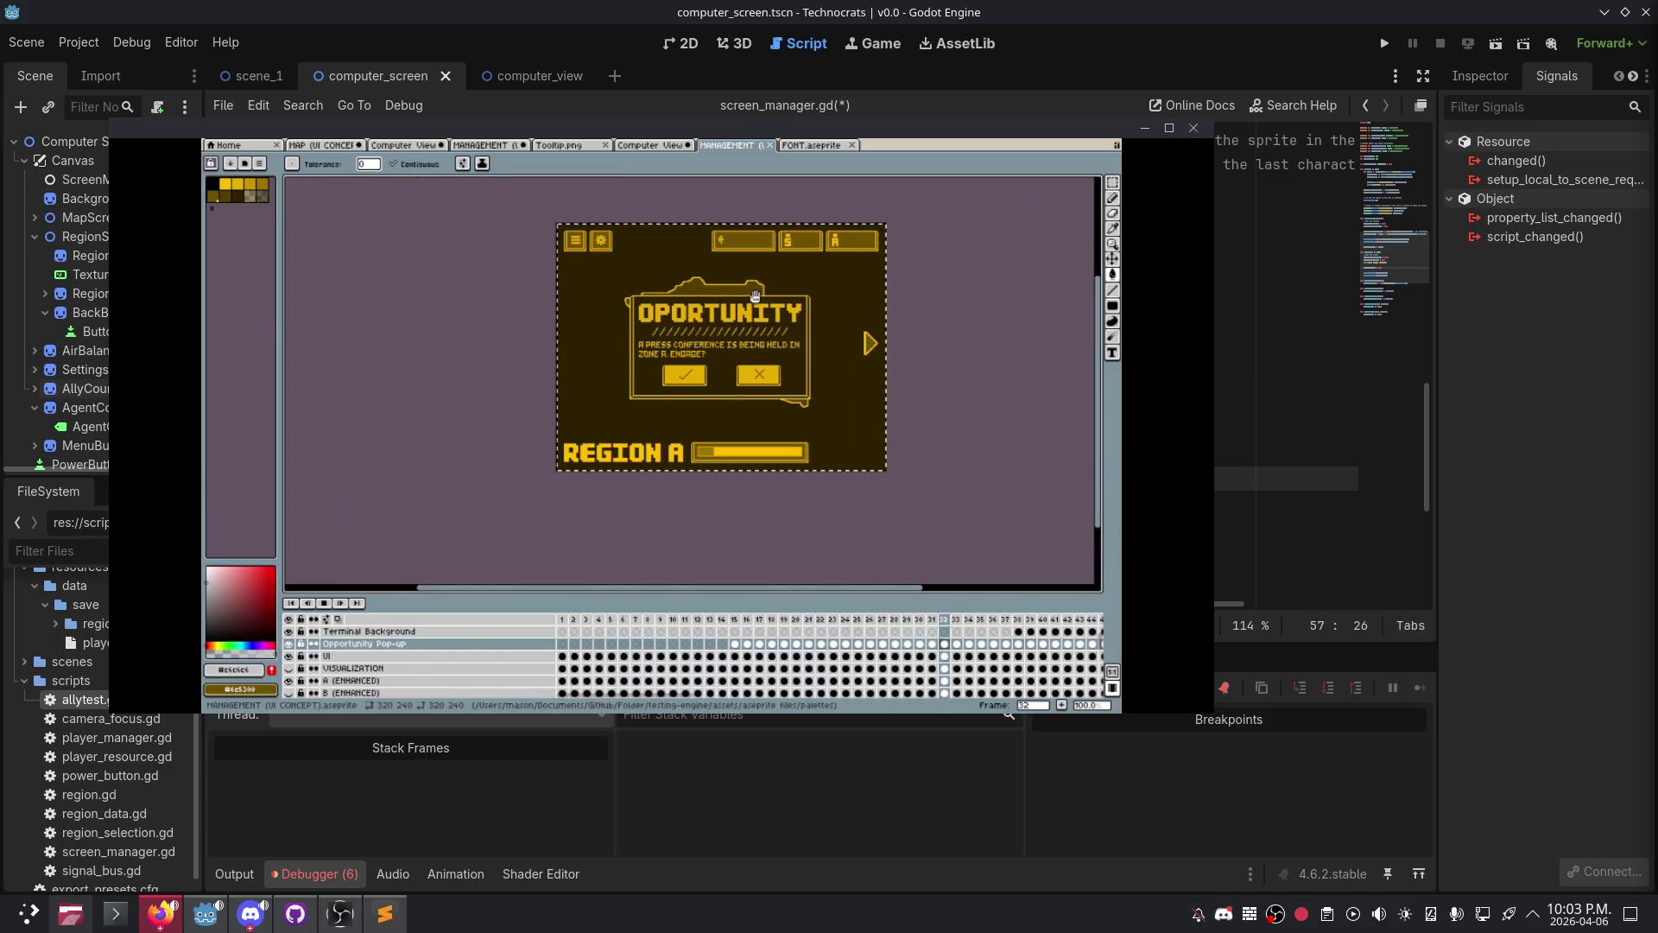
pyautogui.moveTo(755, 295); pyautogui.dragTo(753, 302)
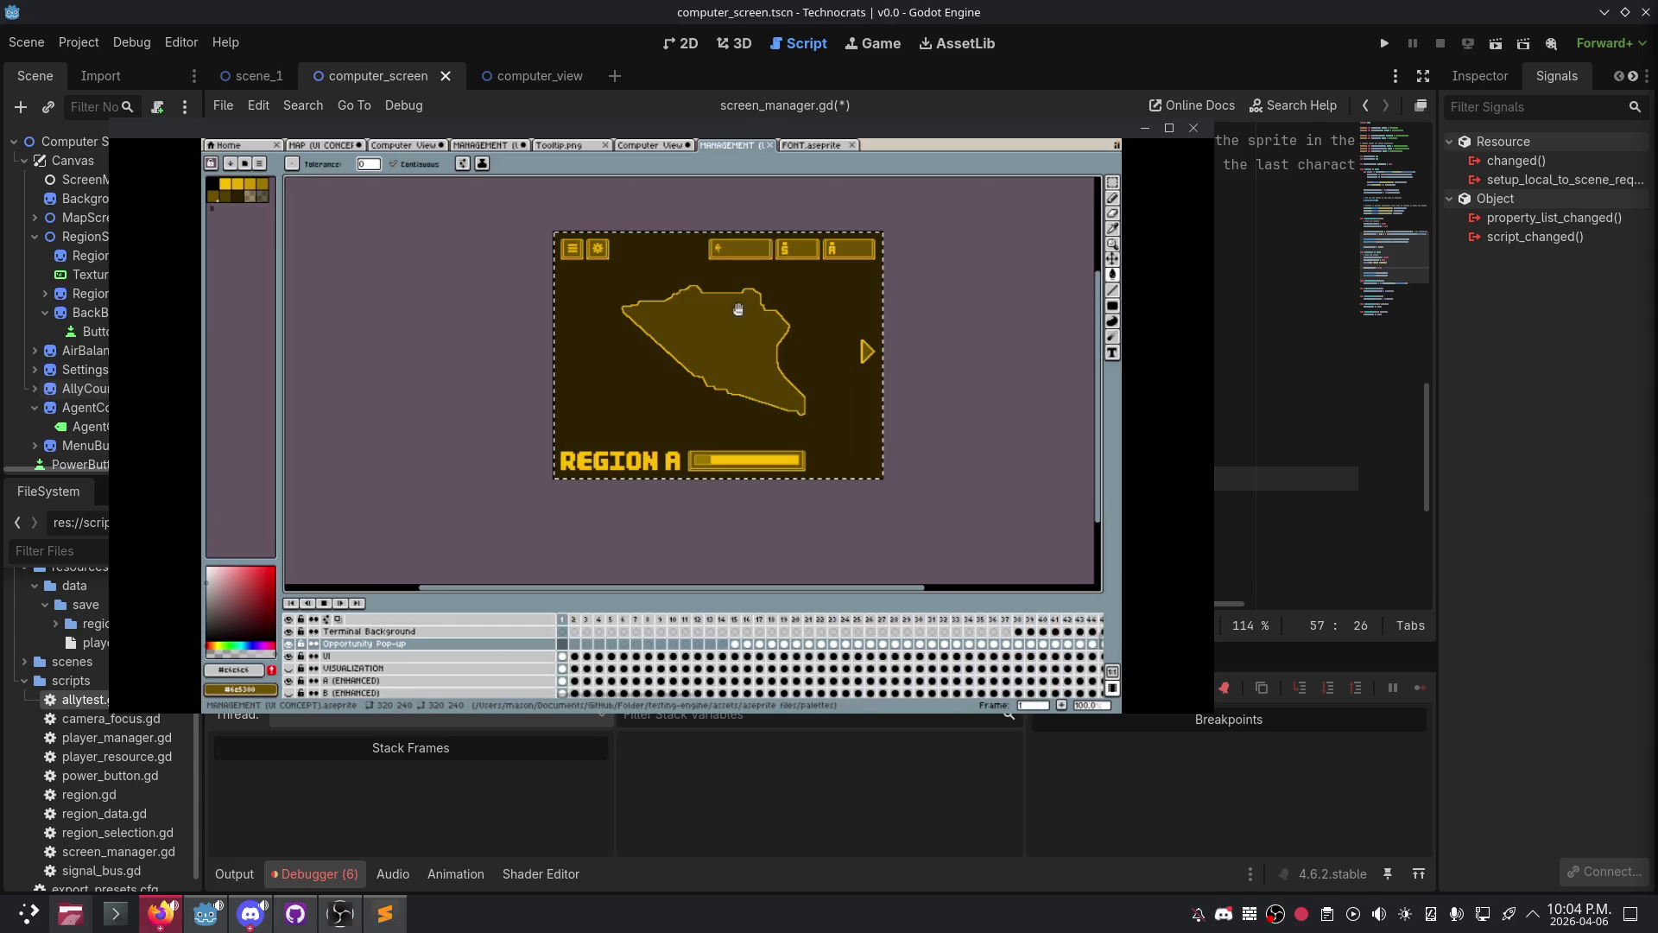
# - Stop and replay the pop-up animation preview, then bring up the FONT.aseprite sheet
pyautogui.click(324, 603)
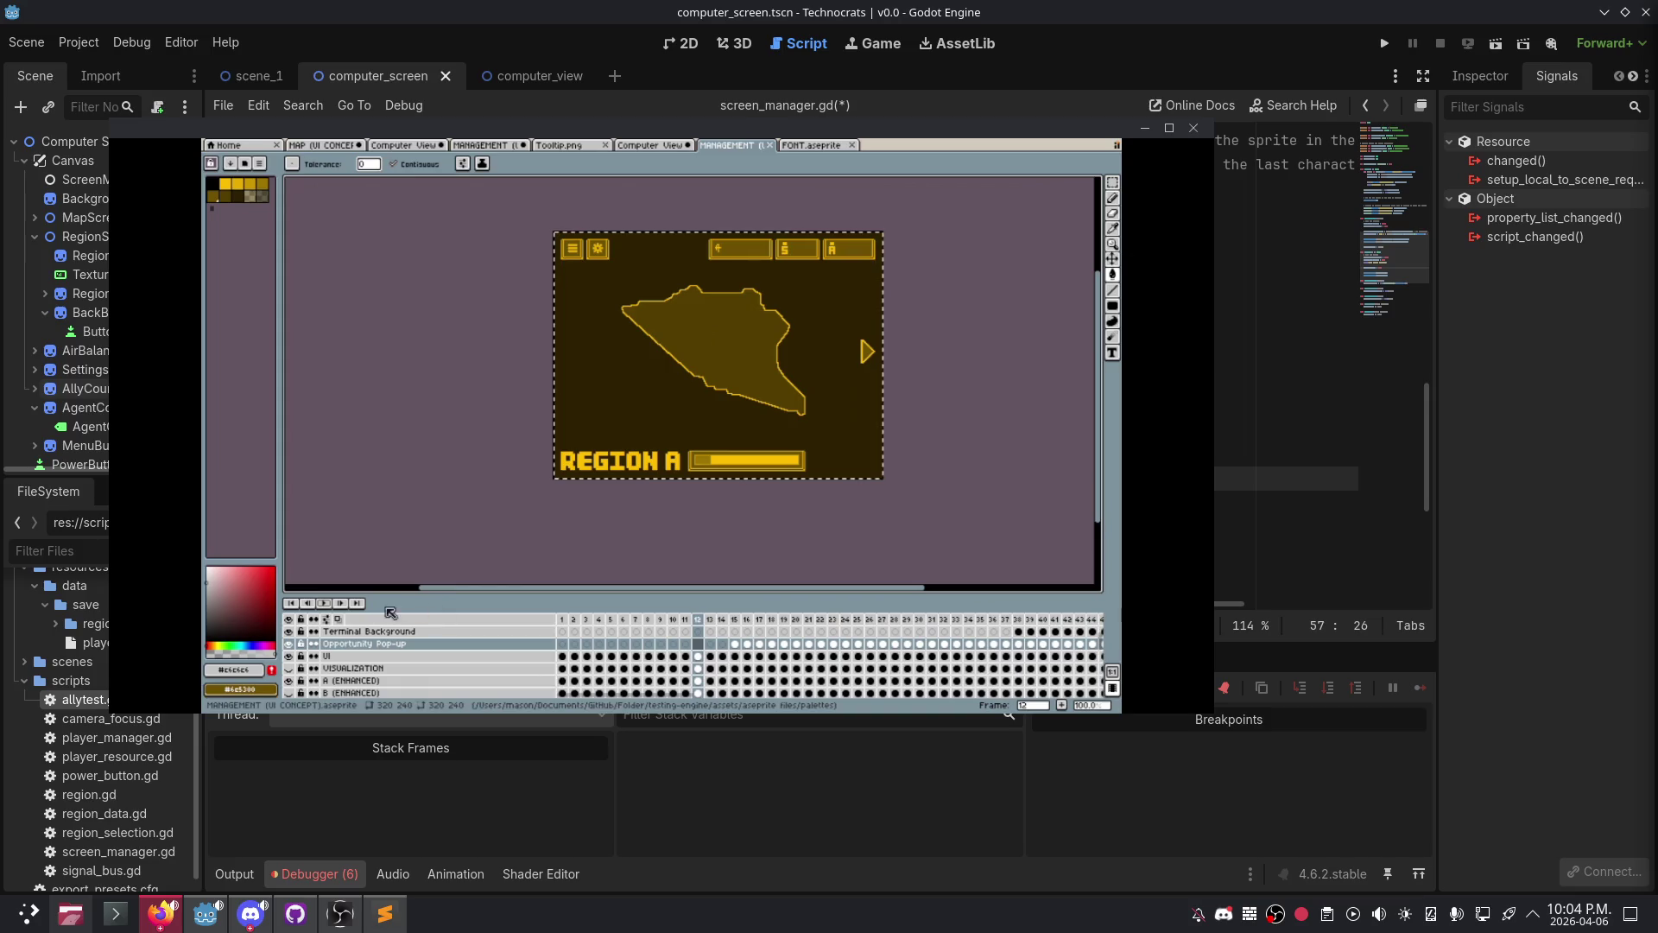
pyautogui.click(324, 602)
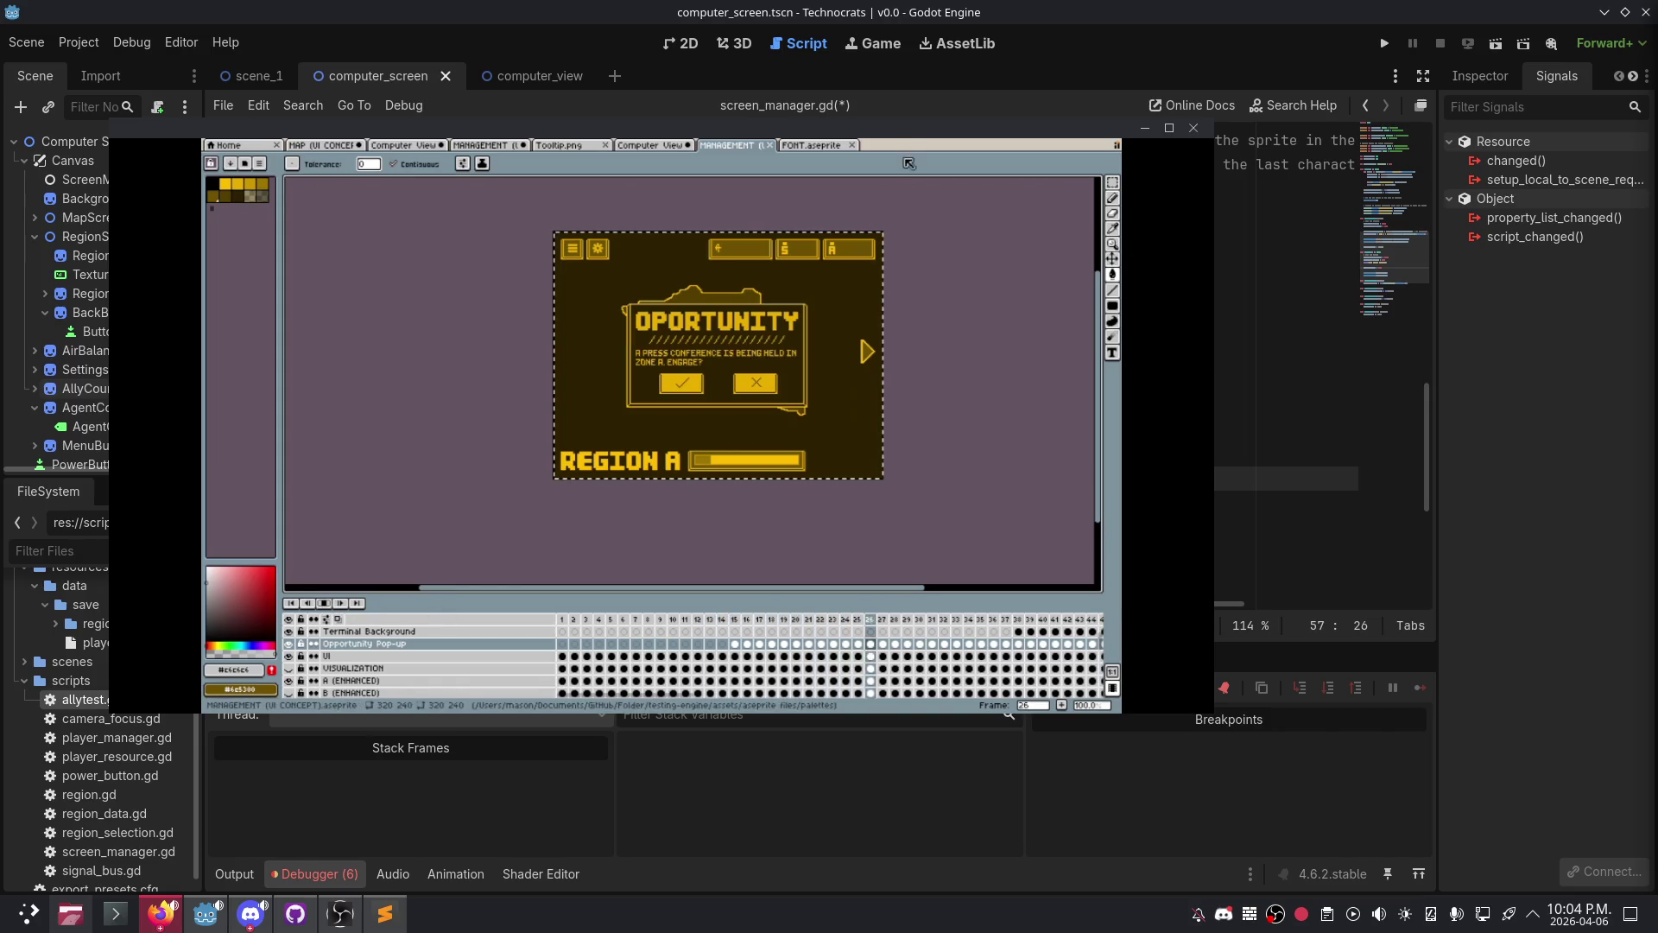
pyautogui.click(810, 145)
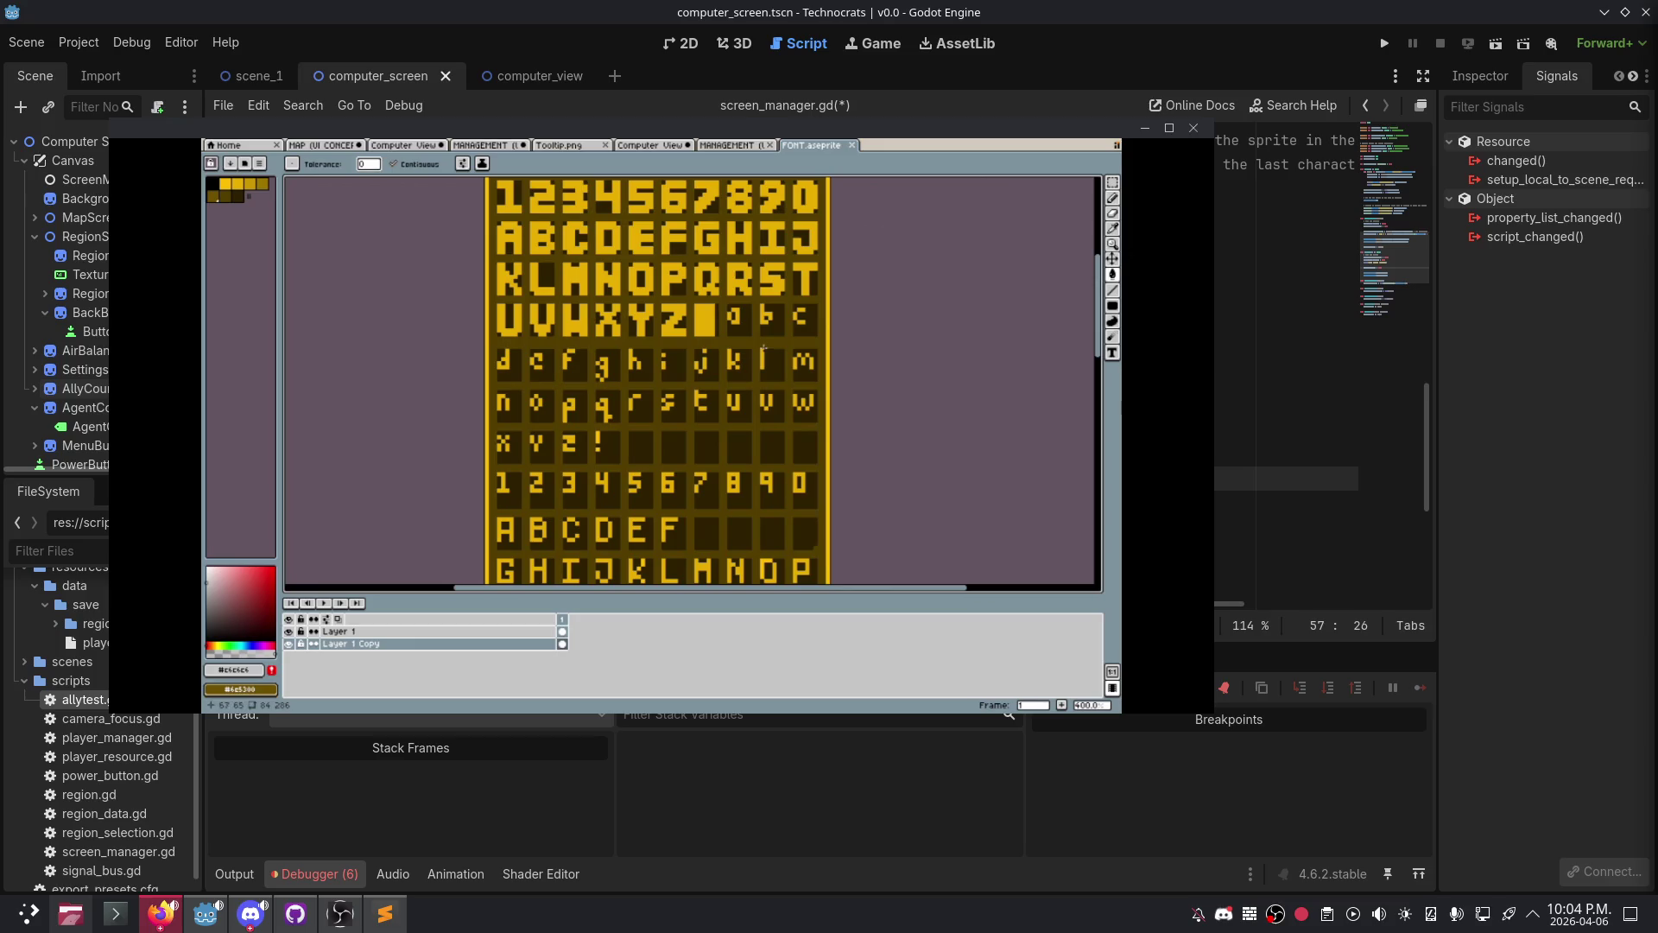
# - Select the Polygonal Lasso tool with Shift+Q and look around the font sheet
pyautogui.hotkey('shift', 'q')
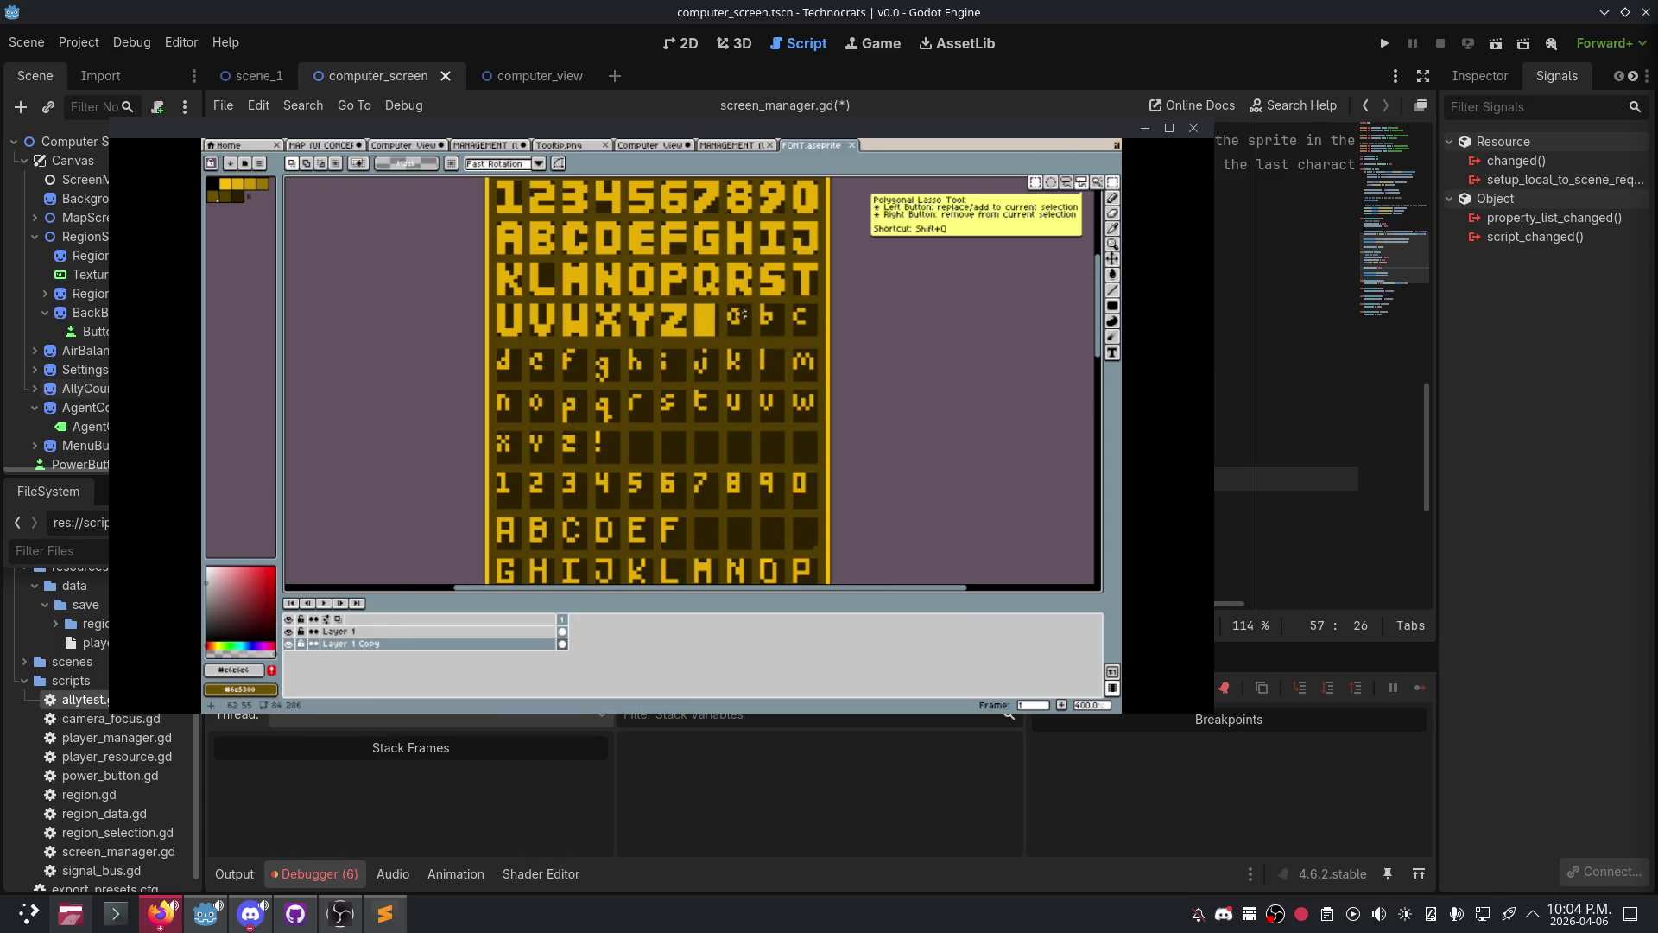
pyautogui.scroll(-3, 951, 359)
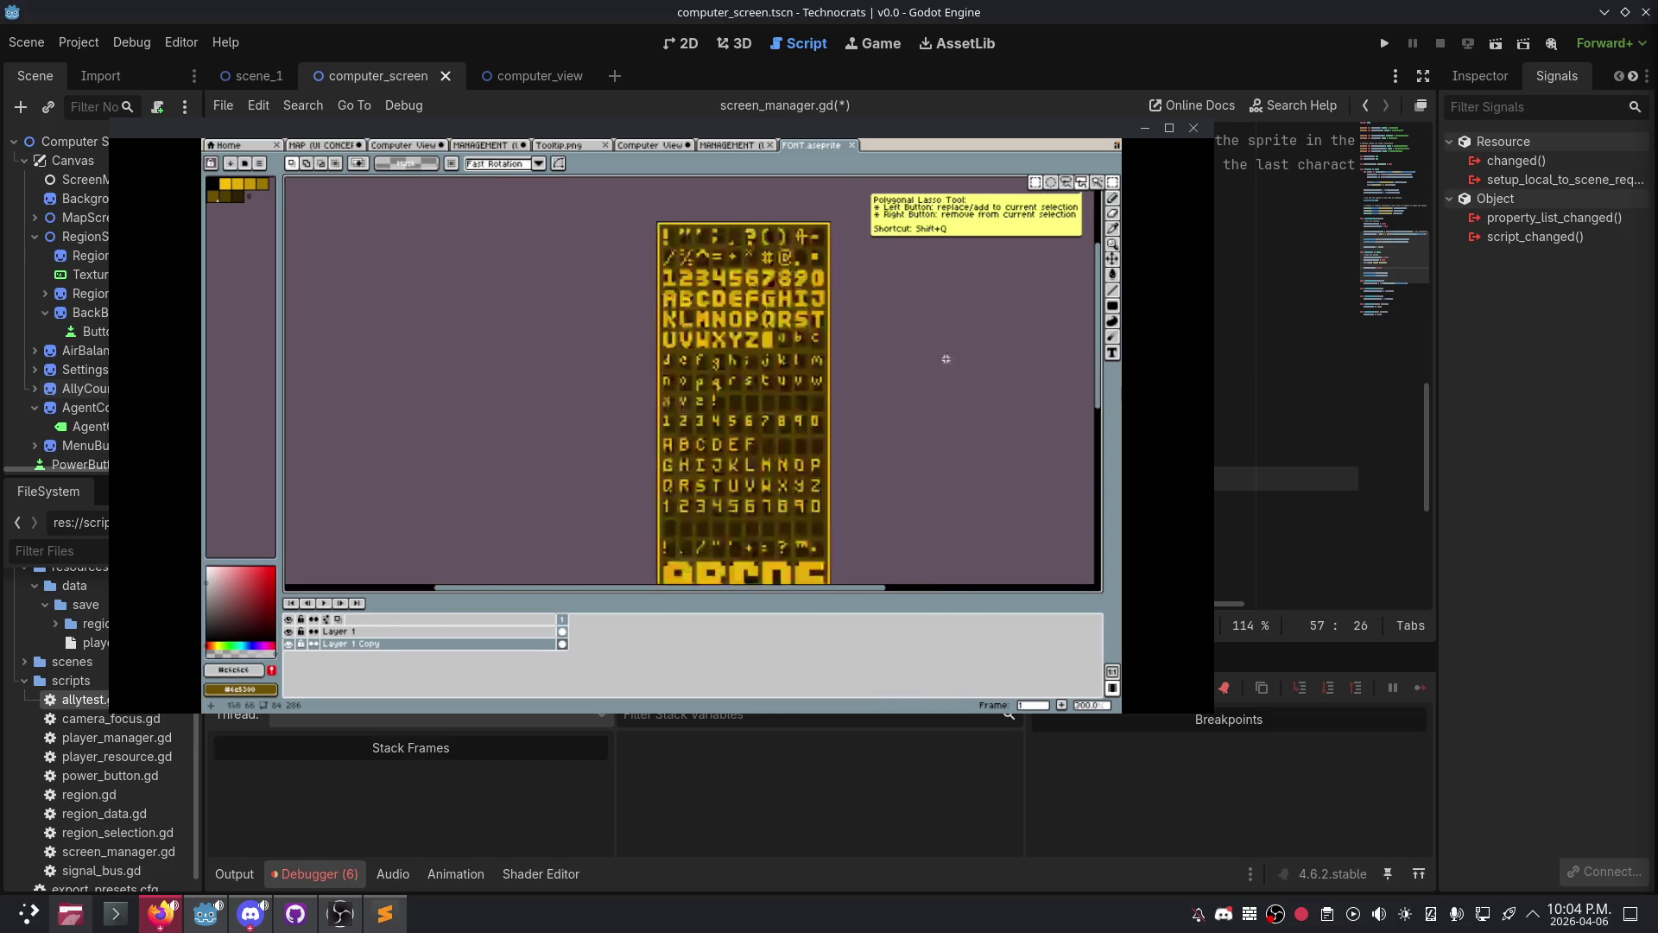
pyautogui.scroll(-1, 936, 355)
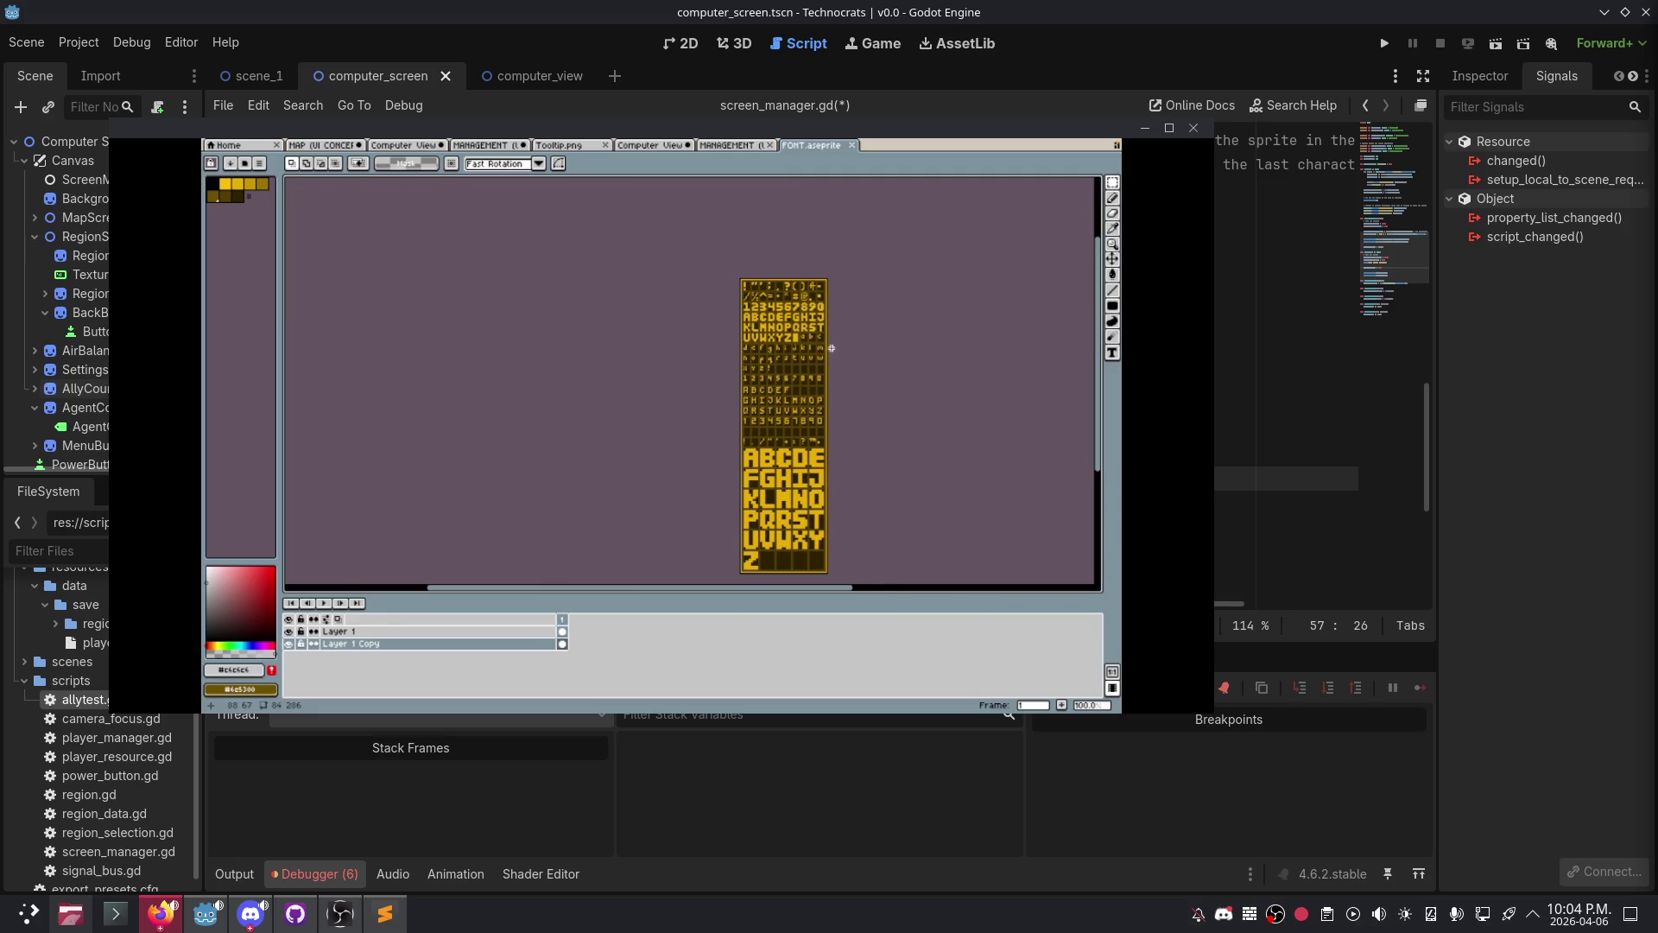
pyautogui.scroll(2, 832, 348)
pyautogui.moveTo(824, 348); pyautogui.dragTo(825, 343)
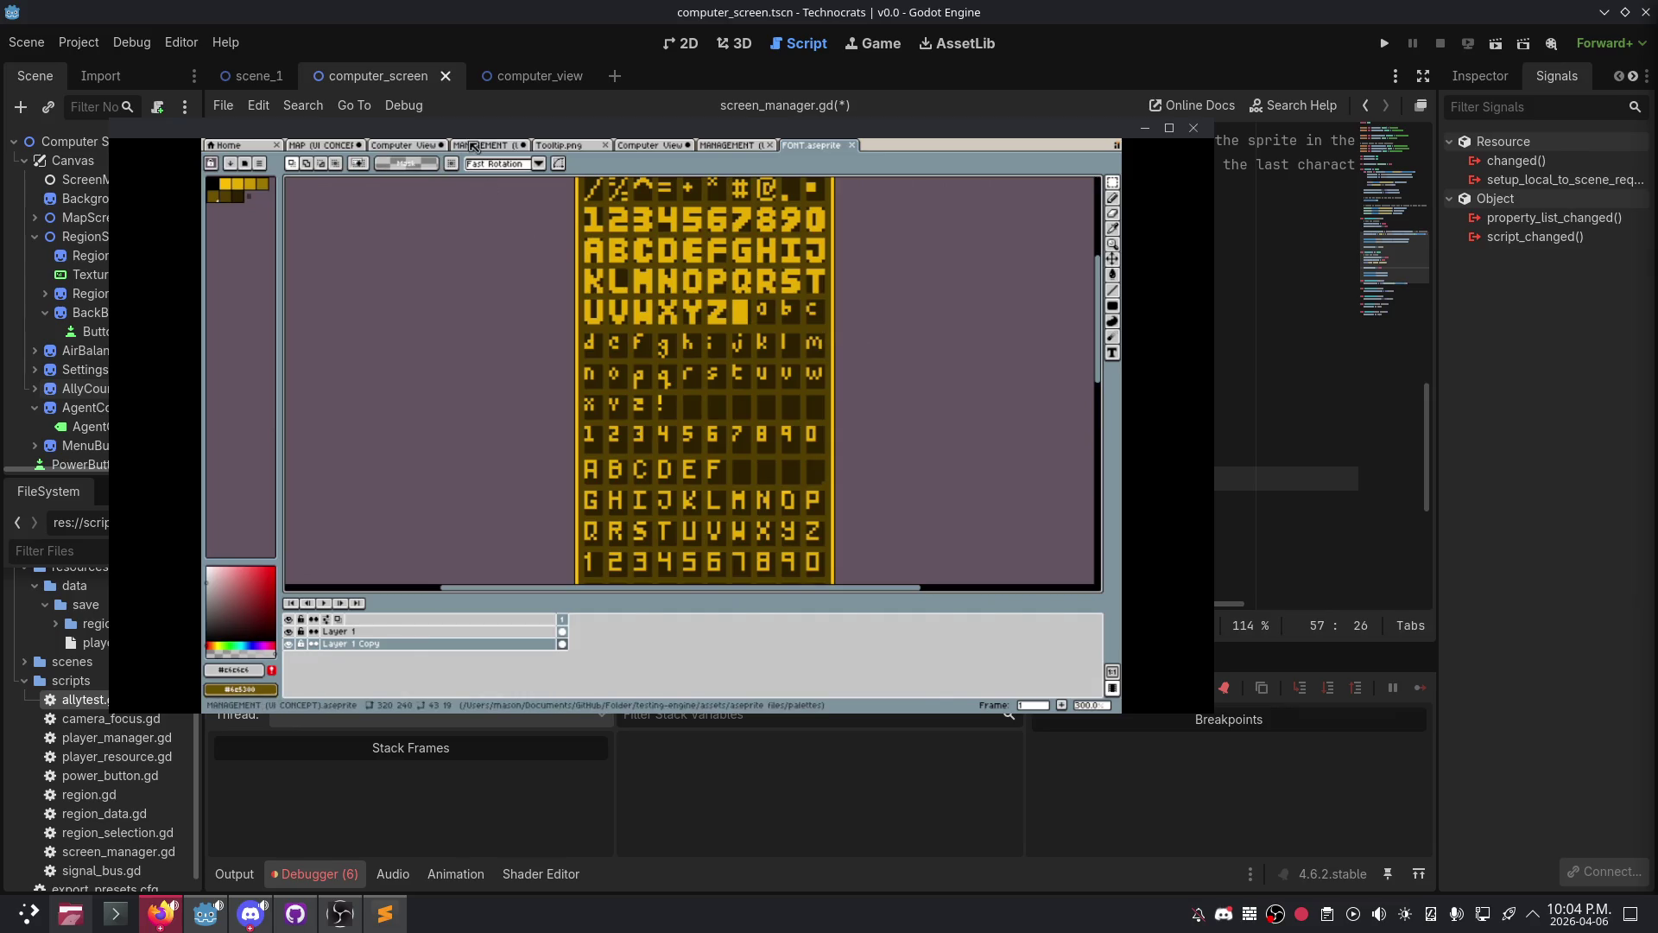
# - Return to the MANAGEMENT (UI CONCEPT) animation and select the K (ENHANCED) and Layer 4 layers
pyautogui.click(730, 145)
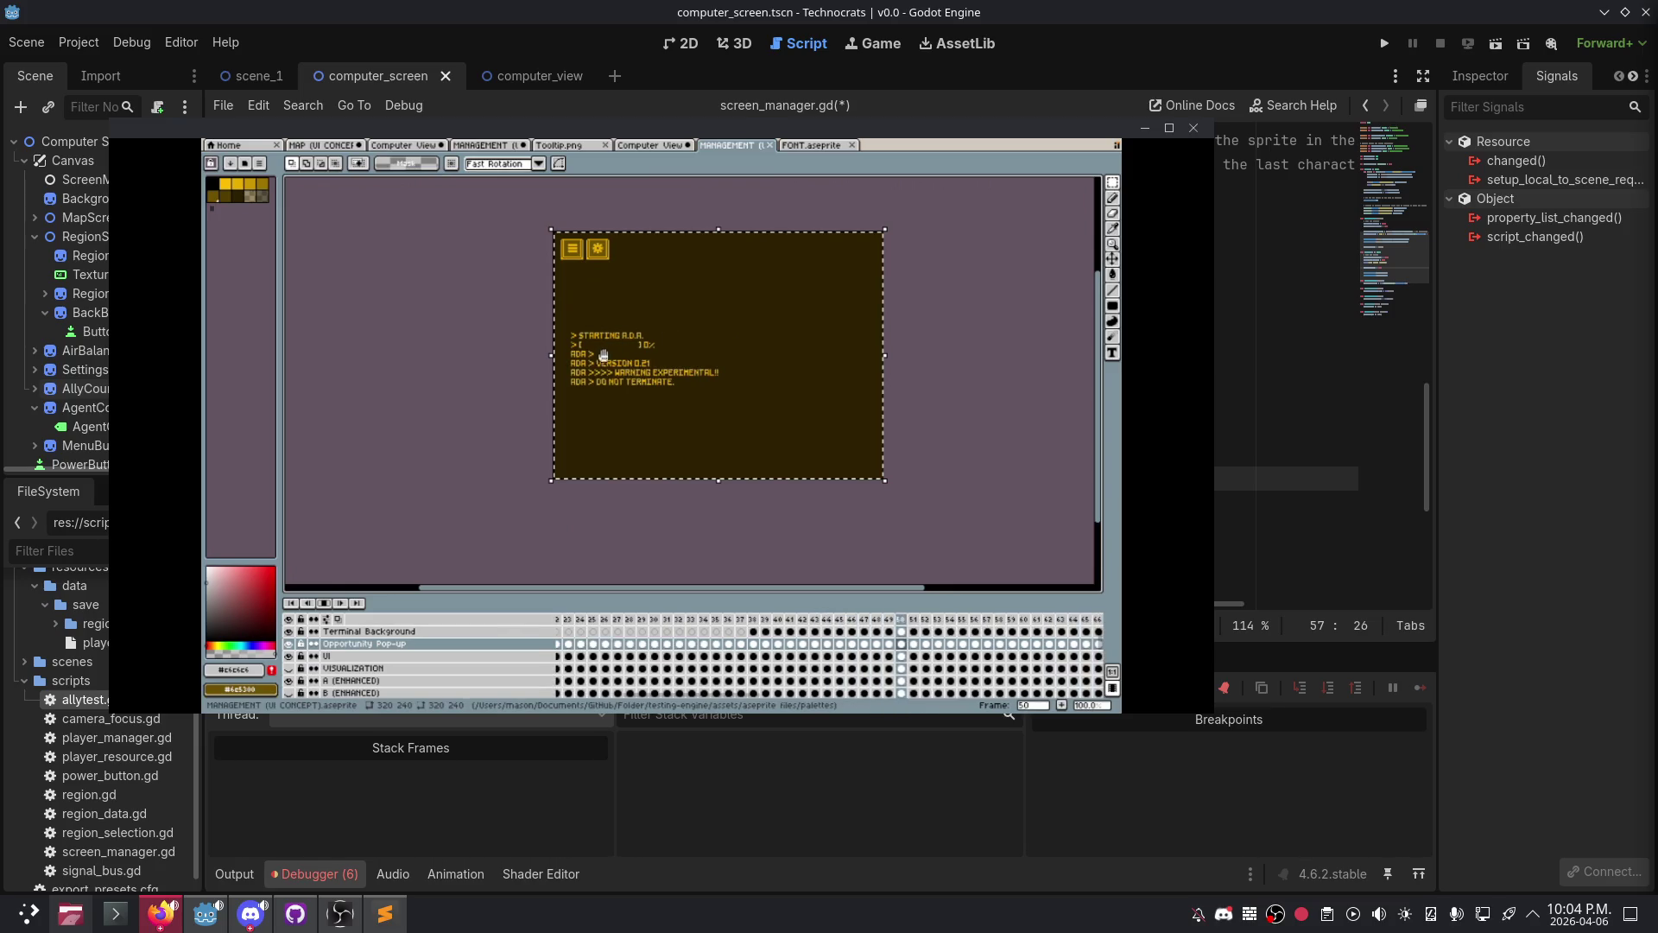
pyautogui.scroll(1, 669, 337)
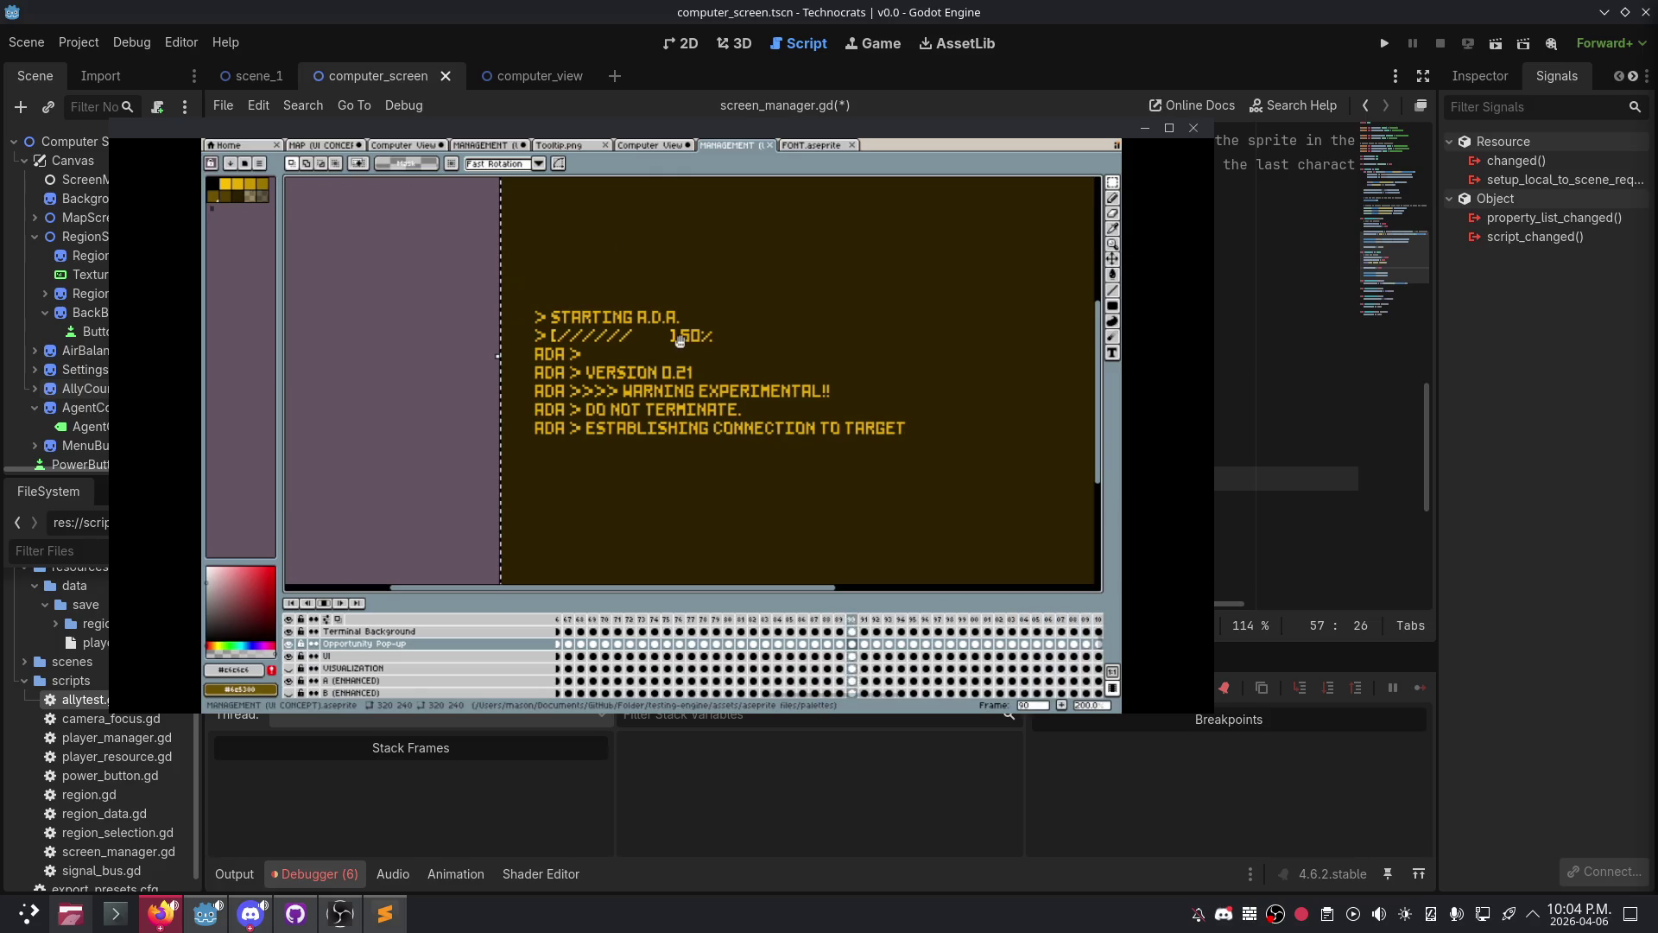
pyautogui.hscroll(3, 708, 346)
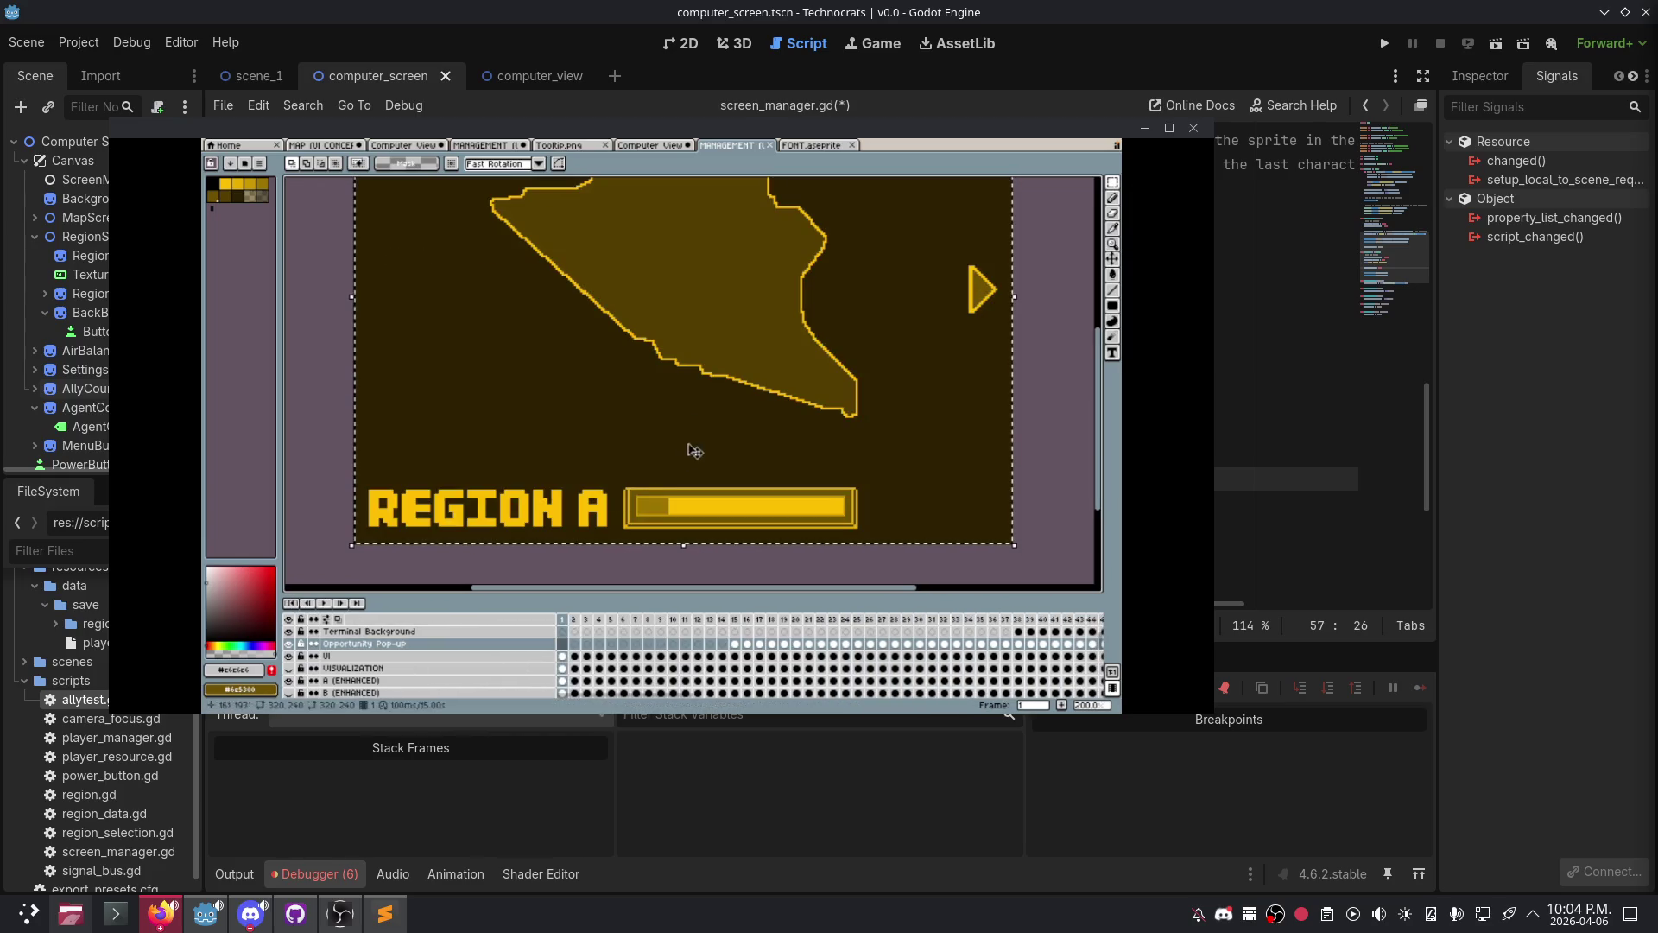
pyautogui.scroll(-2, 667, 488)
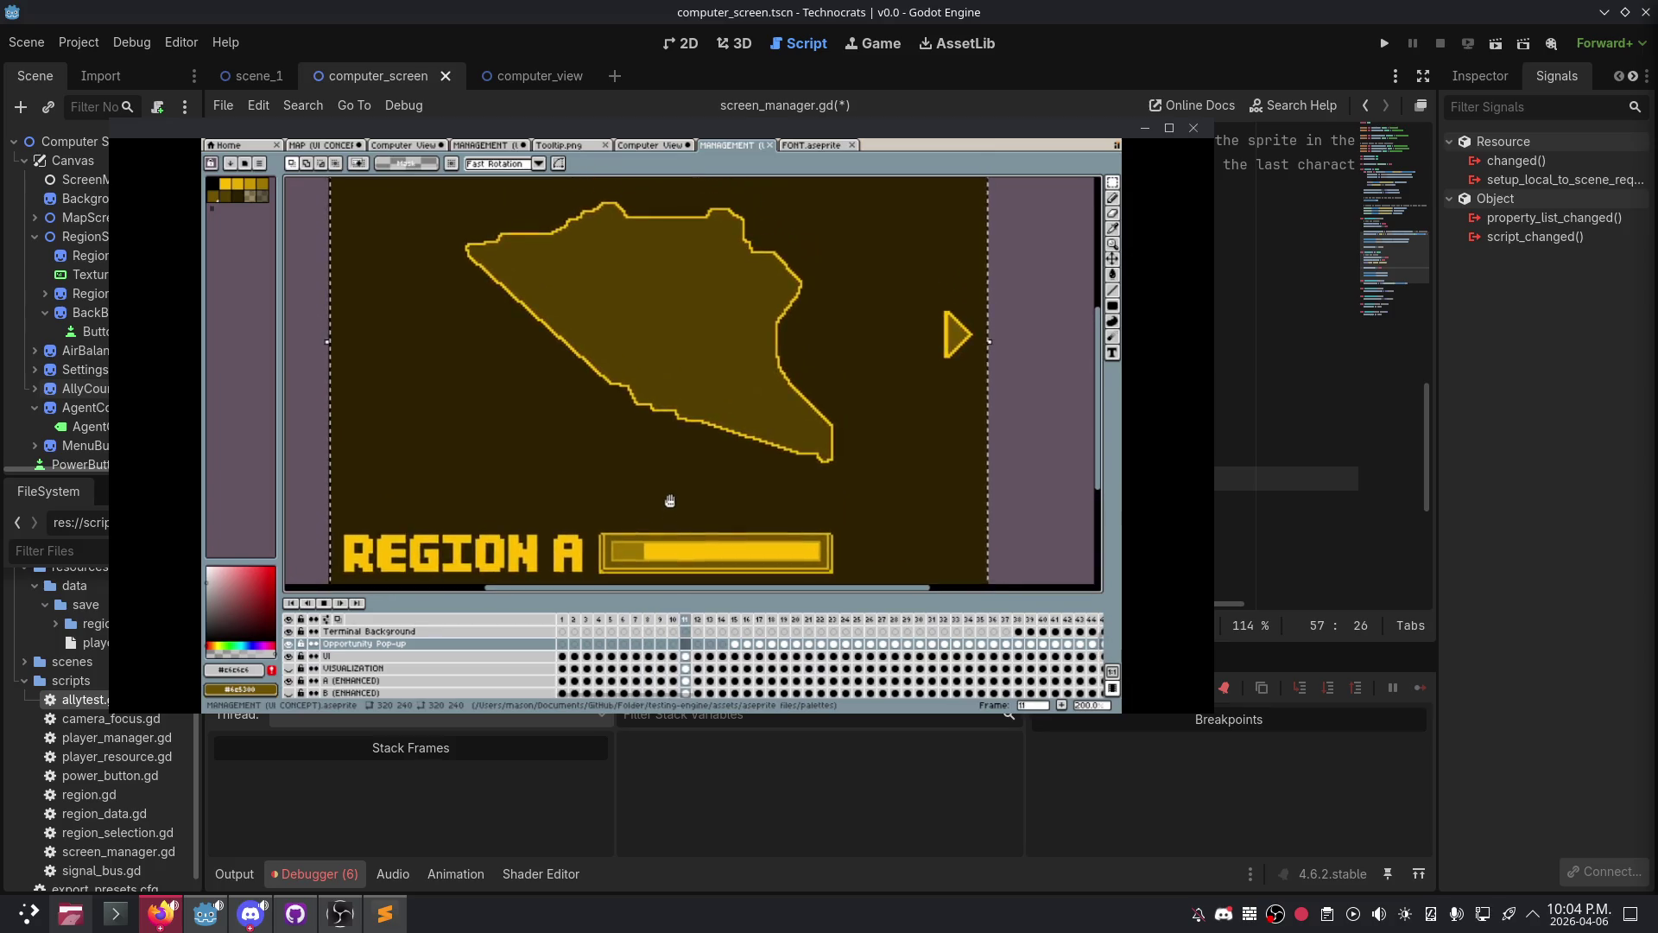
pyautogui.scroll(2, 664, 474)
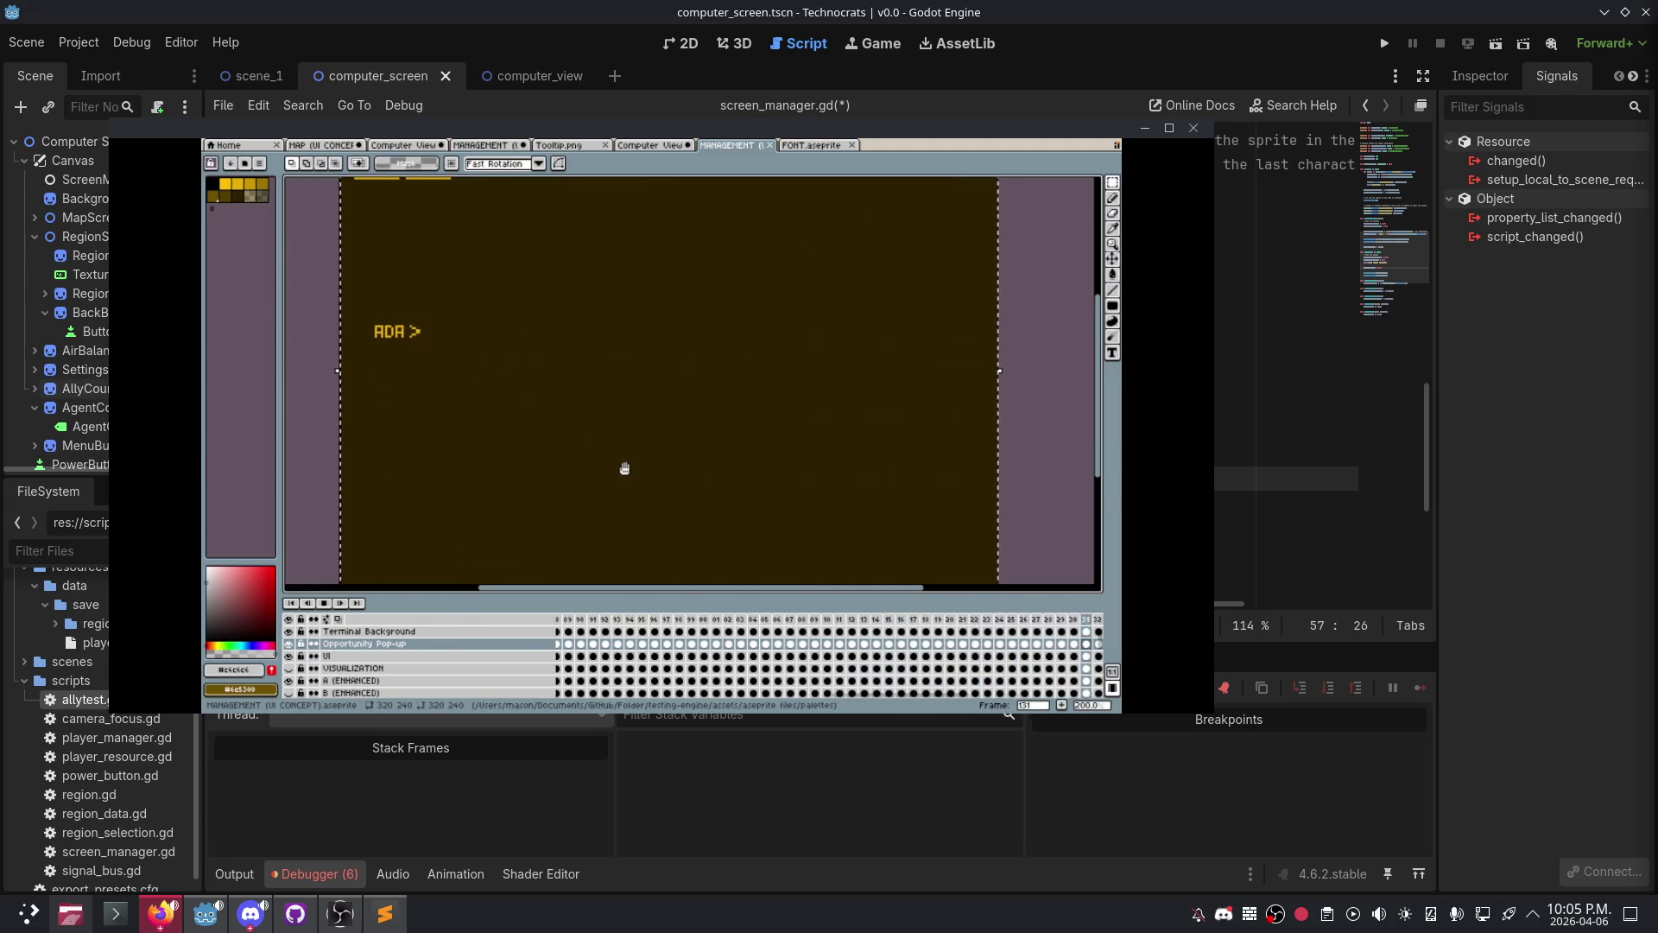
pyautogui.scroll(-3, 627, 468)
pyautogui.scroll(1, 626, 468)
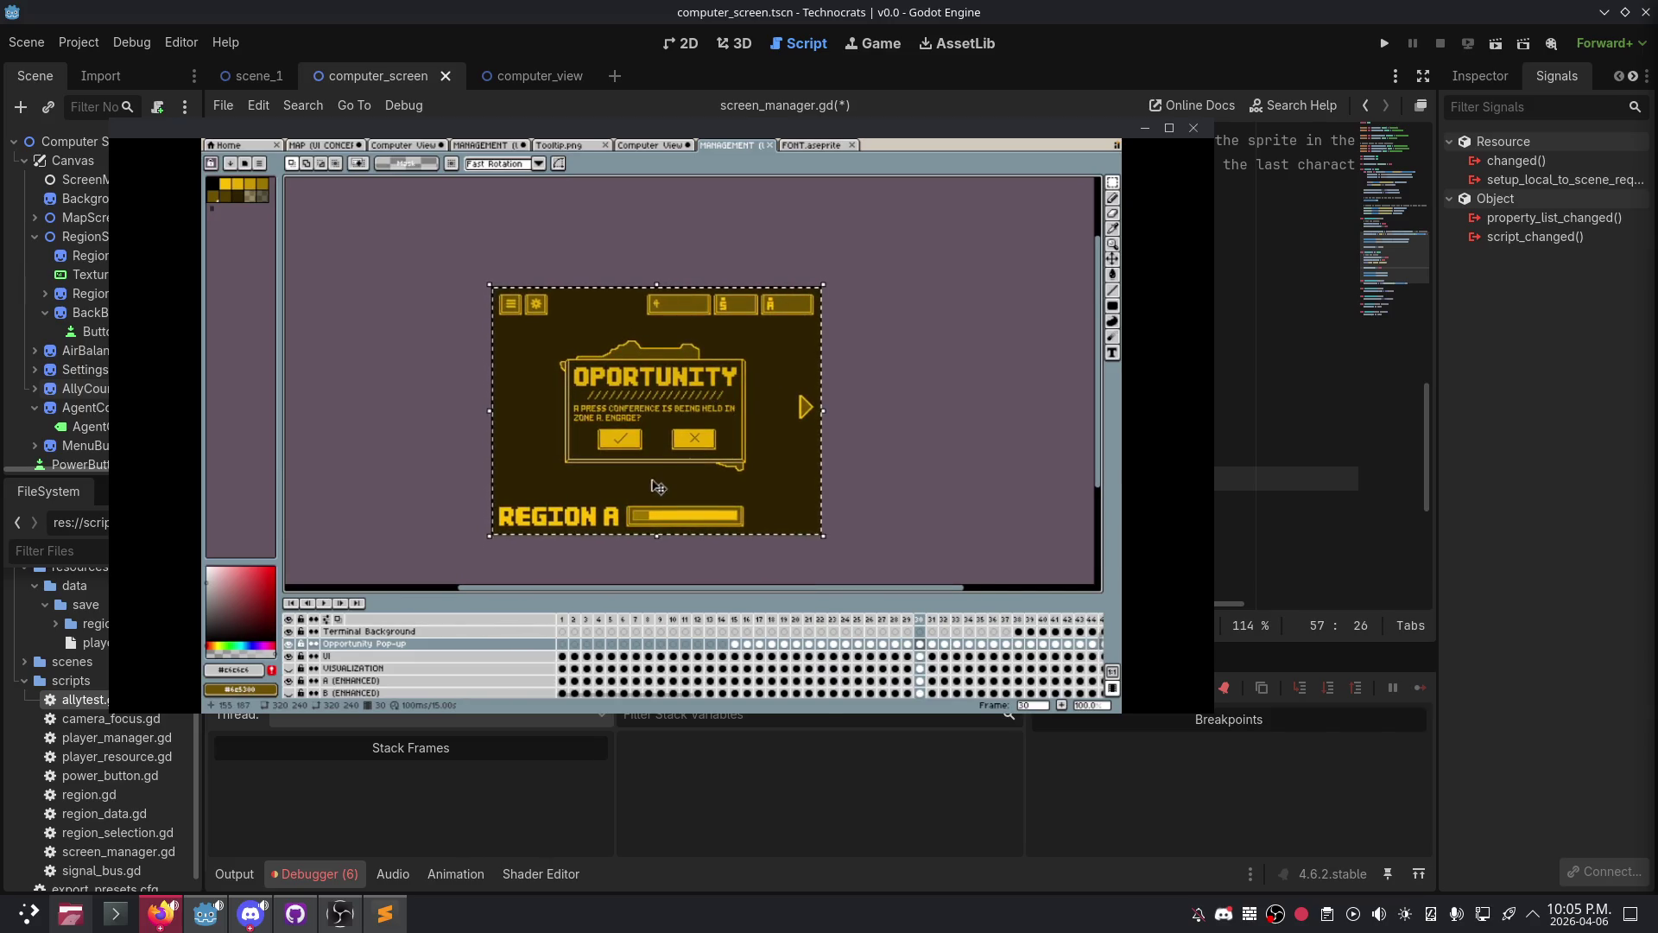
pyautogui.scroll(-5, 404, 656)
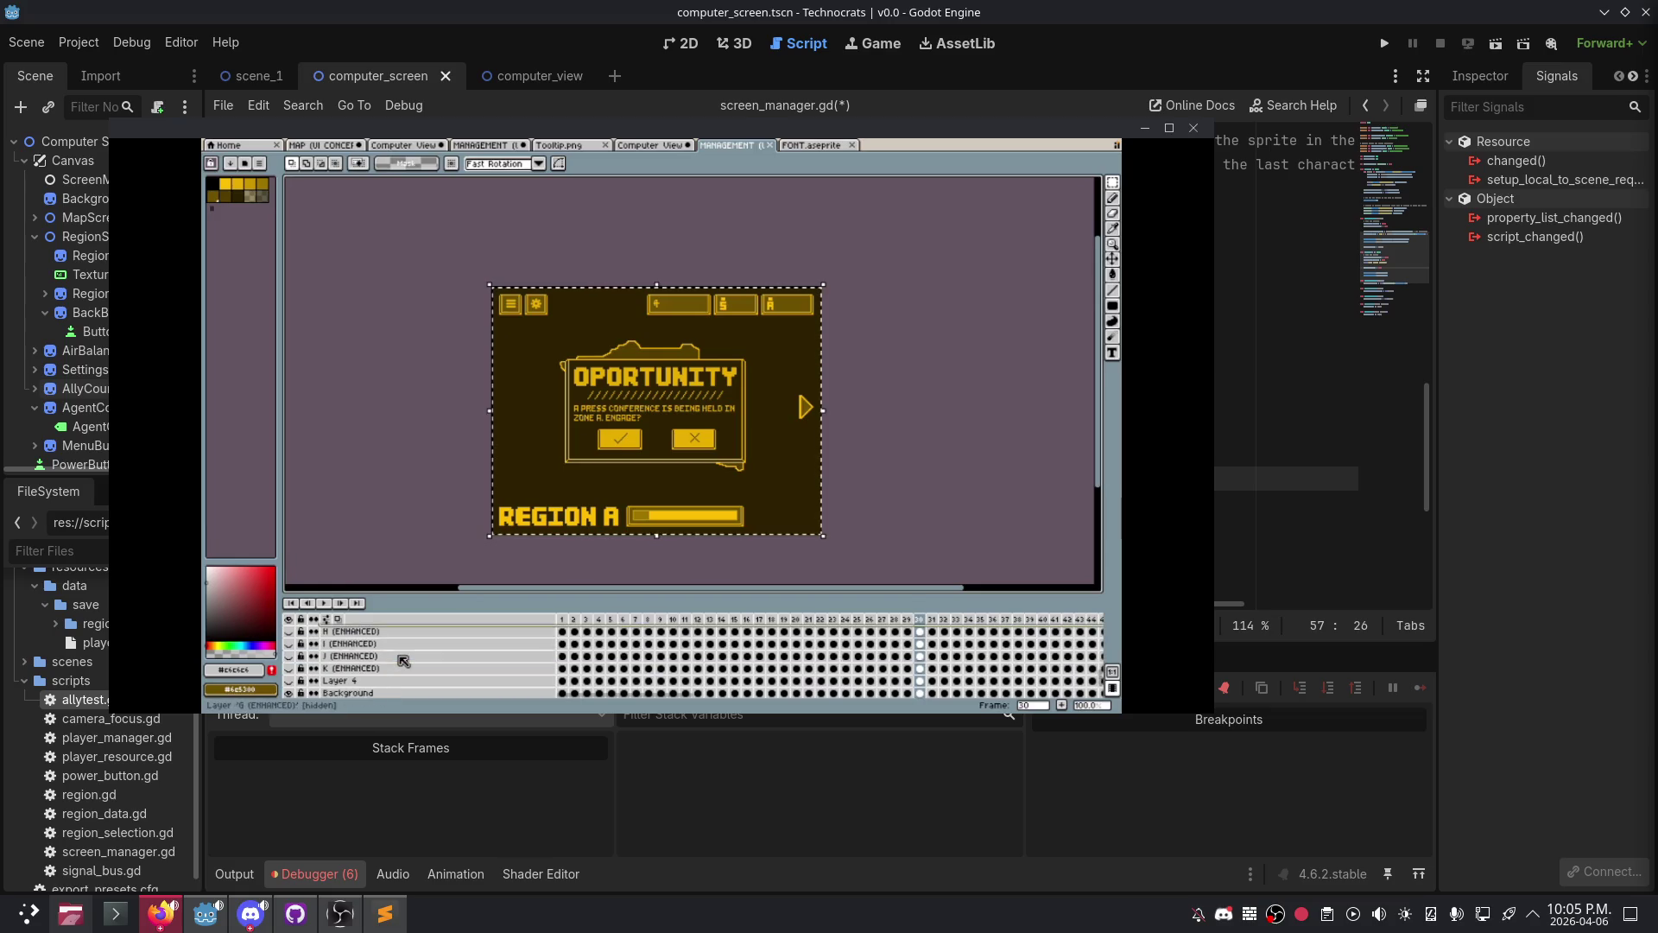
pyautogui.moveTo(385, 679); pyautogui.dragTo(385, 666)
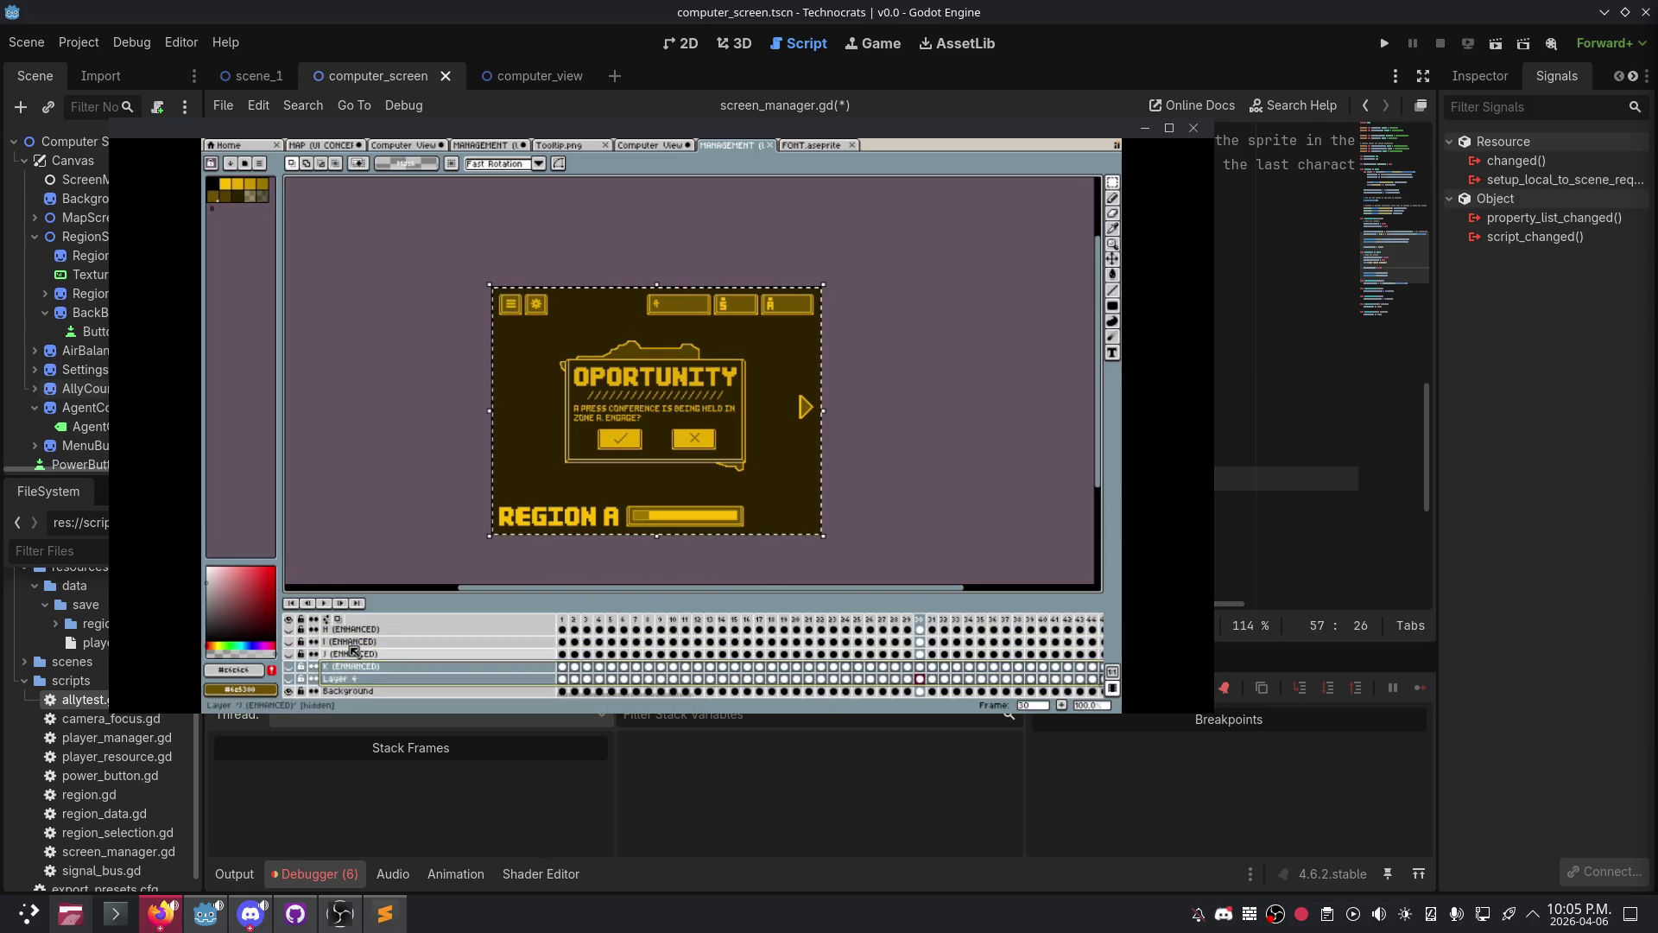
pyautogui.scroll(5, 354, 650)
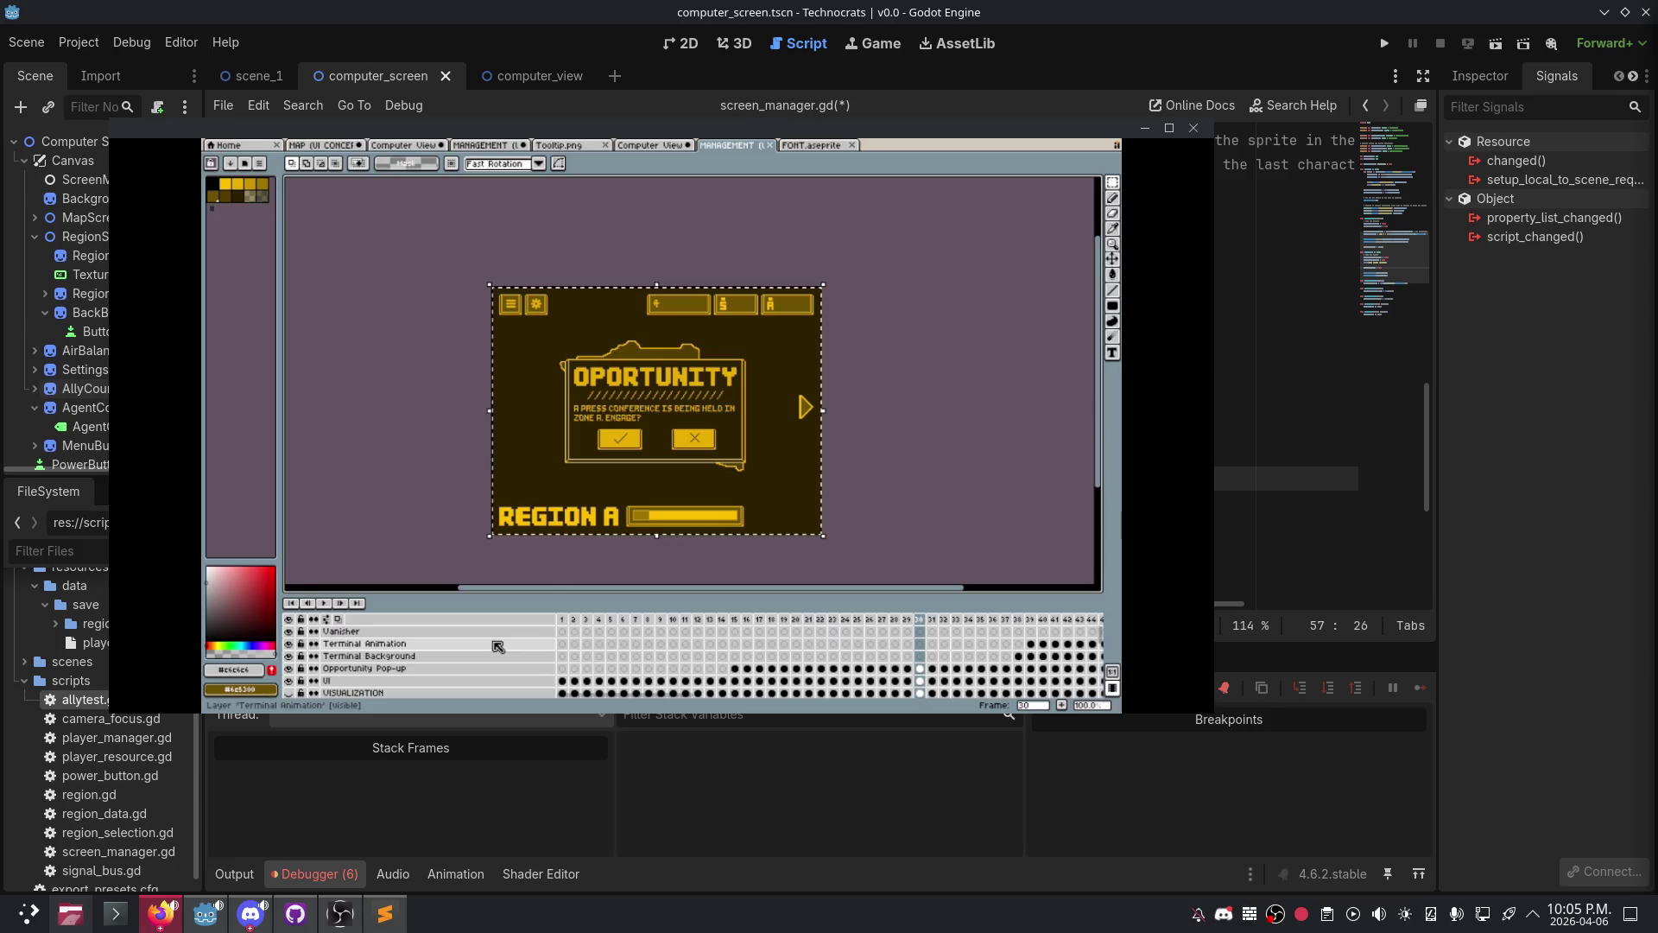
pyautogui.click(650, 147)
pyautogui.scroll(-4, 622, 380)
pyautogui.scroll(1, 637, 395)
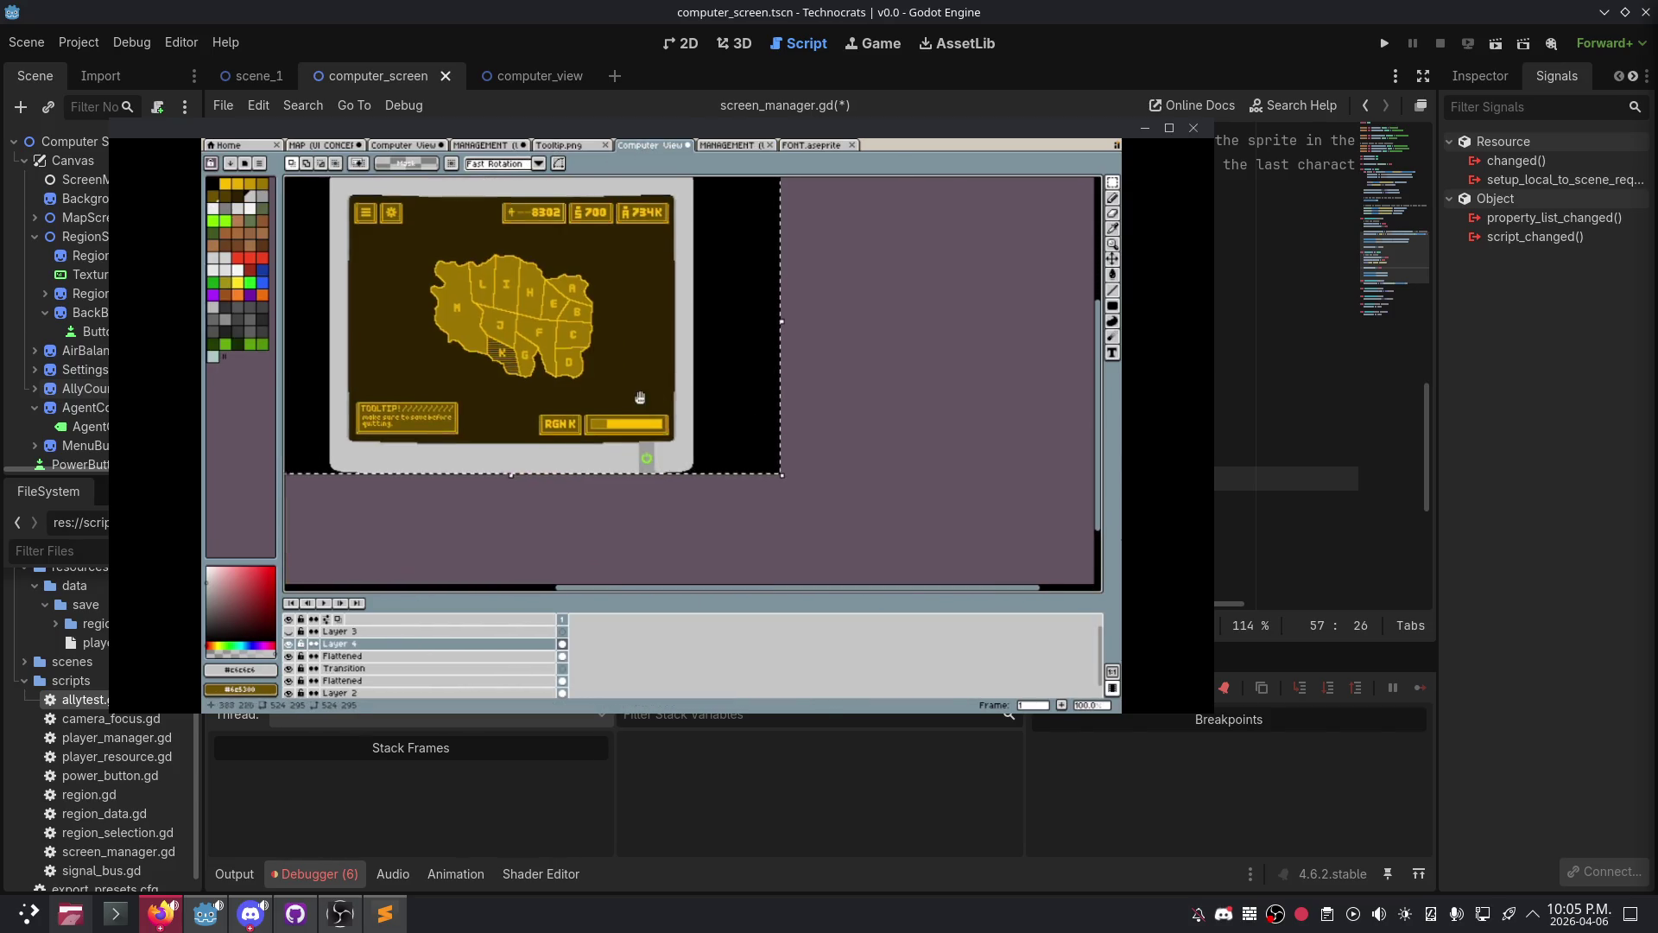
pyautogui.click(341, 145)
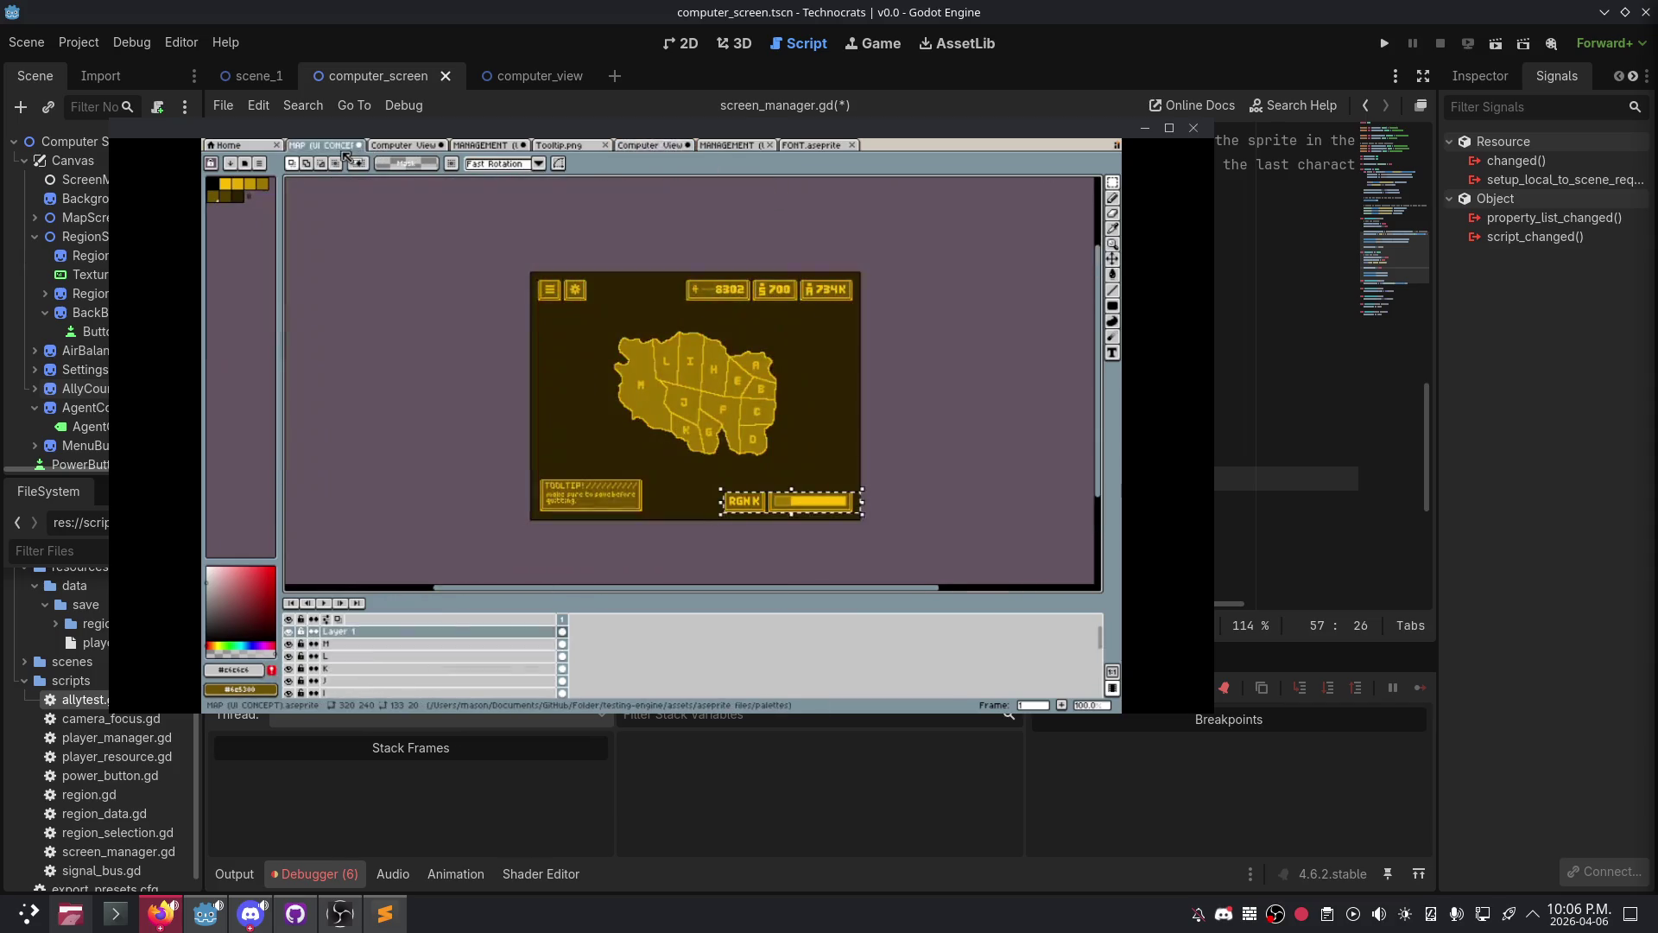
pyautogui.click(395, 146)
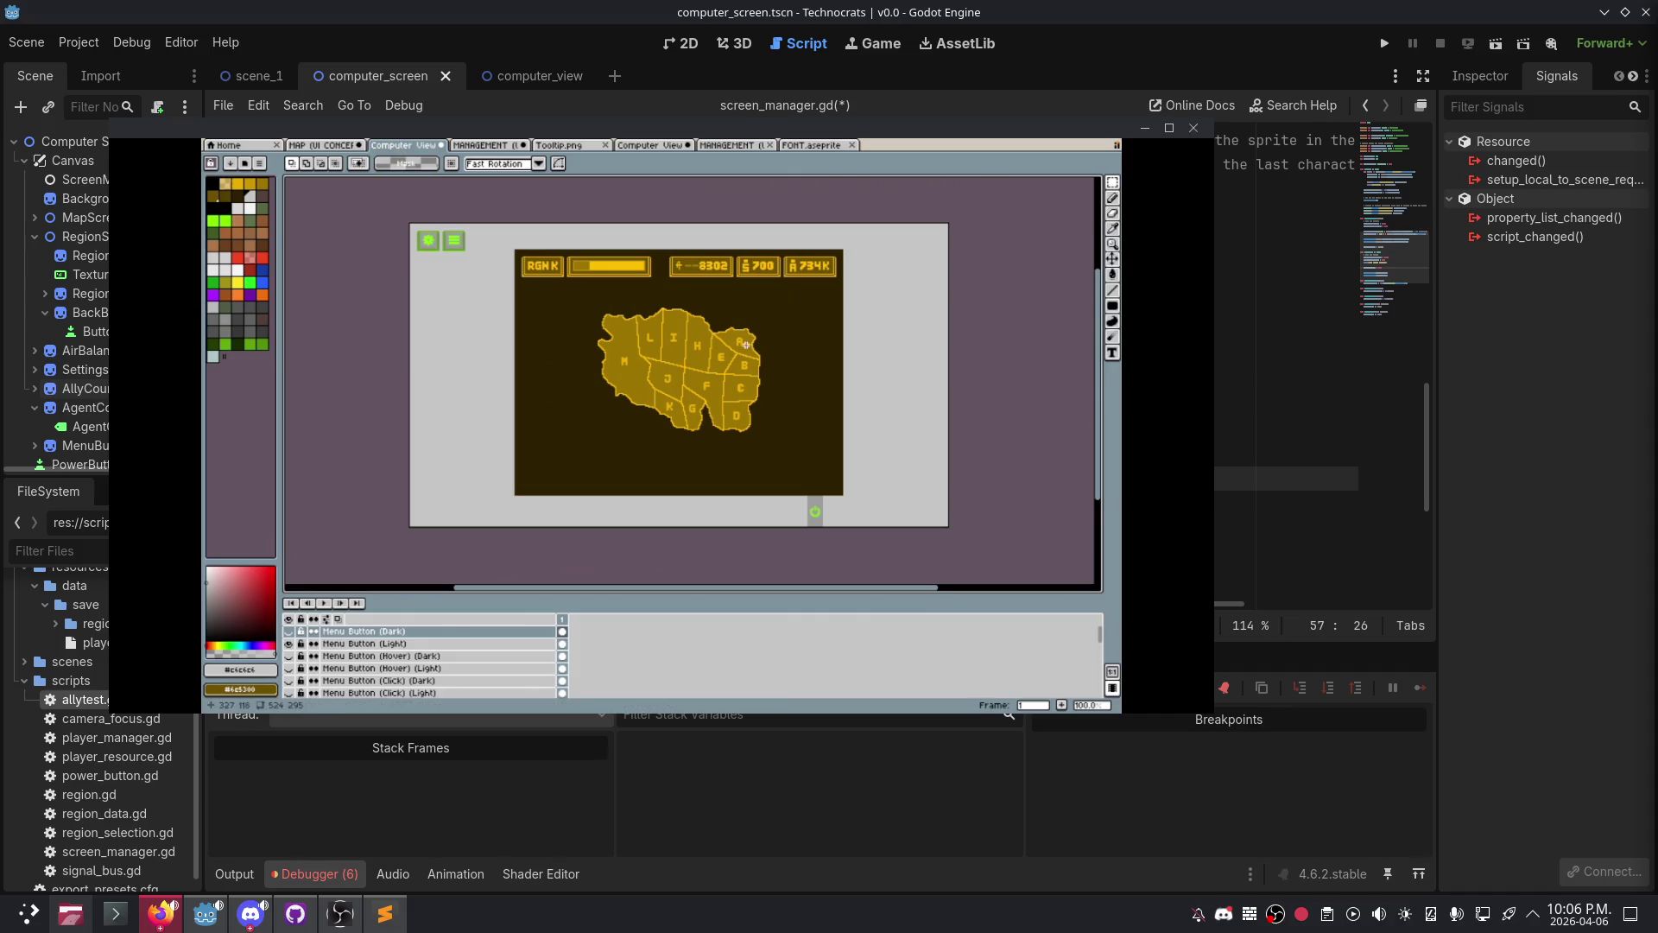
pyautogui.scroll(-5, 434, 671)
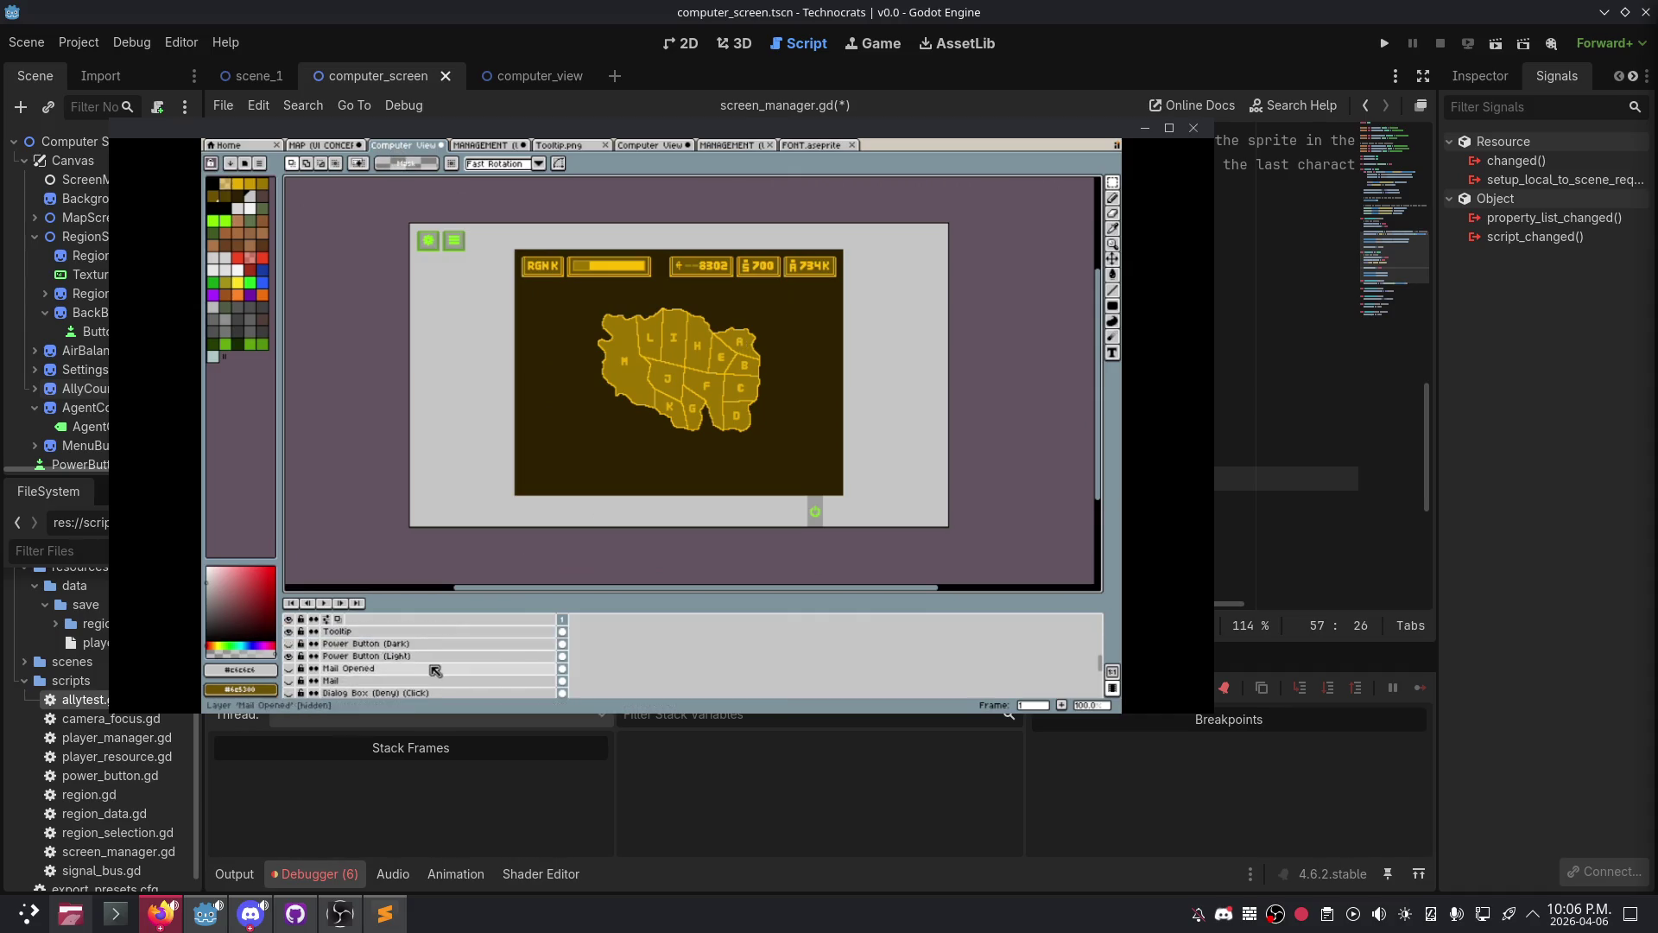
pyautogui.scroll(5, 435, 670)
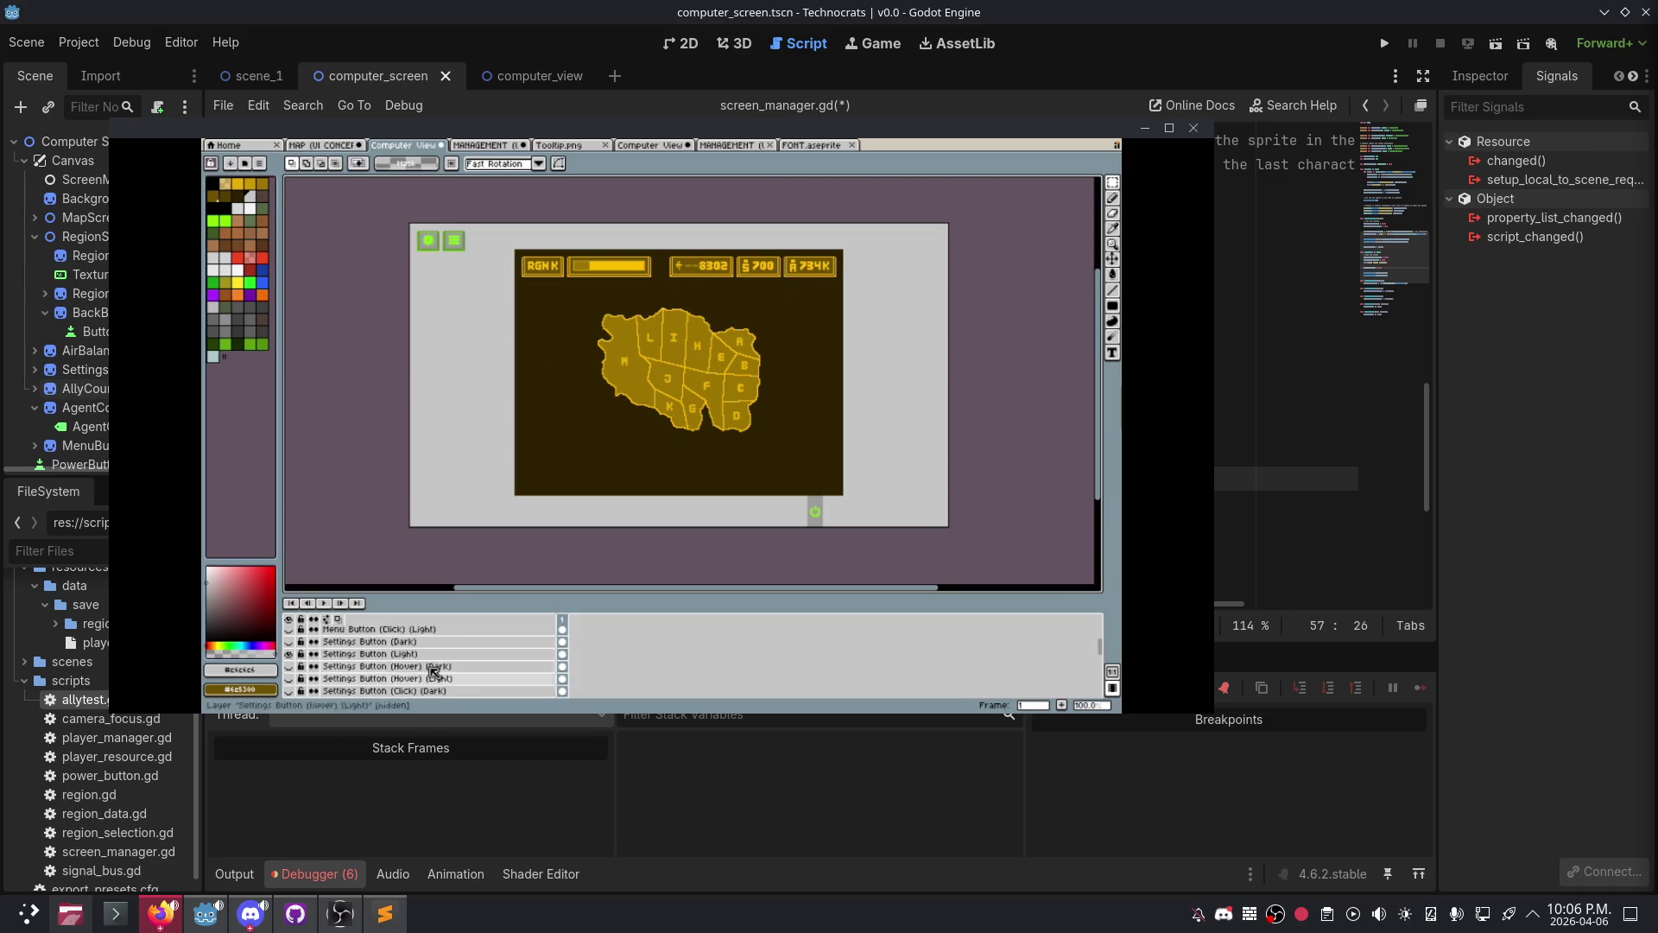
pyautogui.scroll(-5, 434, 671)
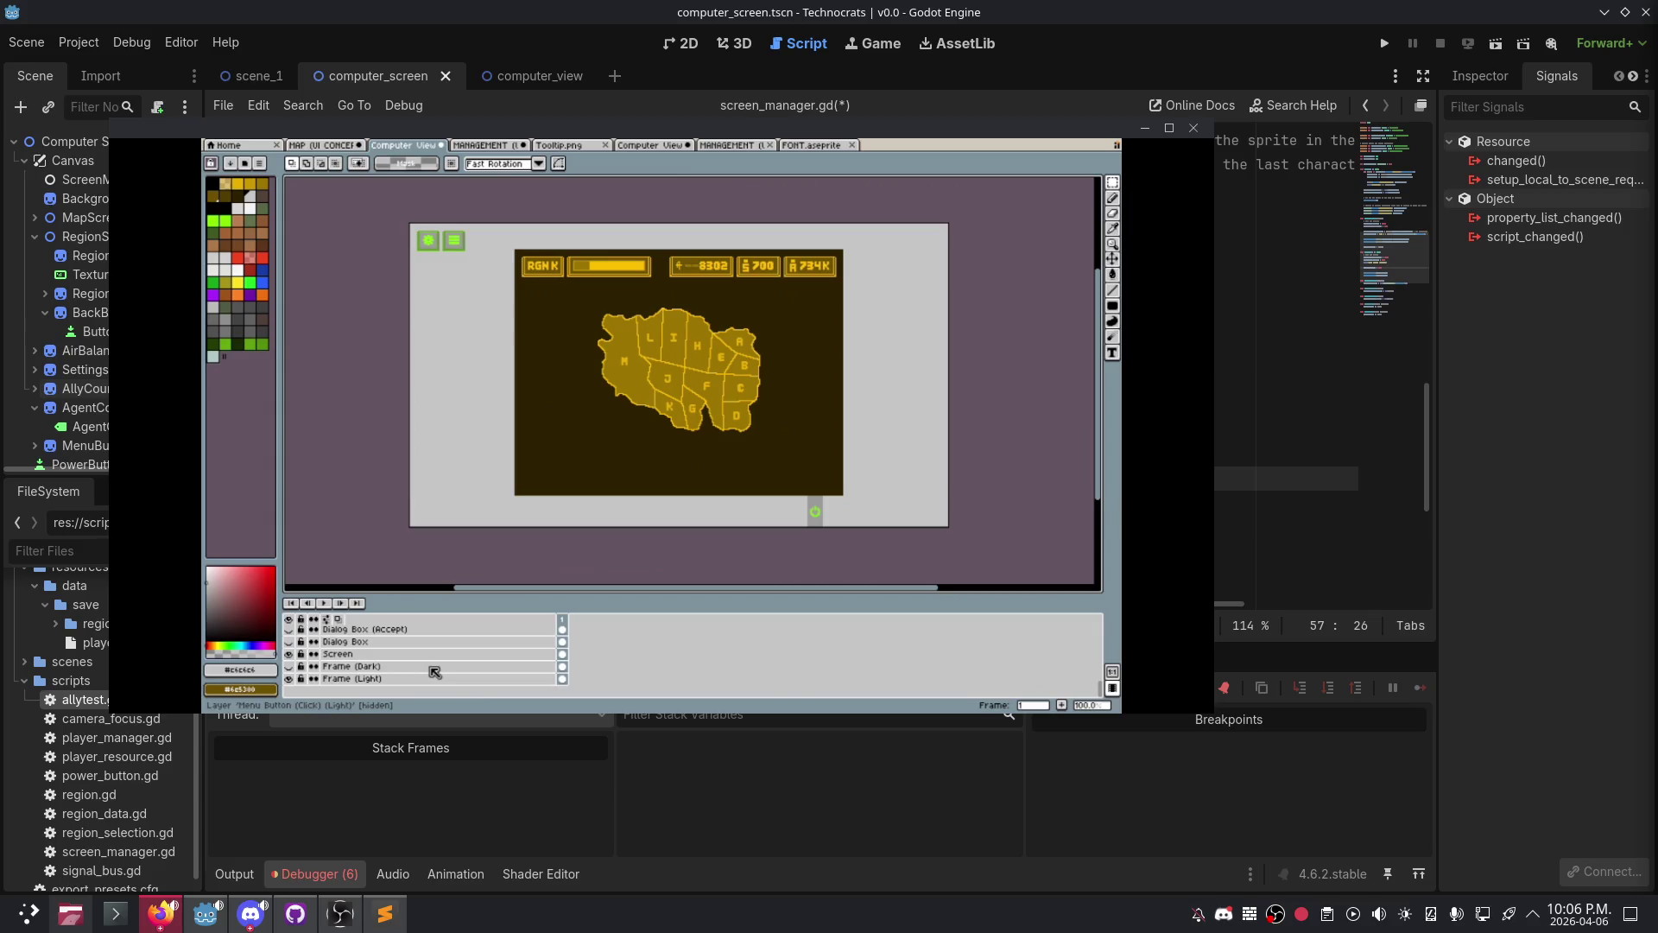
pyautogui.click(415, 667)
pyautogui.scroll(1, 405, 669)
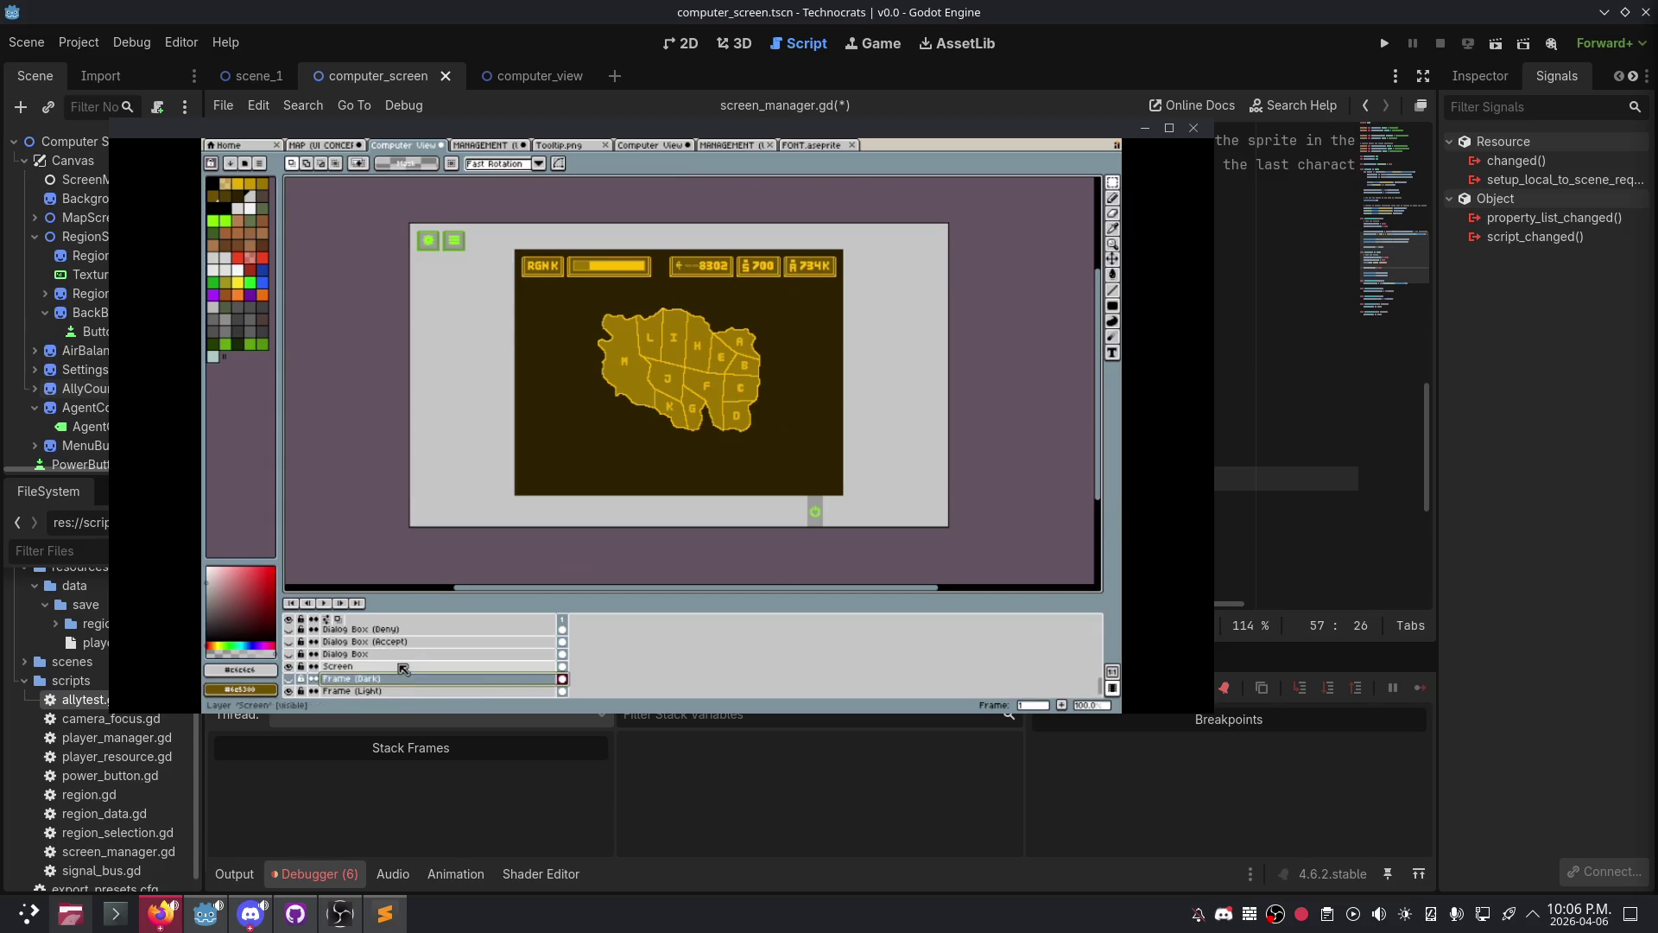
pyautogui.scroll(-1, 404, 669)
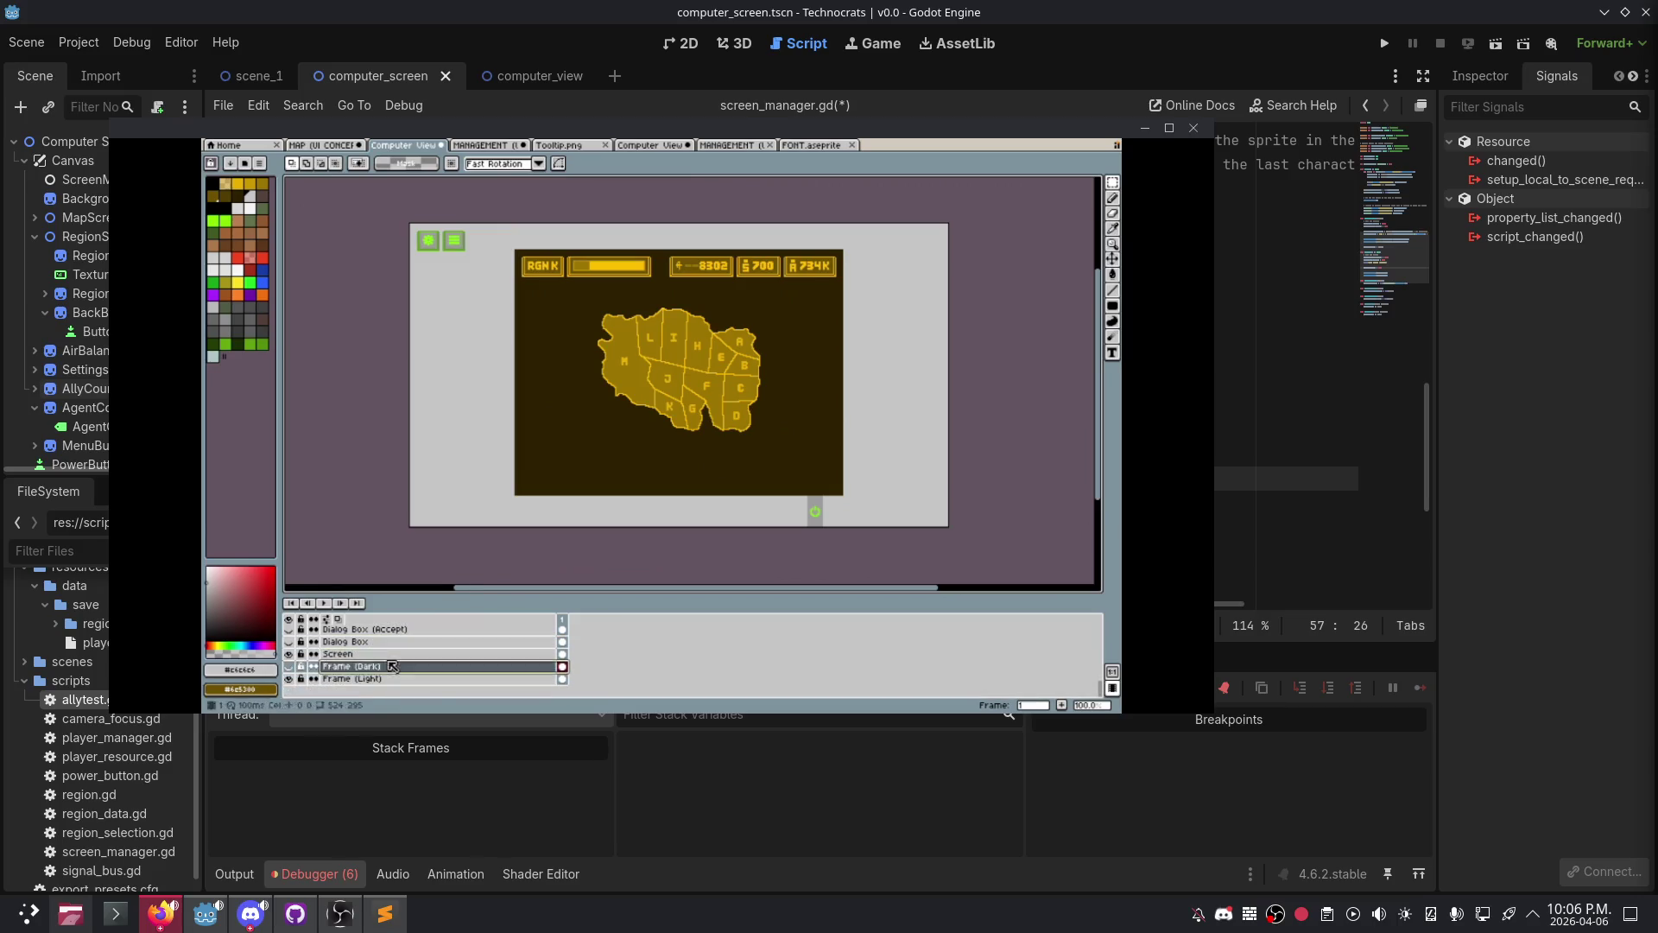
pyautogui.click(289, 654)
# - Turn the Screen layer's map artwork back on and save the mockup with Ctrl+S
pyautogui.click(289, 653)
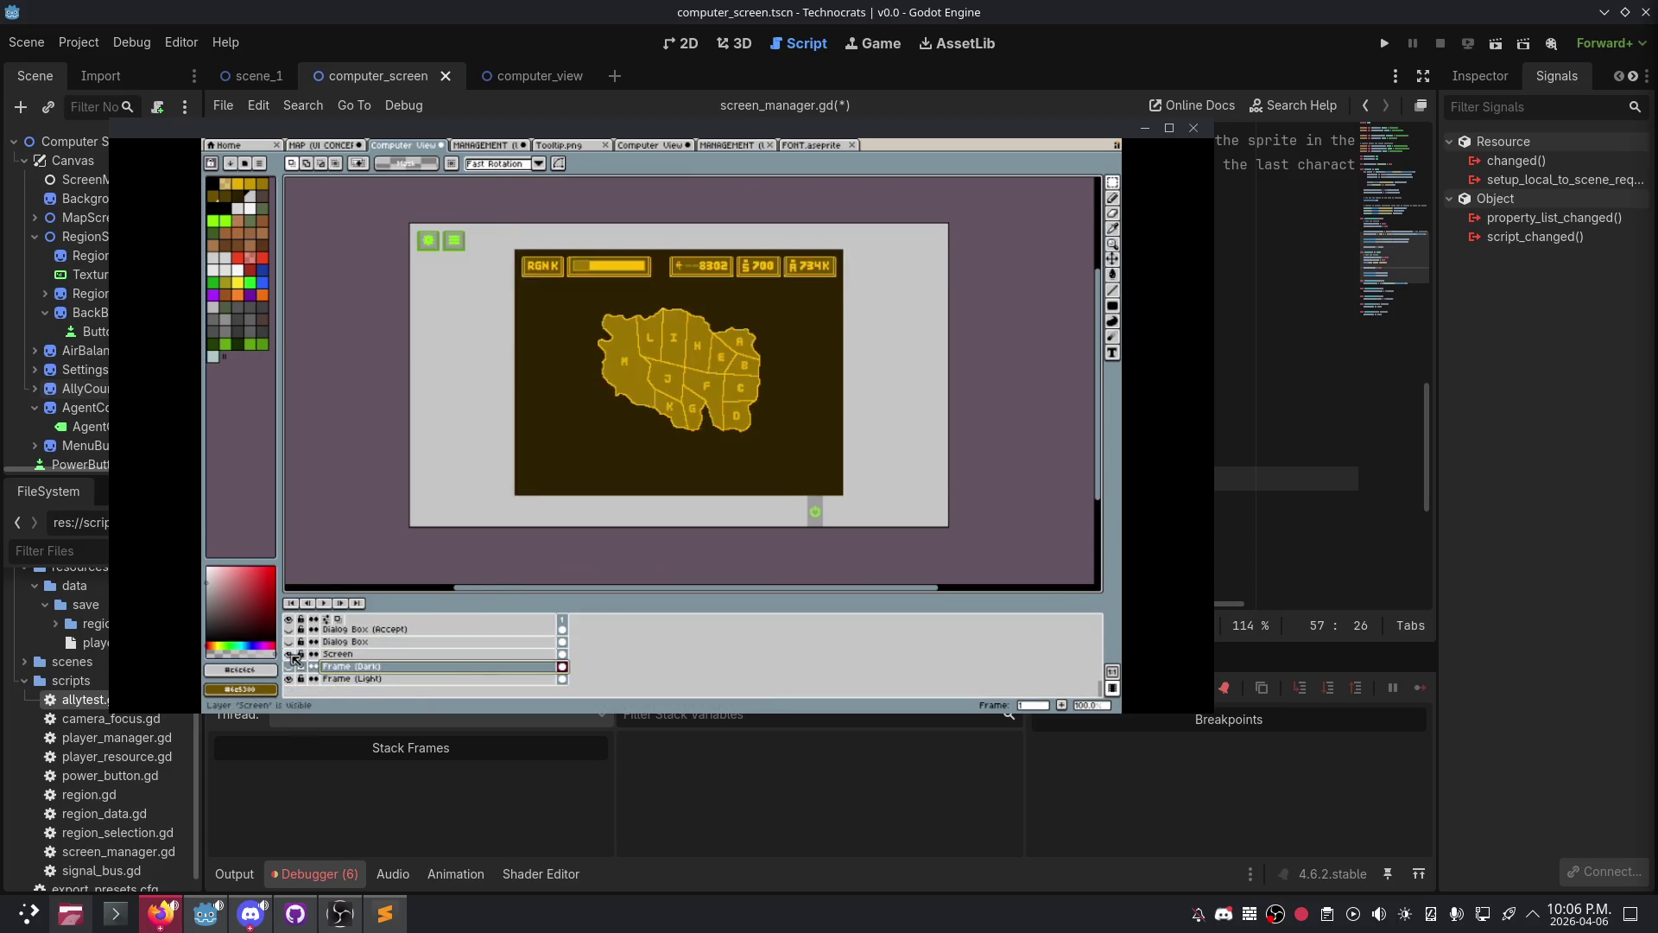
pyautogui.click(289, 654)
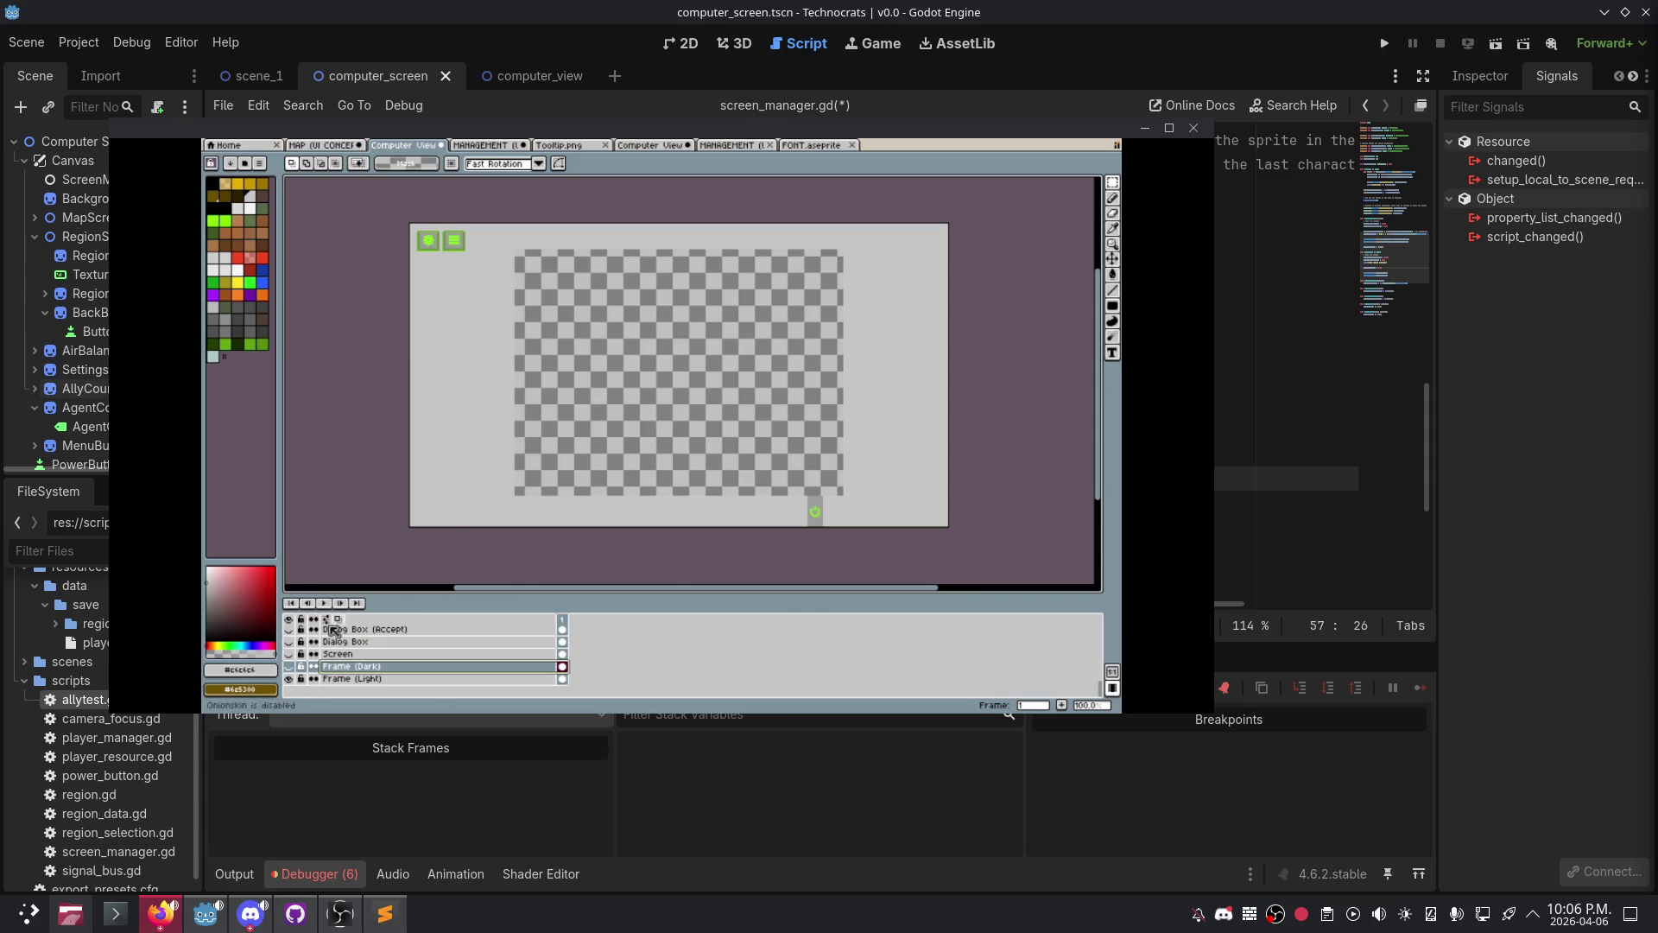
pyautogui.click(289, 653)
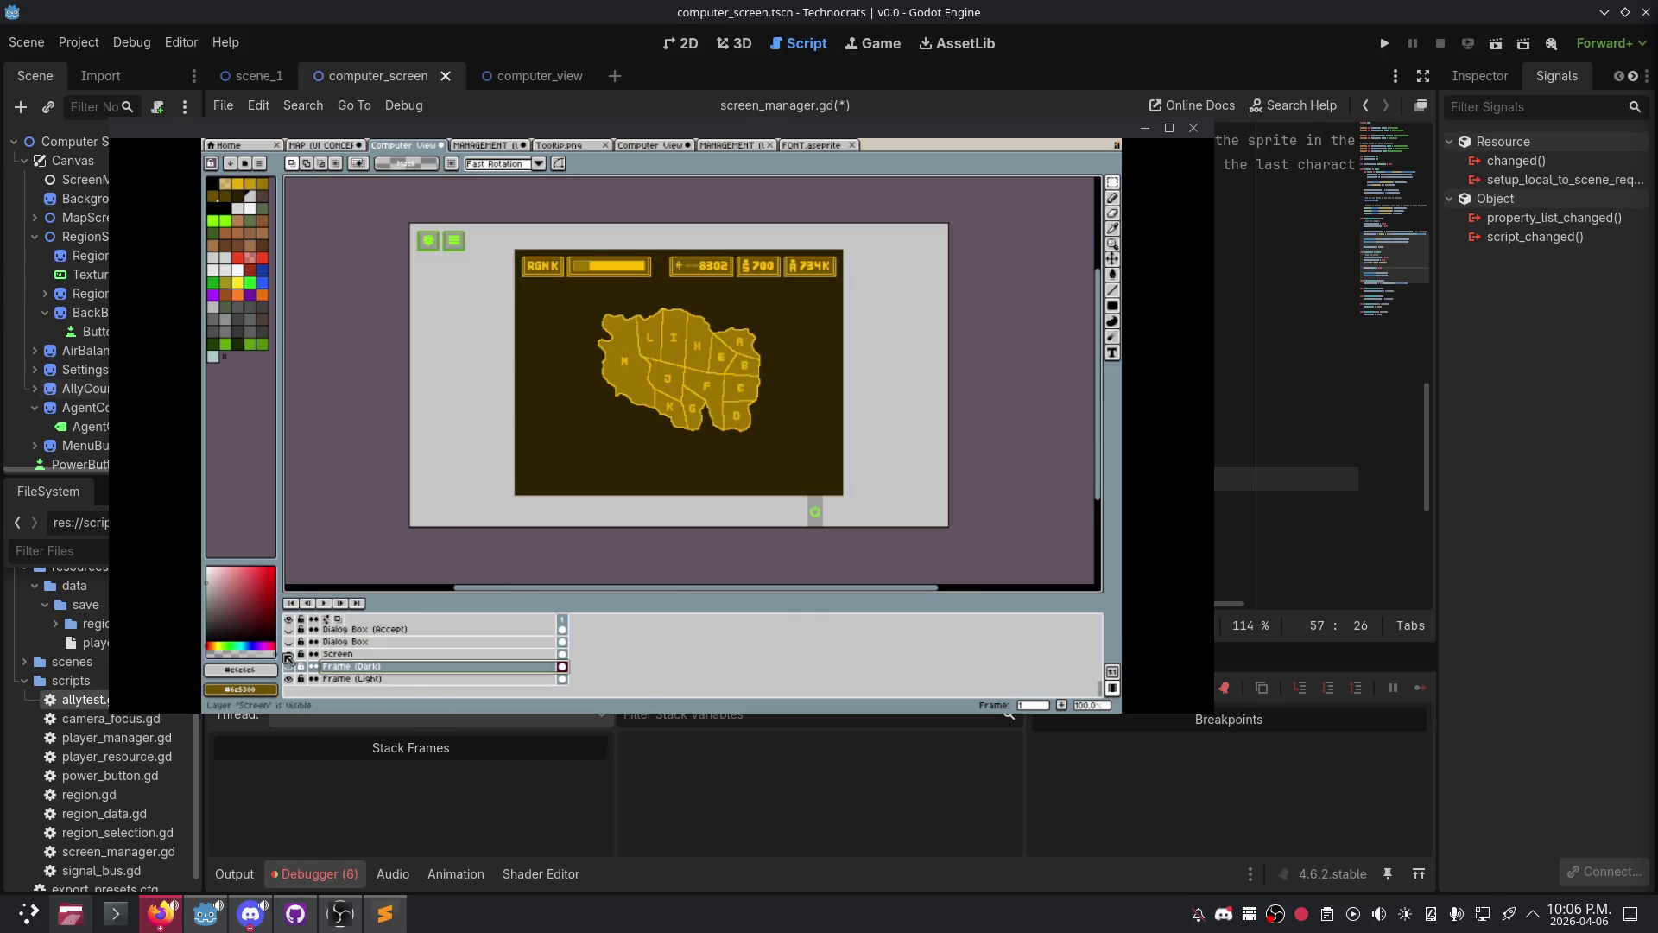
pyautogui.click(289, 654)
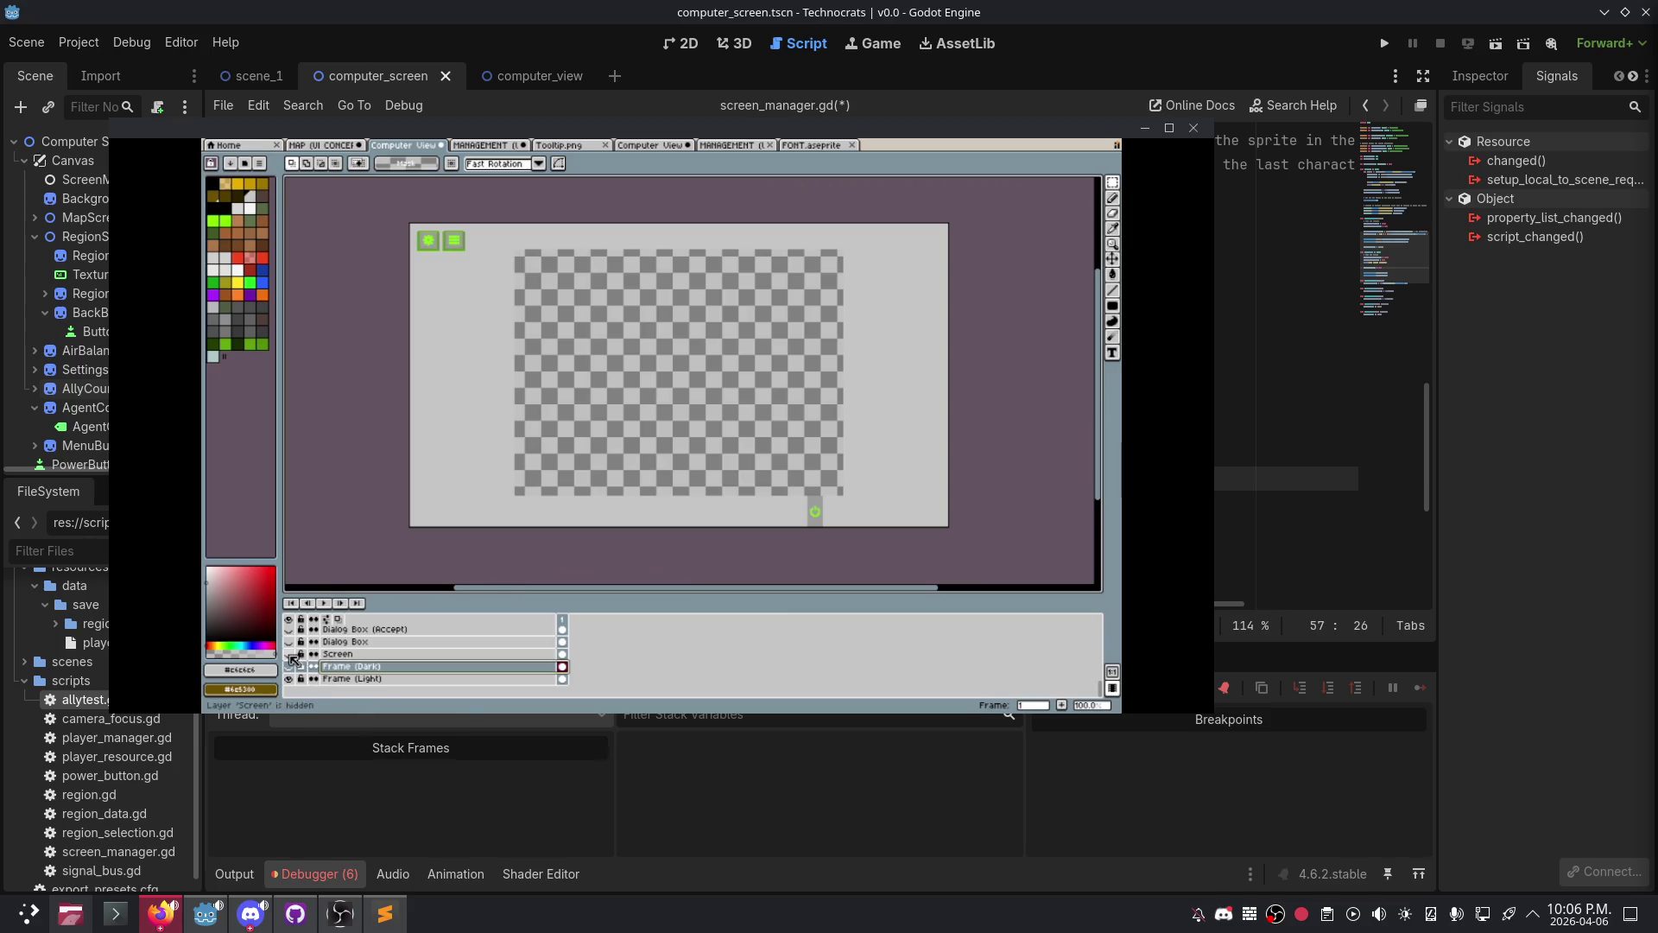
pyautogui.click(289, 654)
pyautogui.scroll(3, 318, 653)
pyautogui.scroll(5, 318, 654)
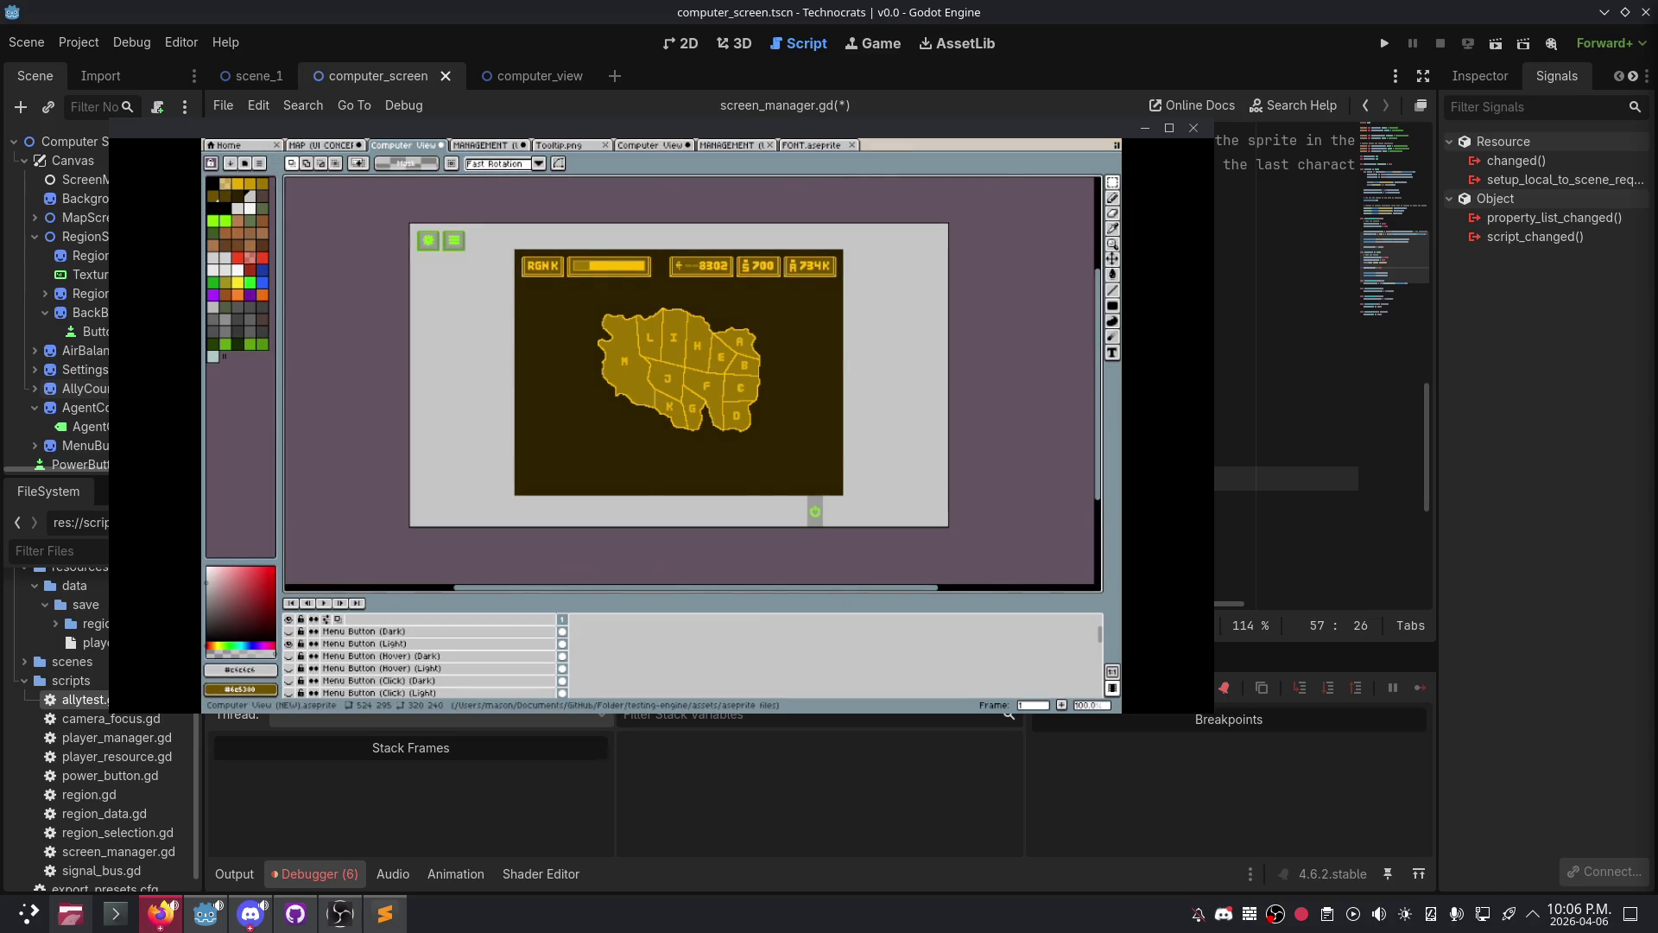
pyautogui.hotkey('ctrl', 's')
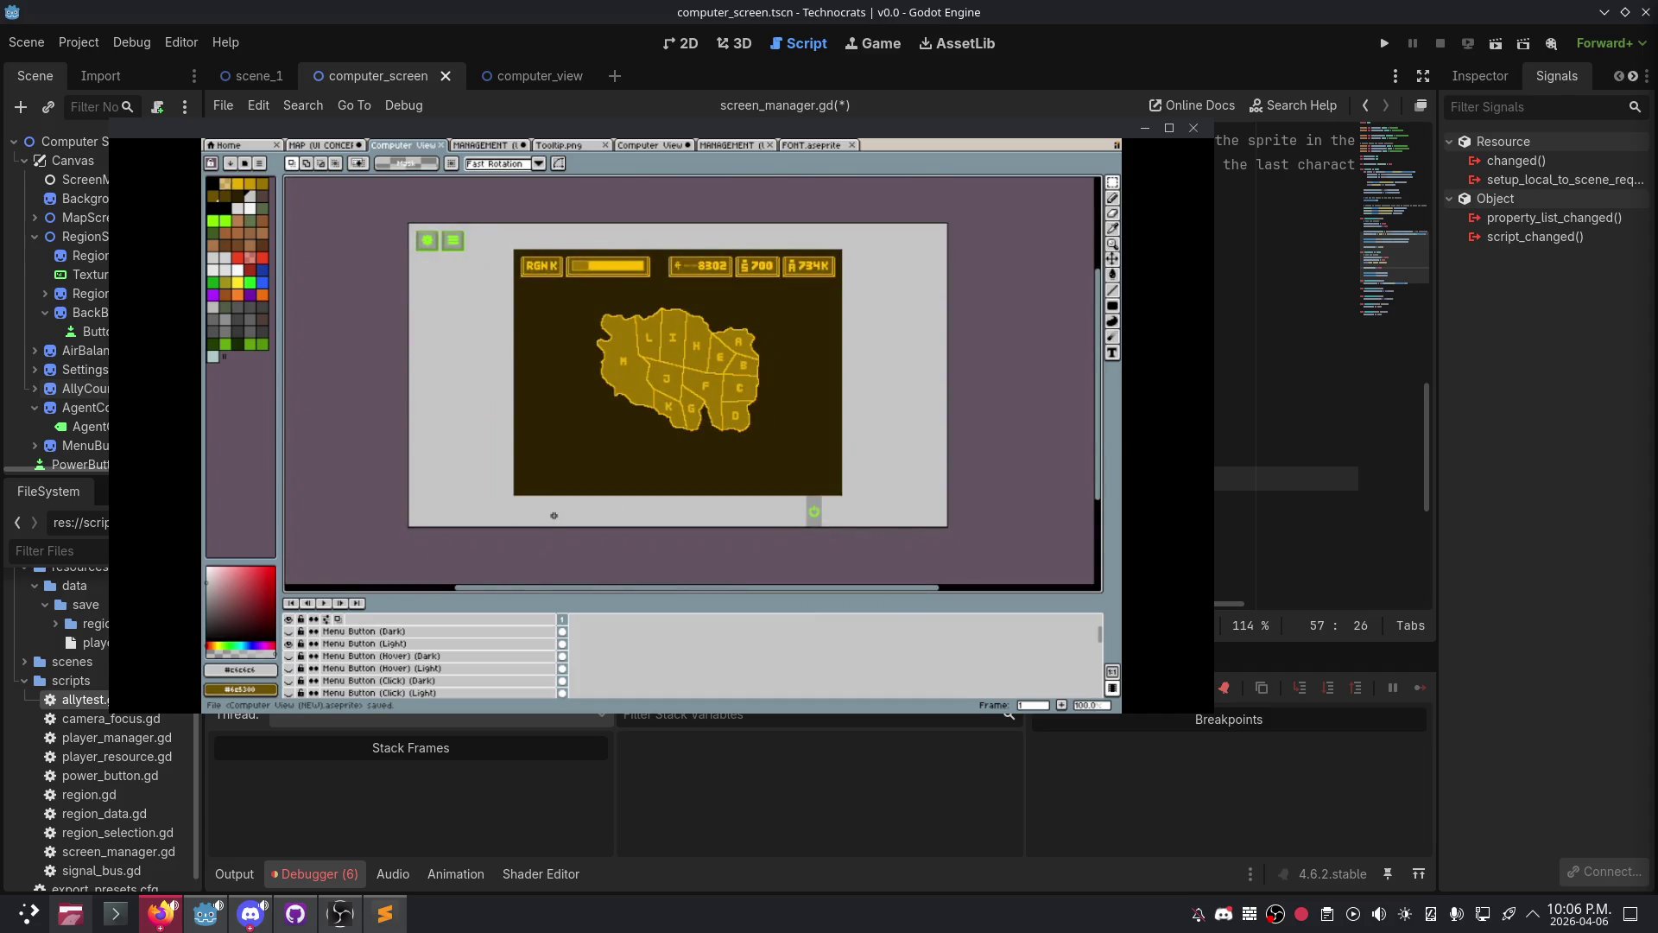
# - Browse the layers, selecting Frame (Dark), Menu Button (Dark) and finally Screen
pyautogui.scroll(-5, 397, 657)
pyautogui.click(390, 673)
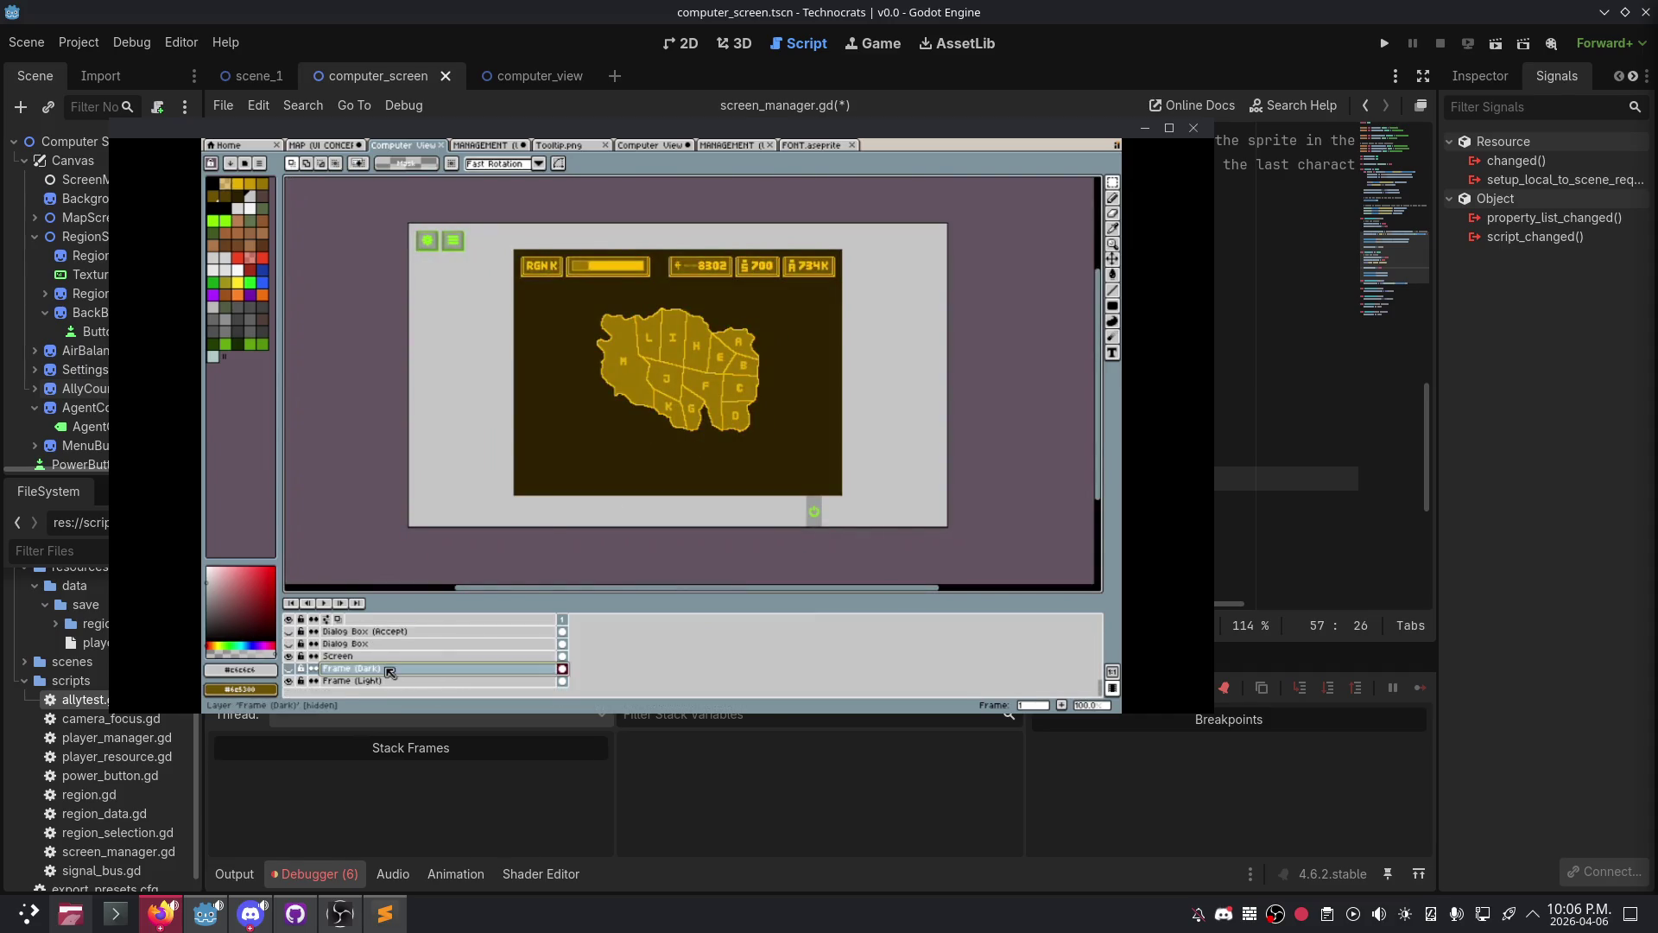
pyautogui.scroll(-1, 388, 670)
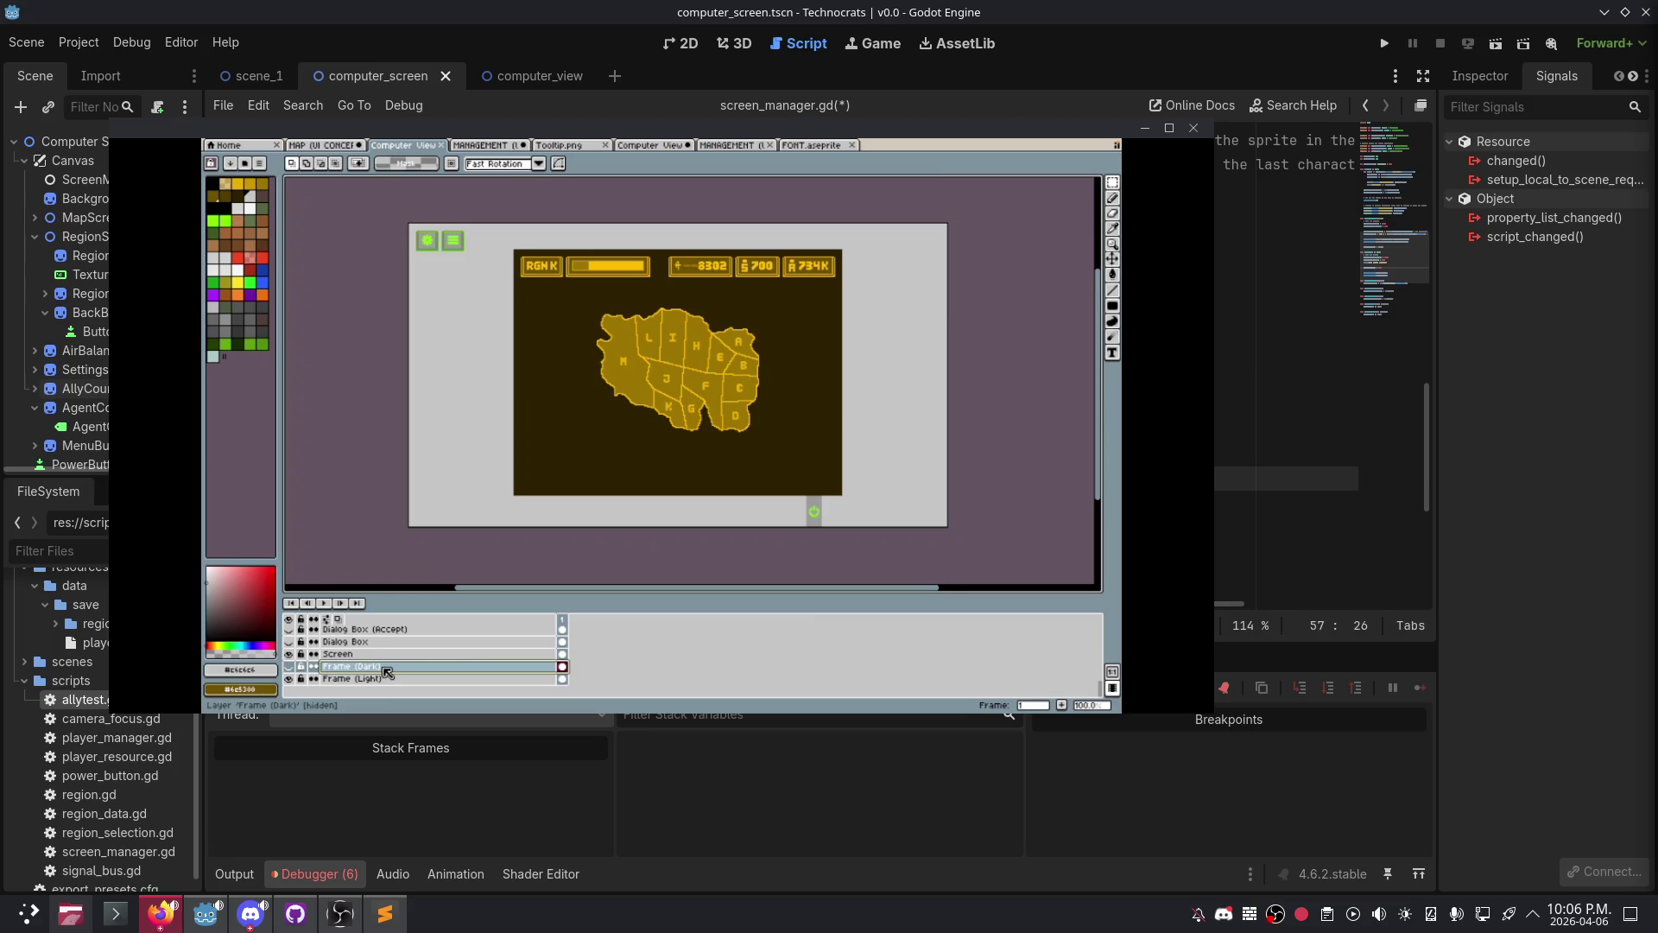
pyautogui.moveTo(385, 674); pyautogui.dragTo(384, 672)
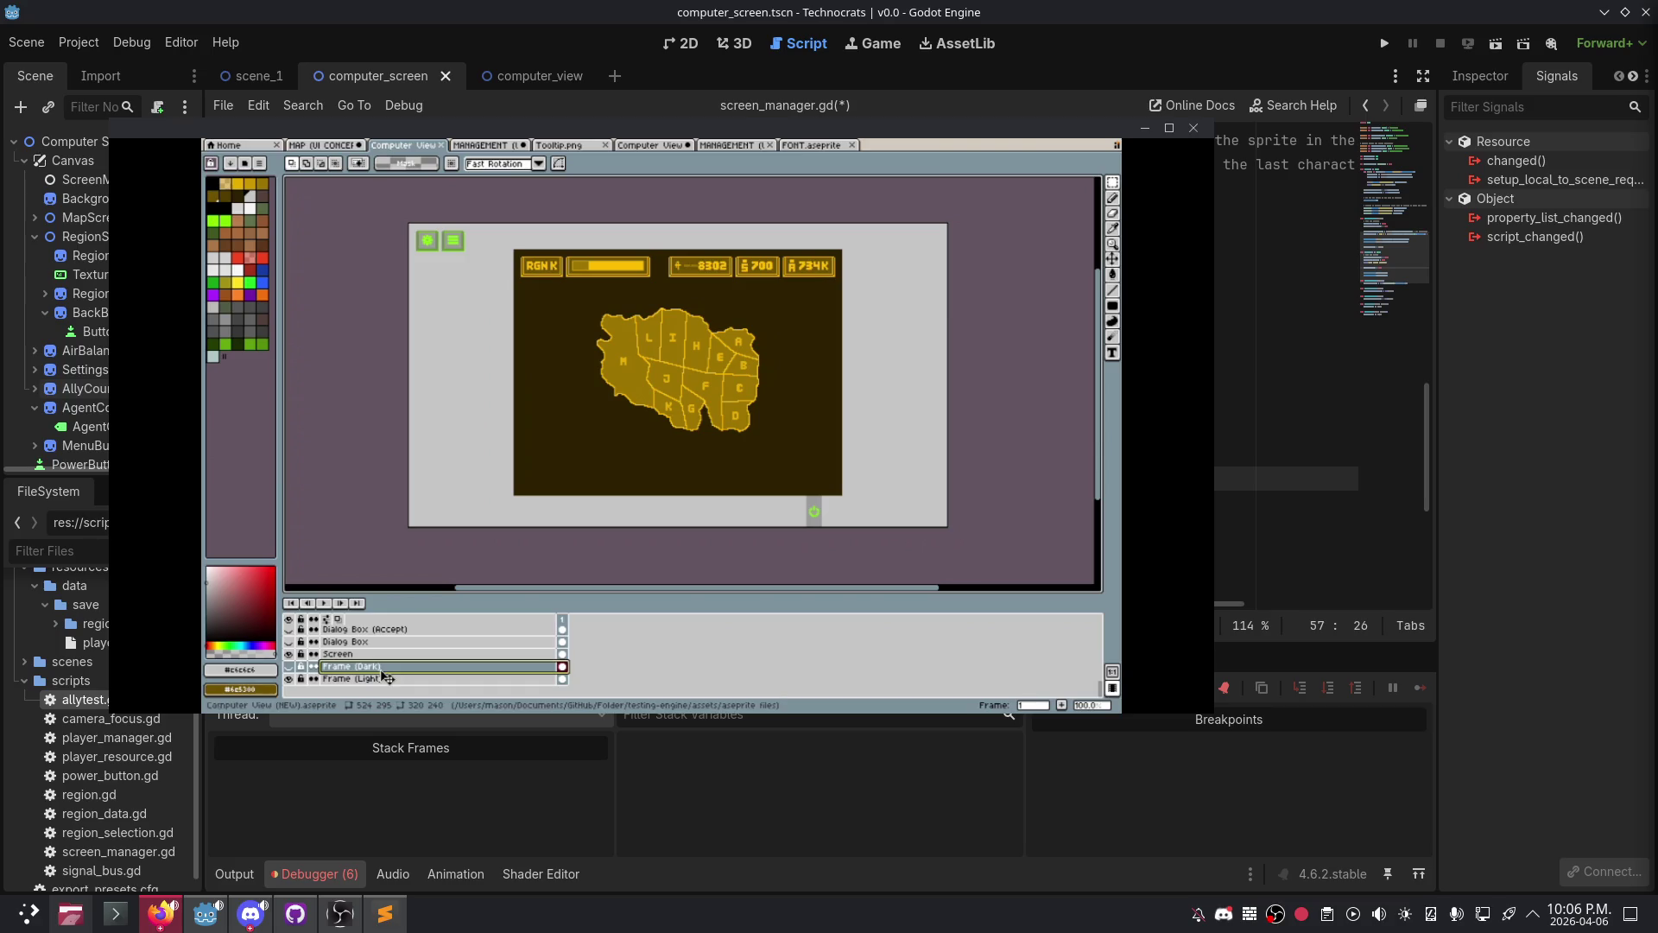
pyautogui.scroll(8, 380, 674)
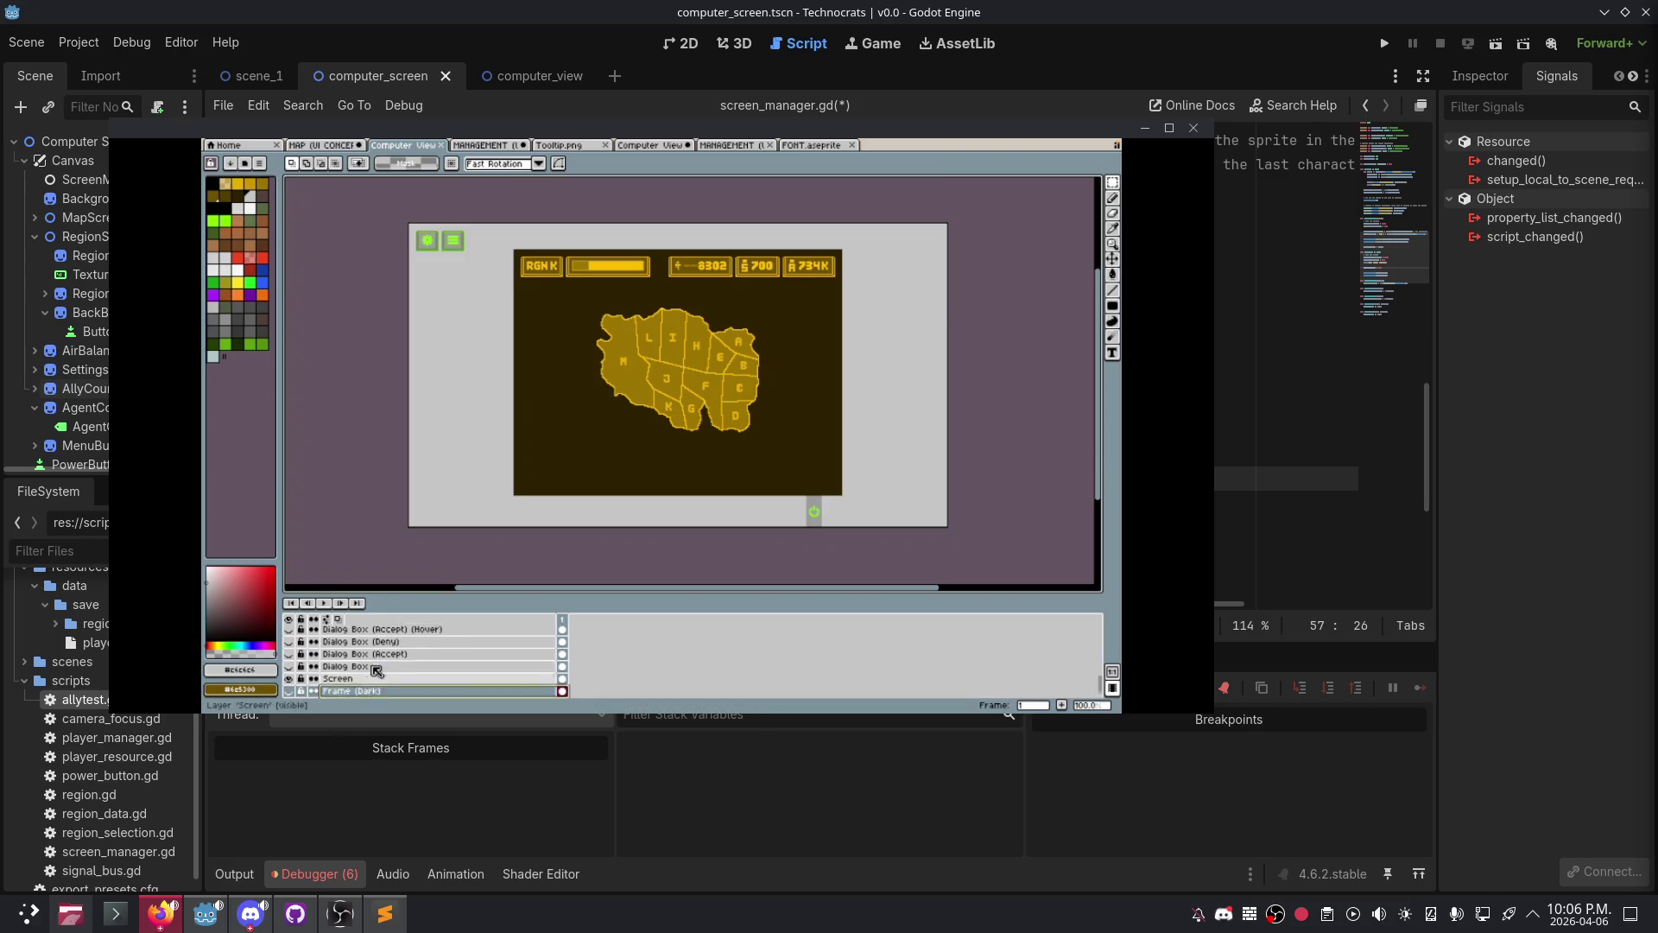
pyautogui.scroll(3, 374, 672)
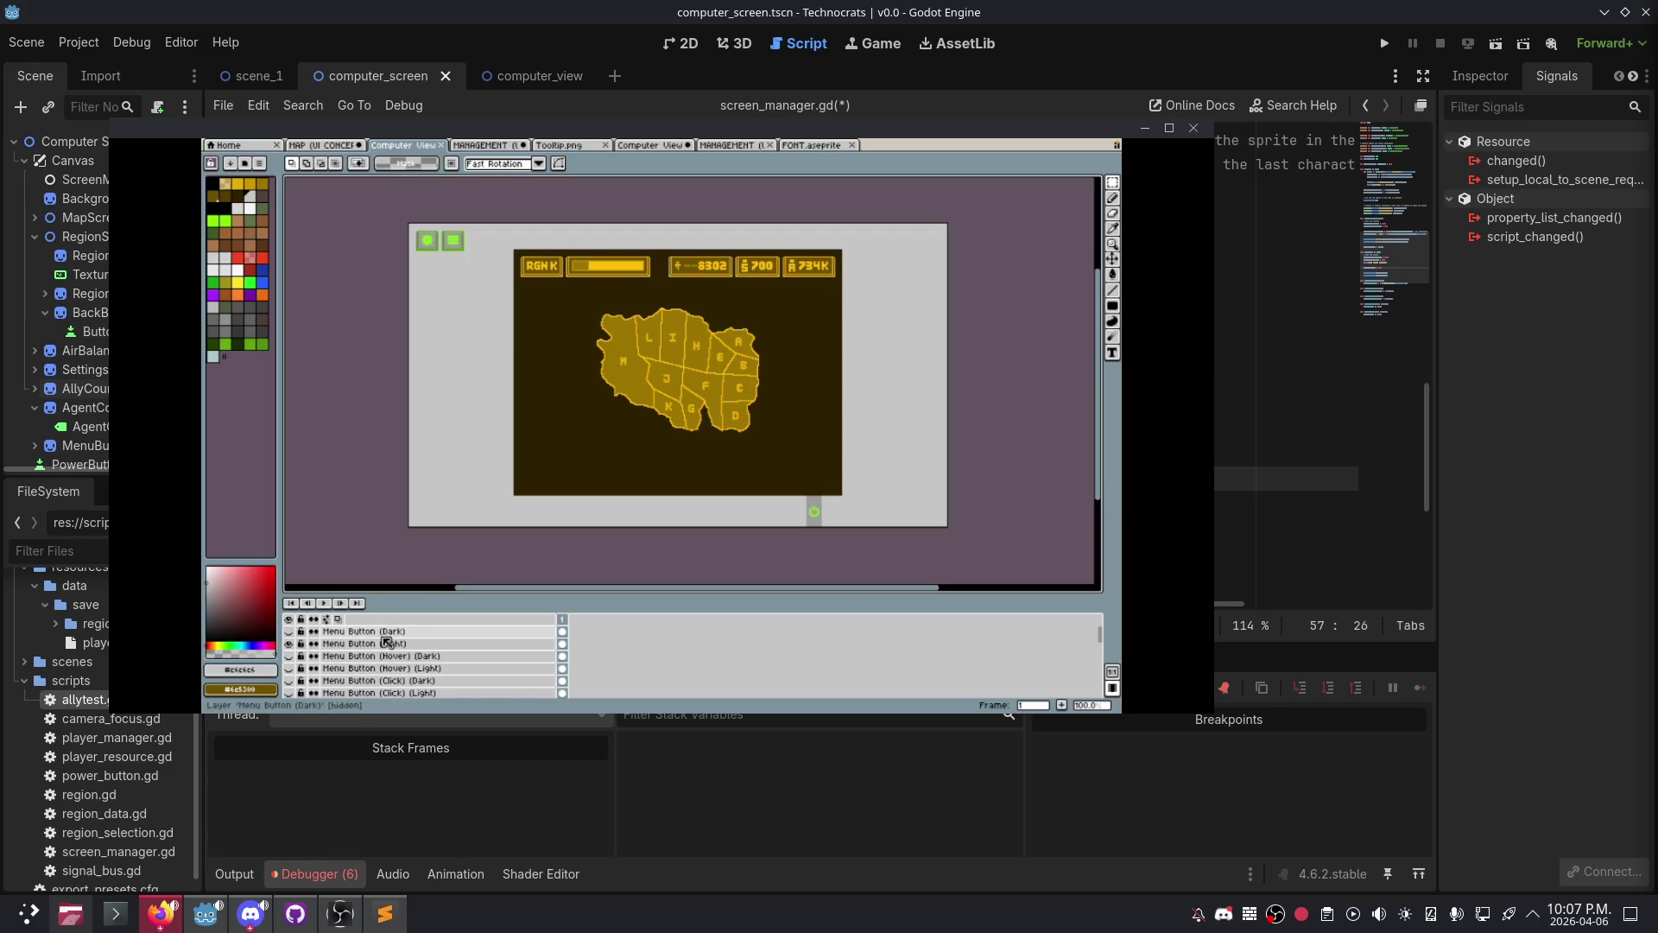
pyautogui.click(382, 633)
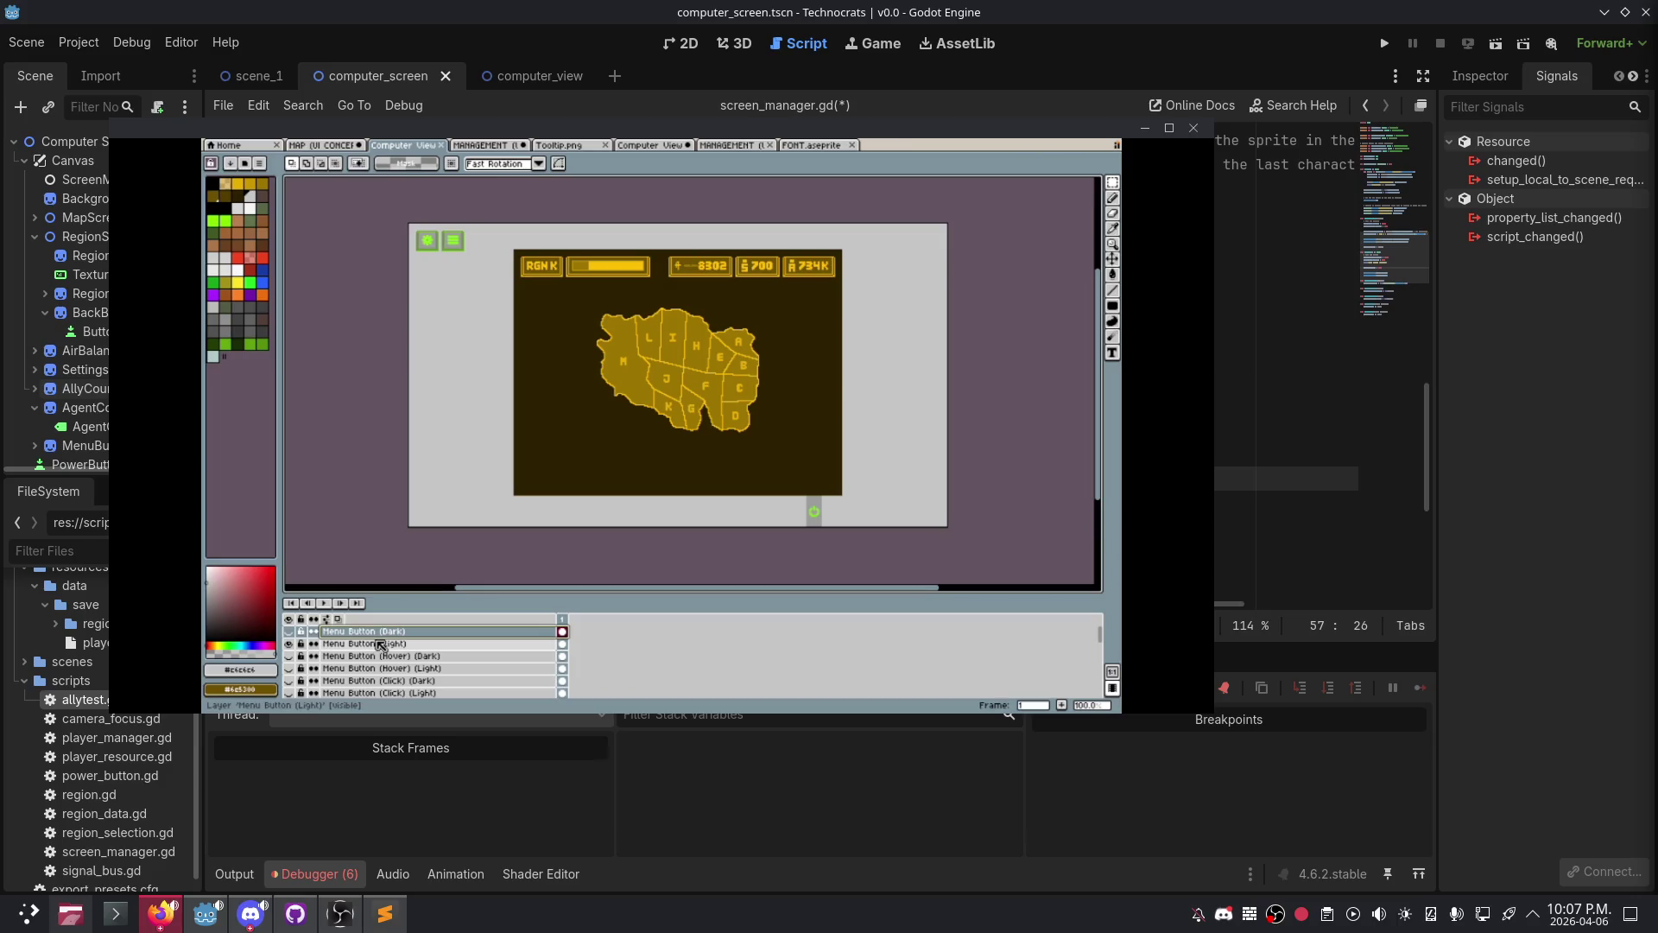
pyautogui.scroll(-6, 381, 649)
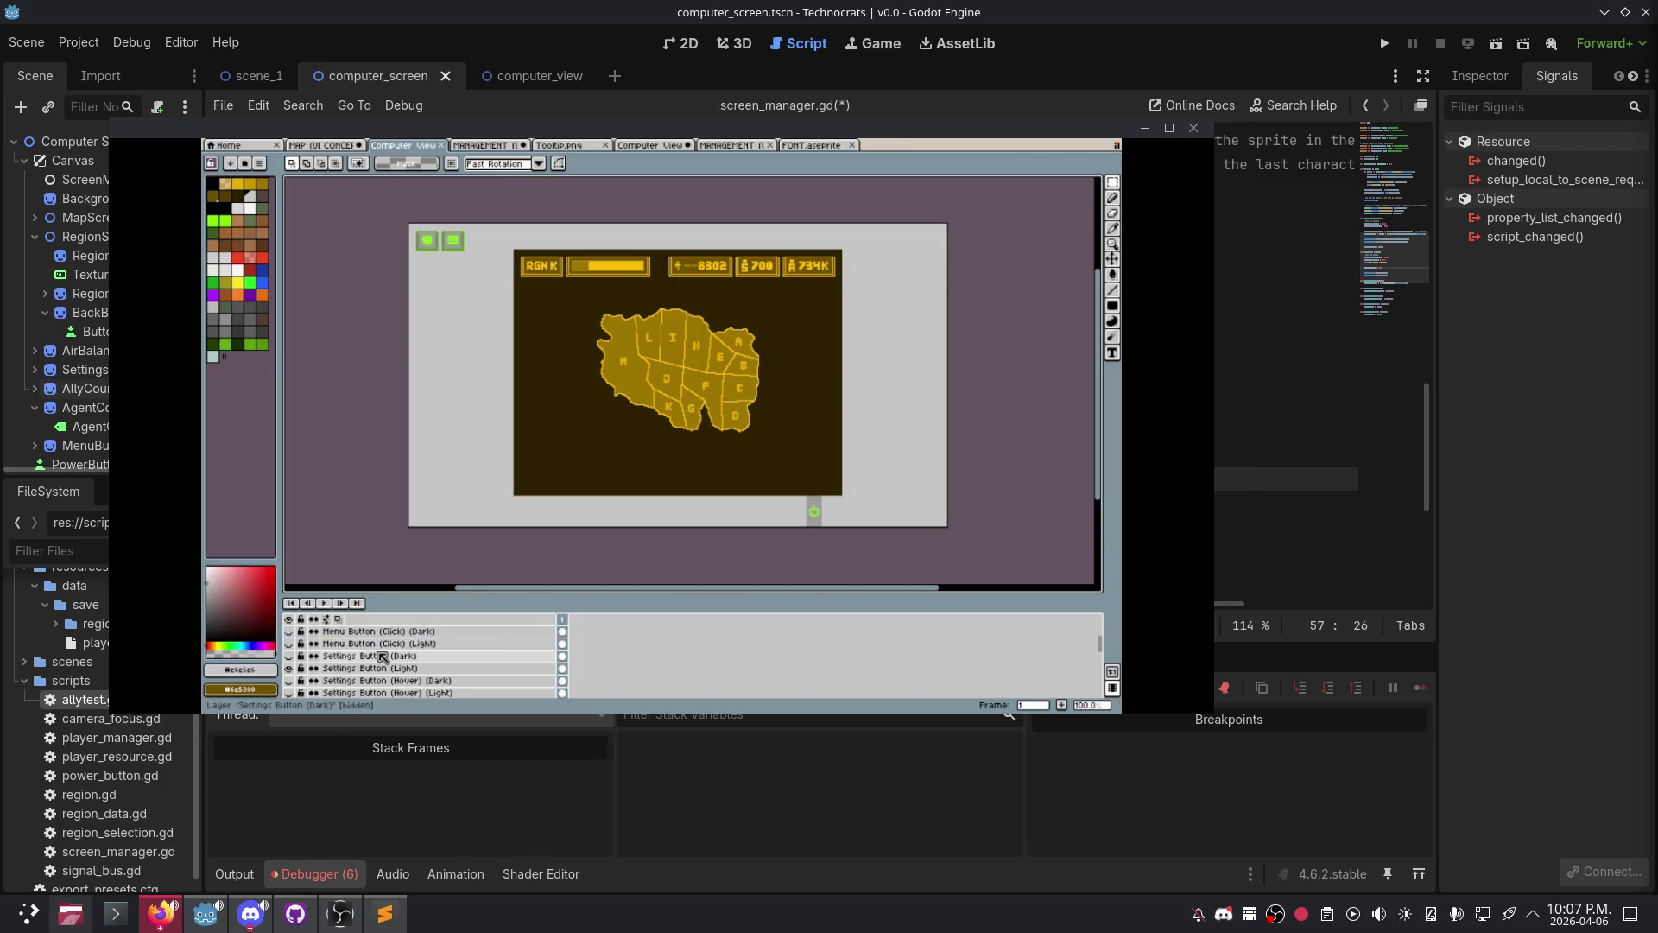
pyautogui.click(381, 654)
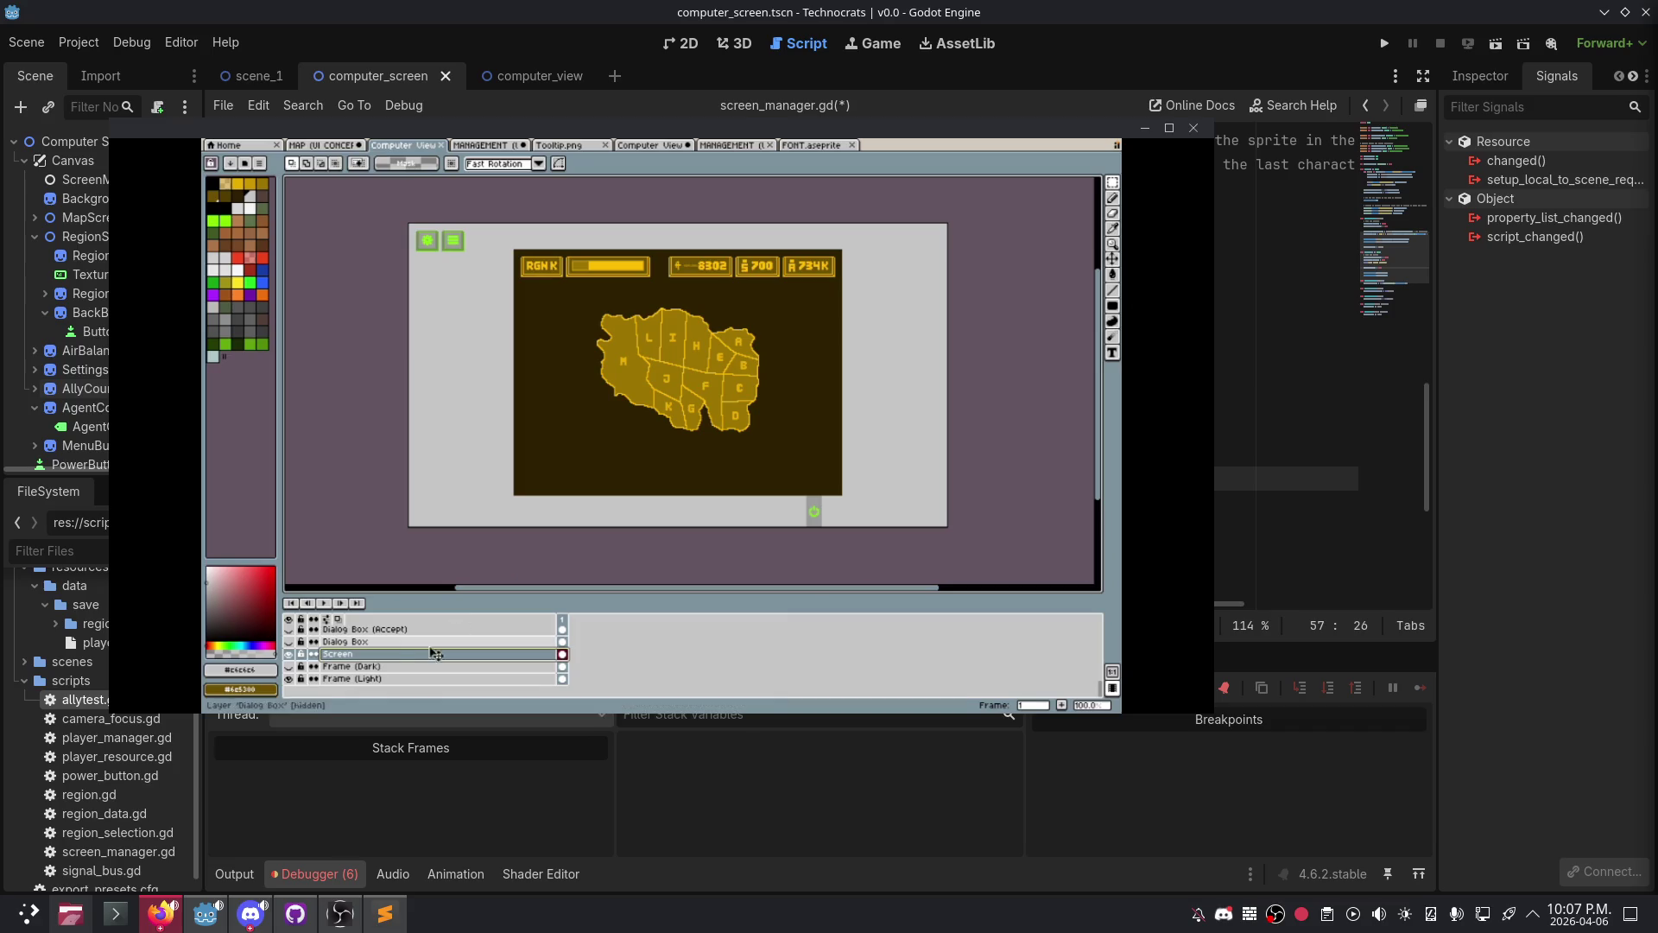
# - Add a new layer below Frame (Light) at the stack bottom, named 'Screen Animation'
pyautogui.scroll(3, 368, 661)
pyautogui.scroll(-3, 368, 661)
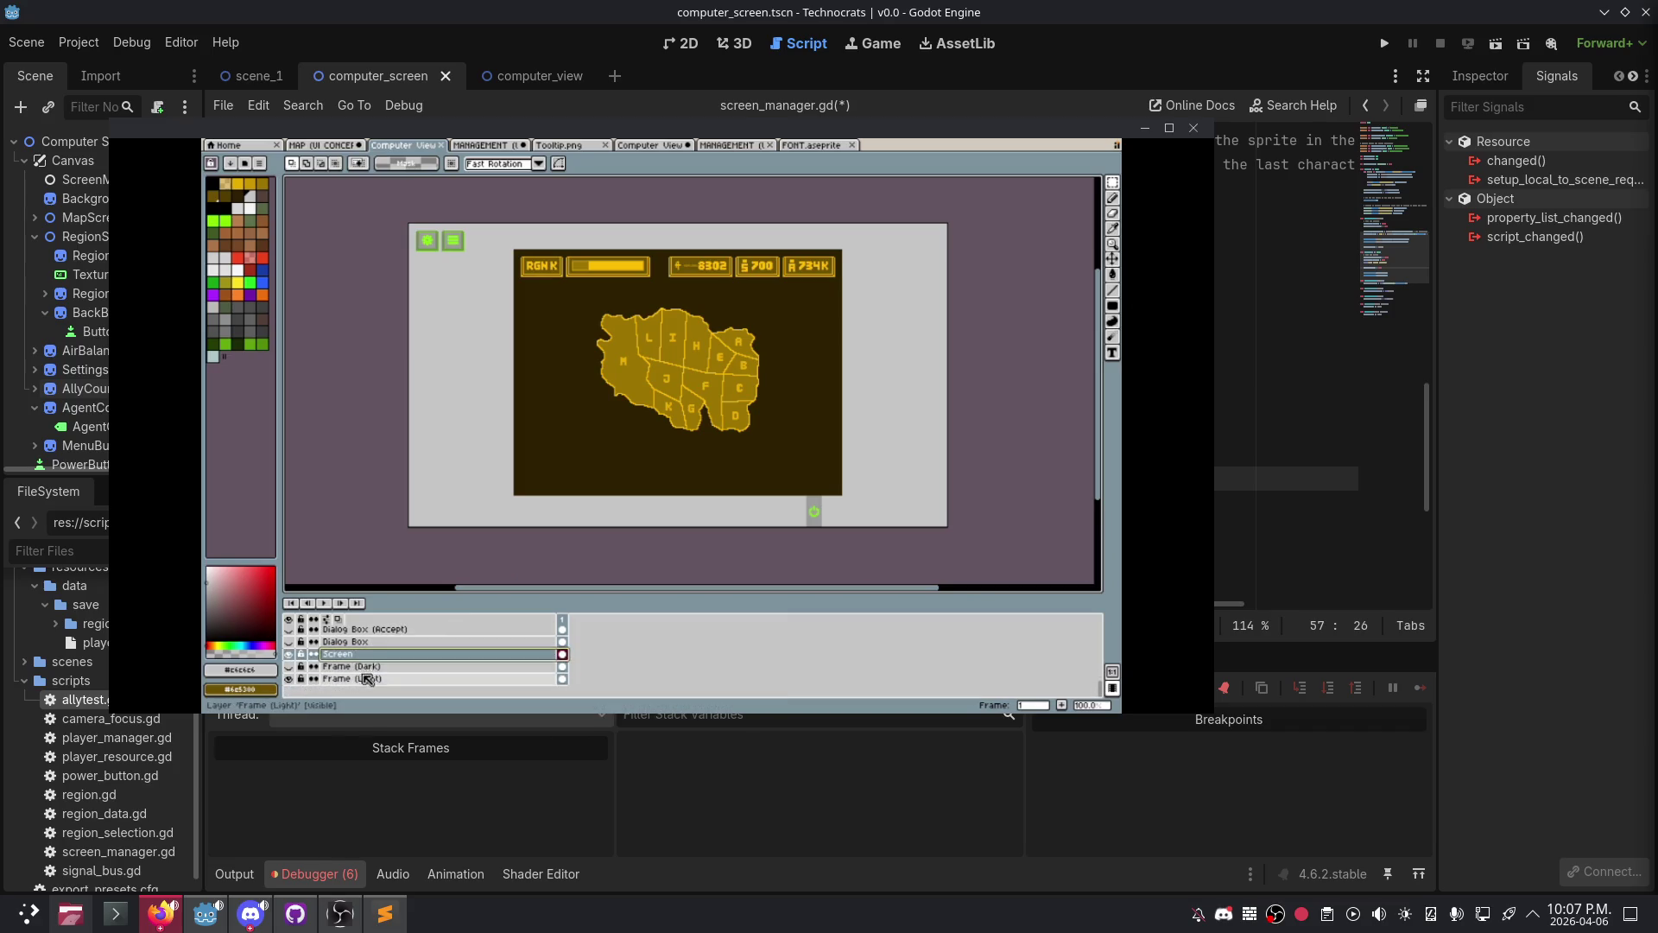
pyautogui.rightClick(362, 678)
pyautogui.moveTo(385, 637)
pyautogui.click(482, 632)
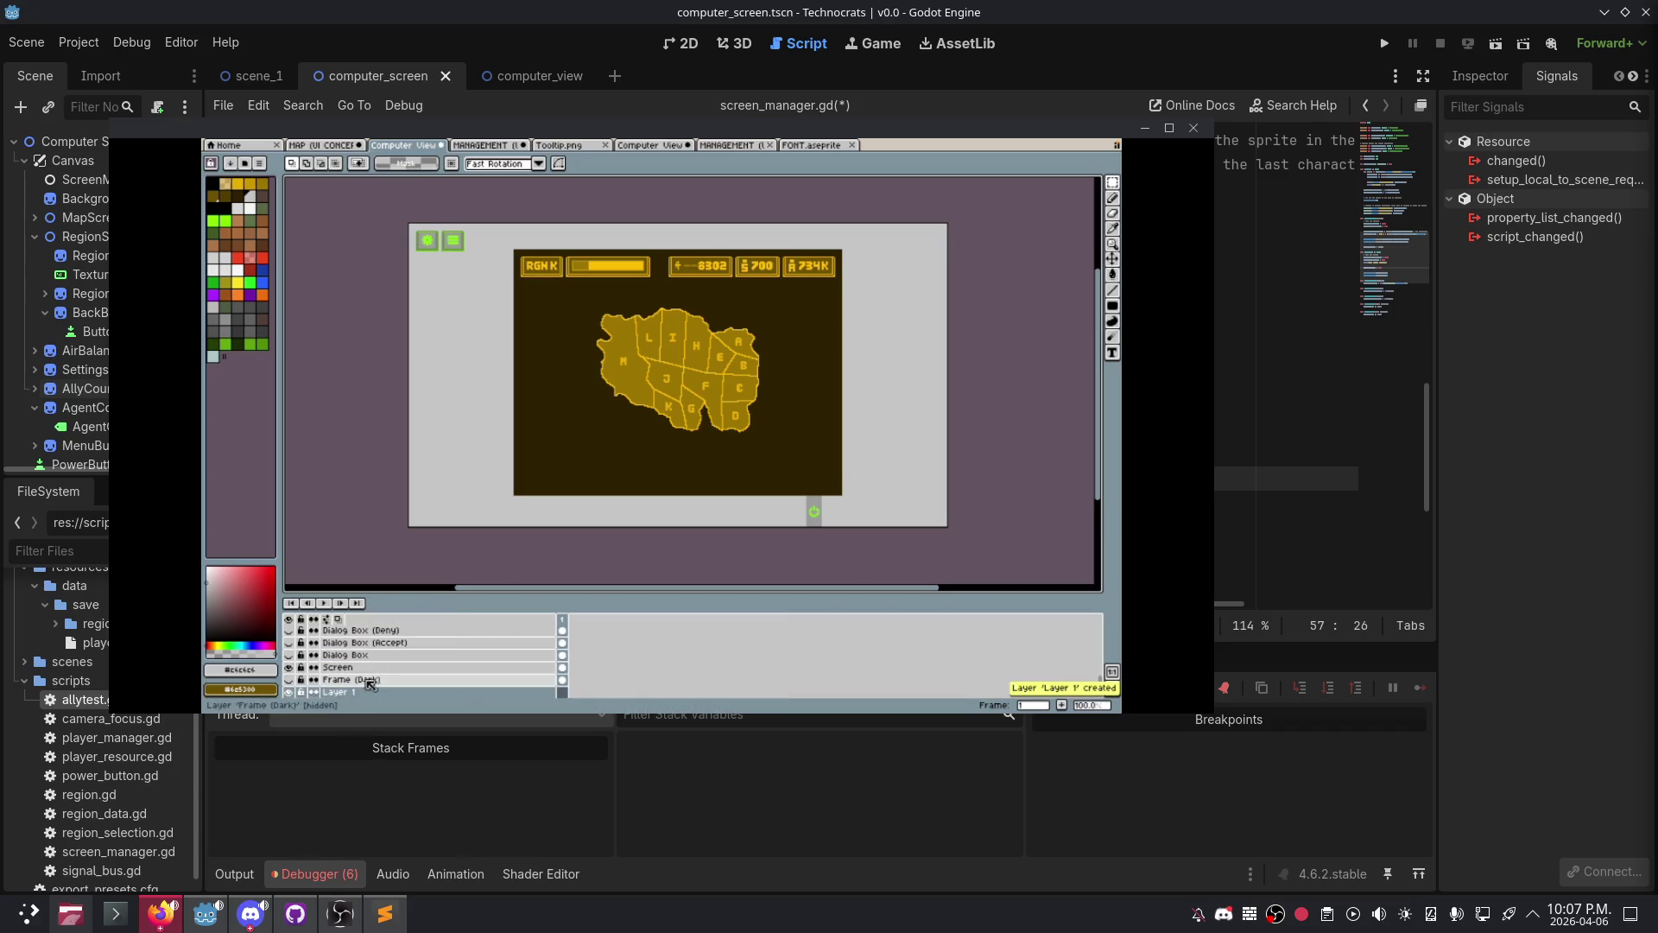
pyautogui.moveTo(366, 672); pyautogui.dragTo(362, 682)
pyautogui.doubleClick(362, 682)
pyautogui.write('Screen Animation')
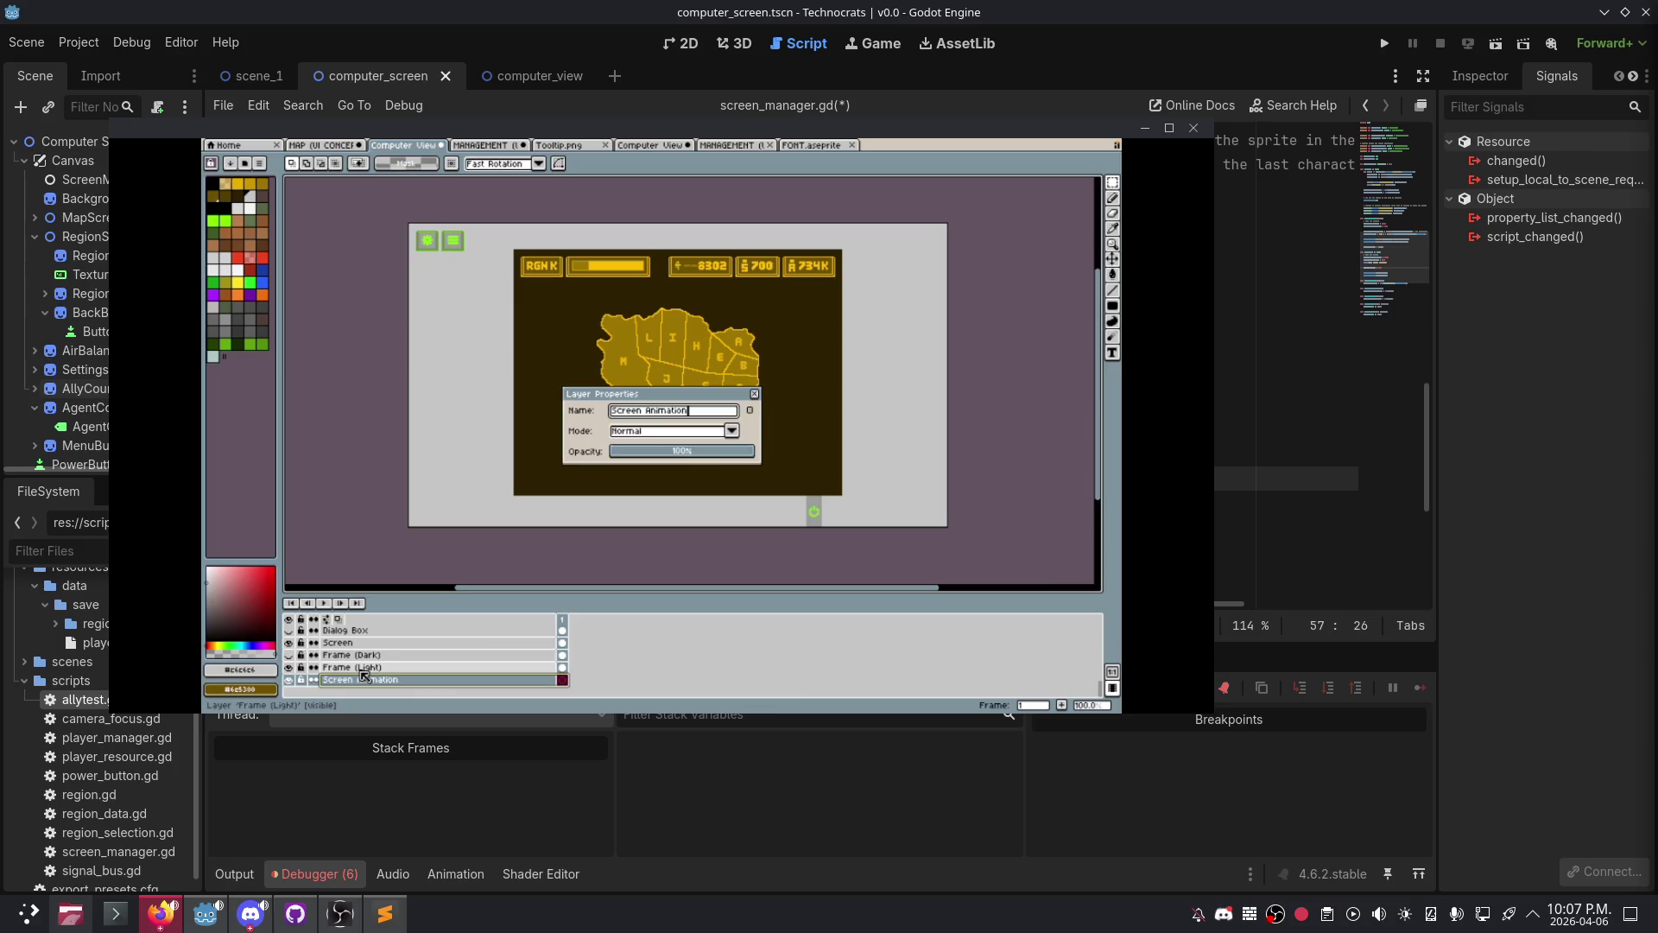
pyautogui.press('Return')
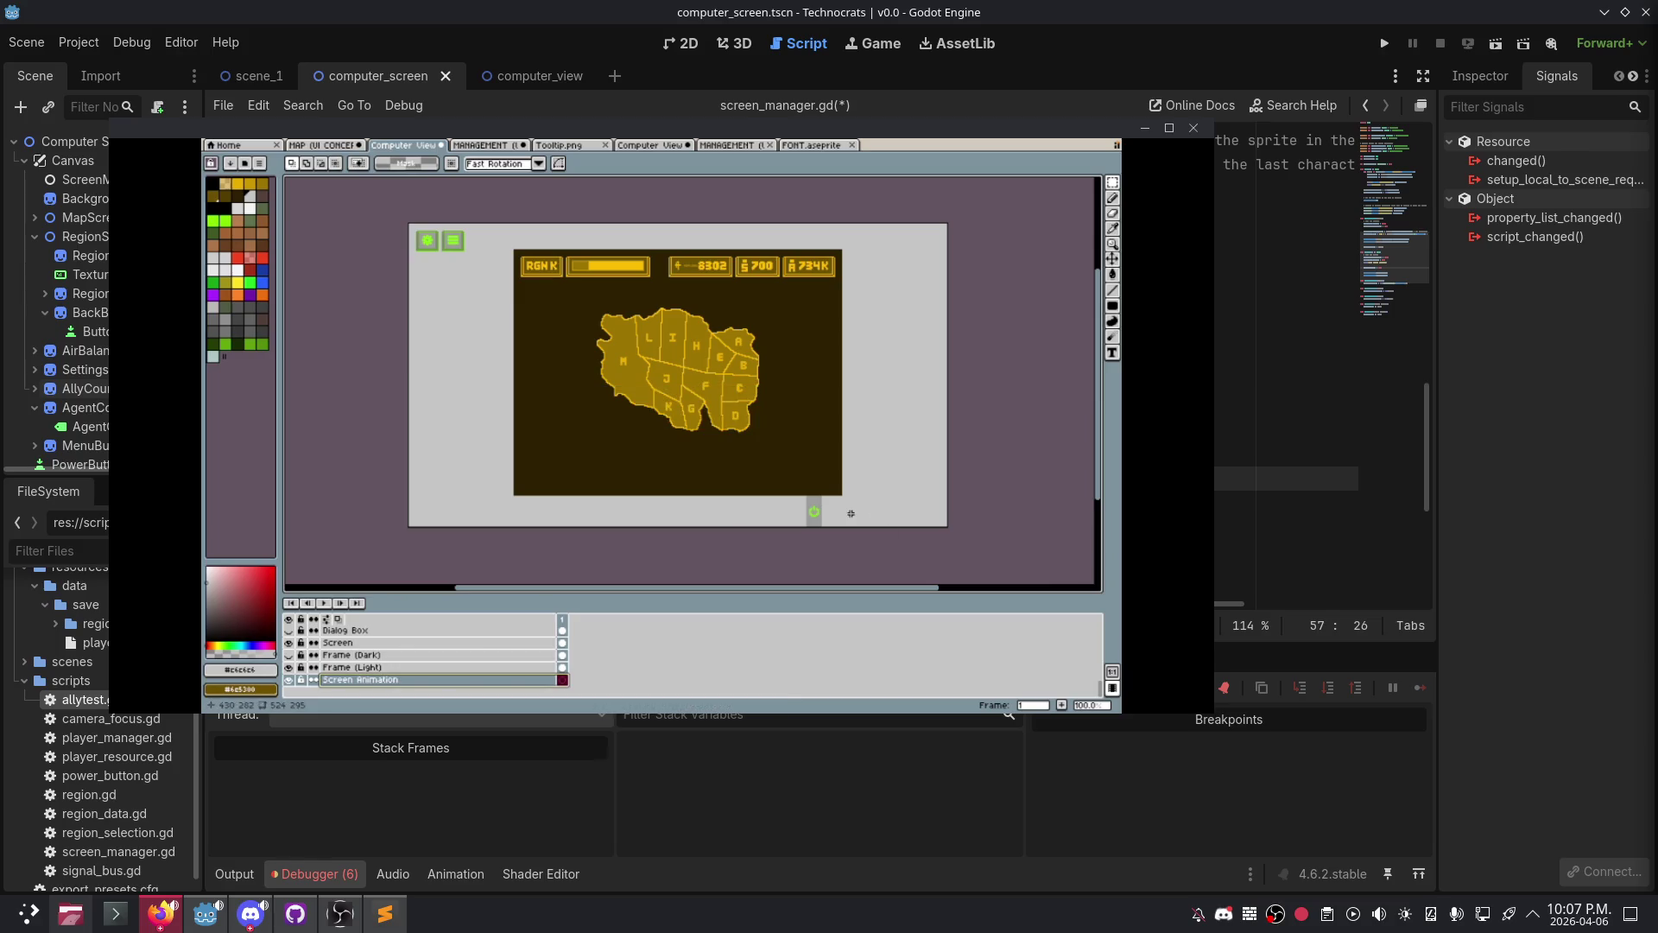
# - Switch to the ellipse drawing tool with Shift+U
pyautogui.scroll(1, 765, 405)
pyautogui.scroll(-1, 766, 414)
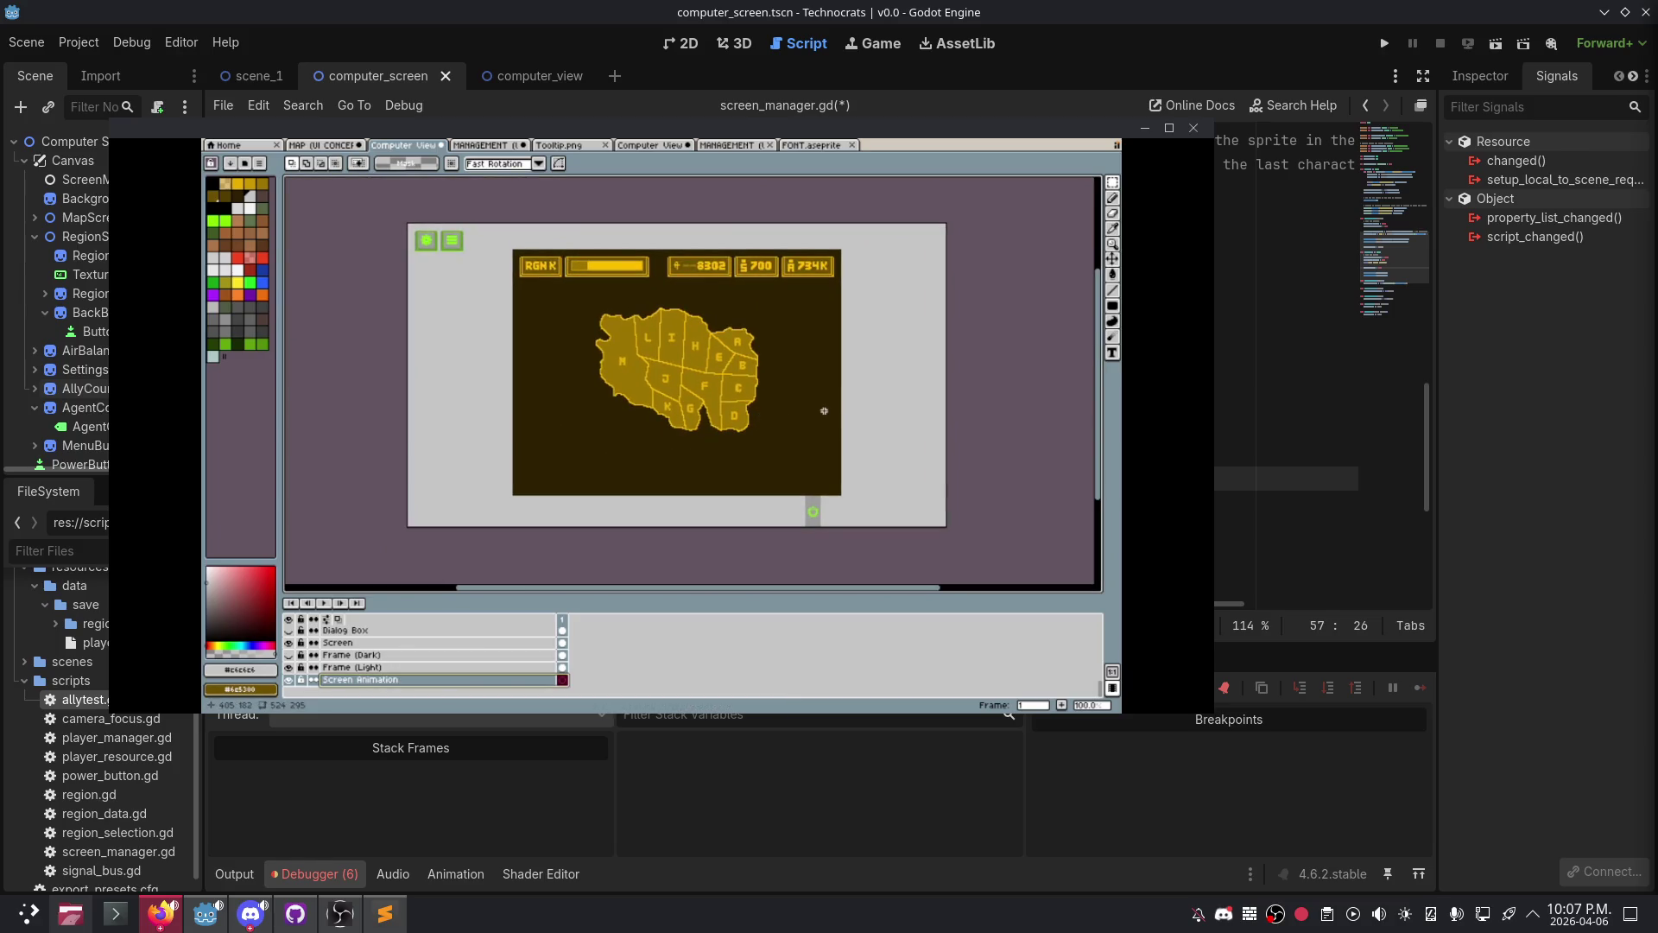
pyautogui.hotkey('shift', 'u')
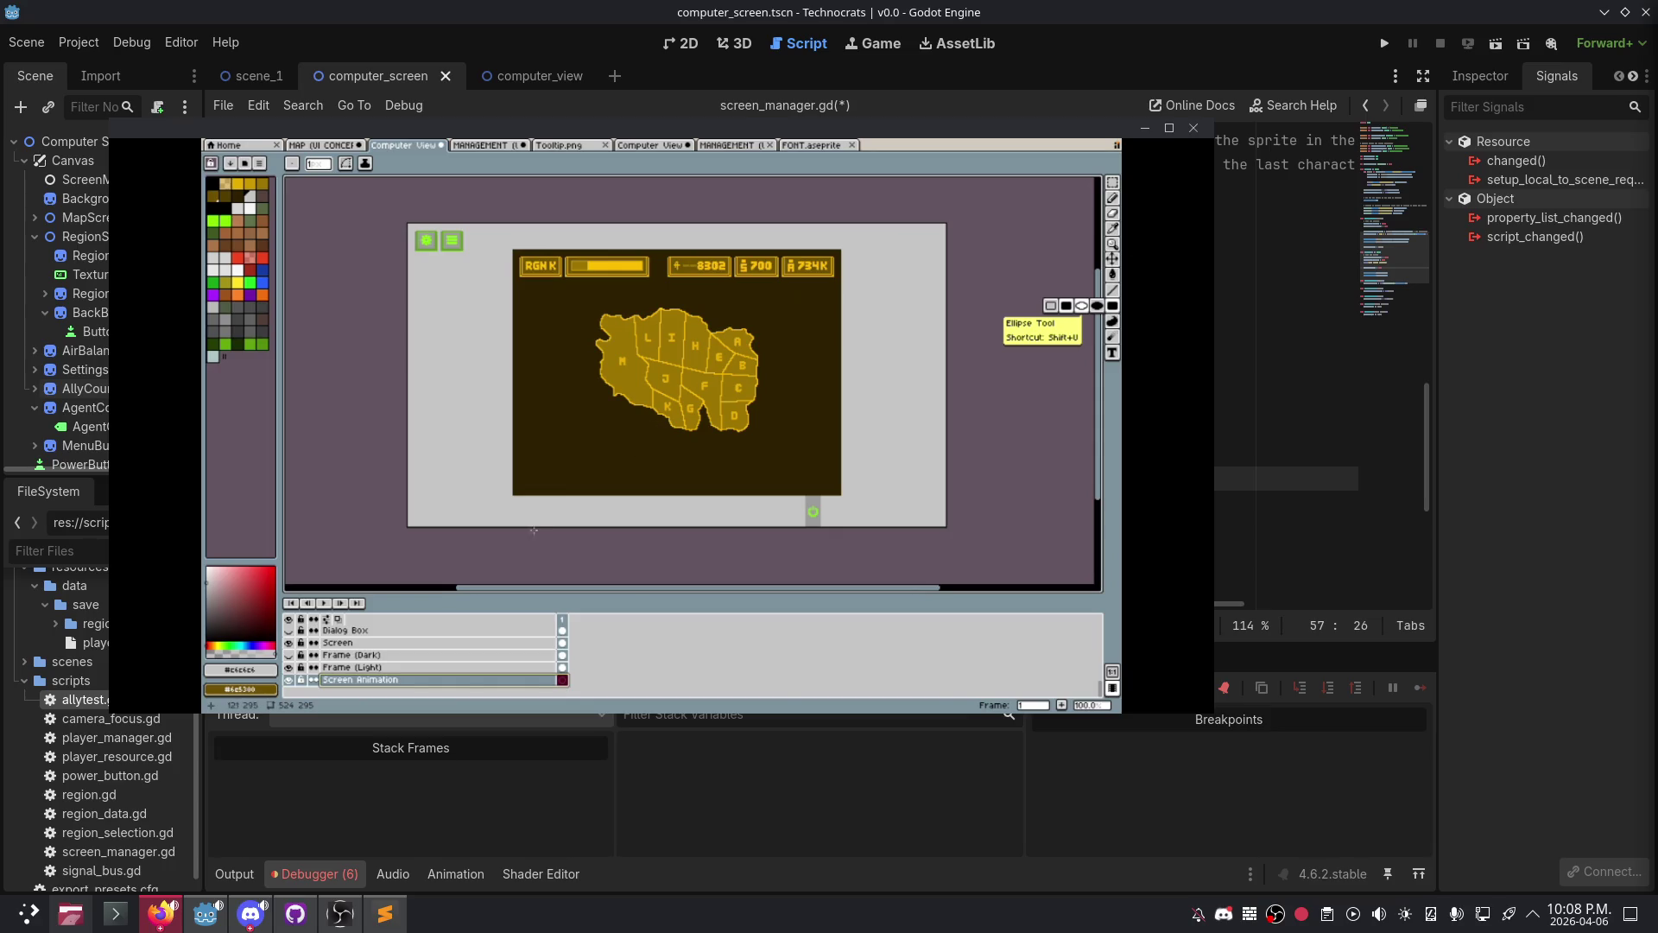
# - Pick yellow from the palette and pan to the lower part of the screen mockup
pyautogui.scroll(1, 729, 480)
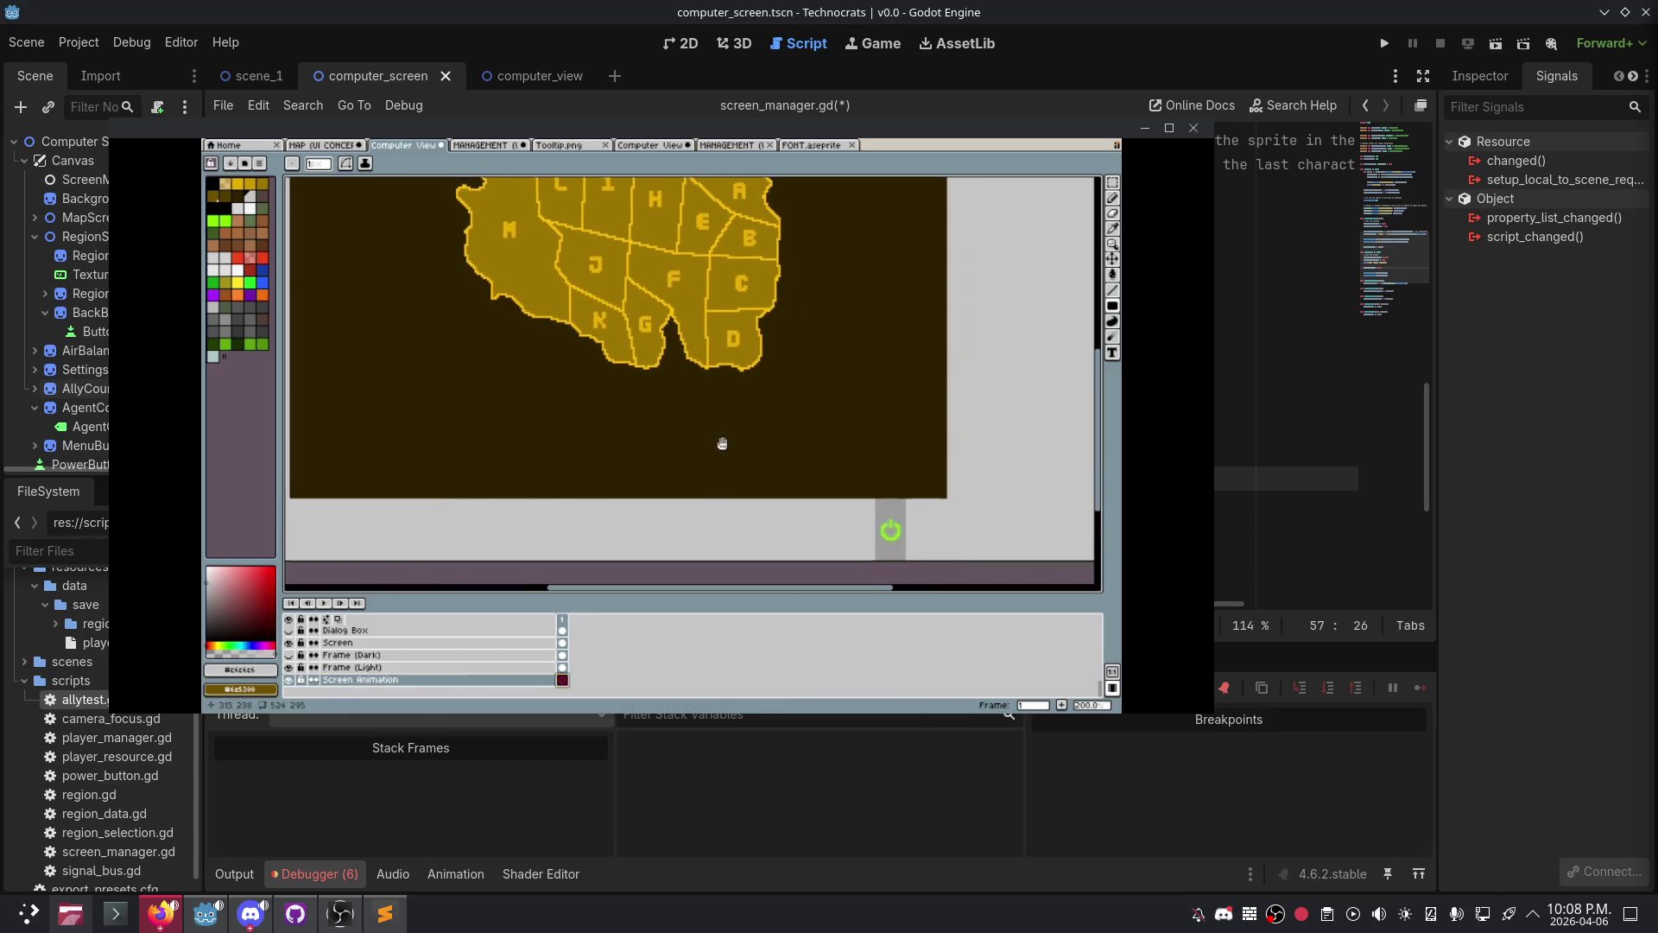
pyautogui.click(237, 184)
pyautogui.moveTo(361, 409); pyautogui.dragTo(525, 350)
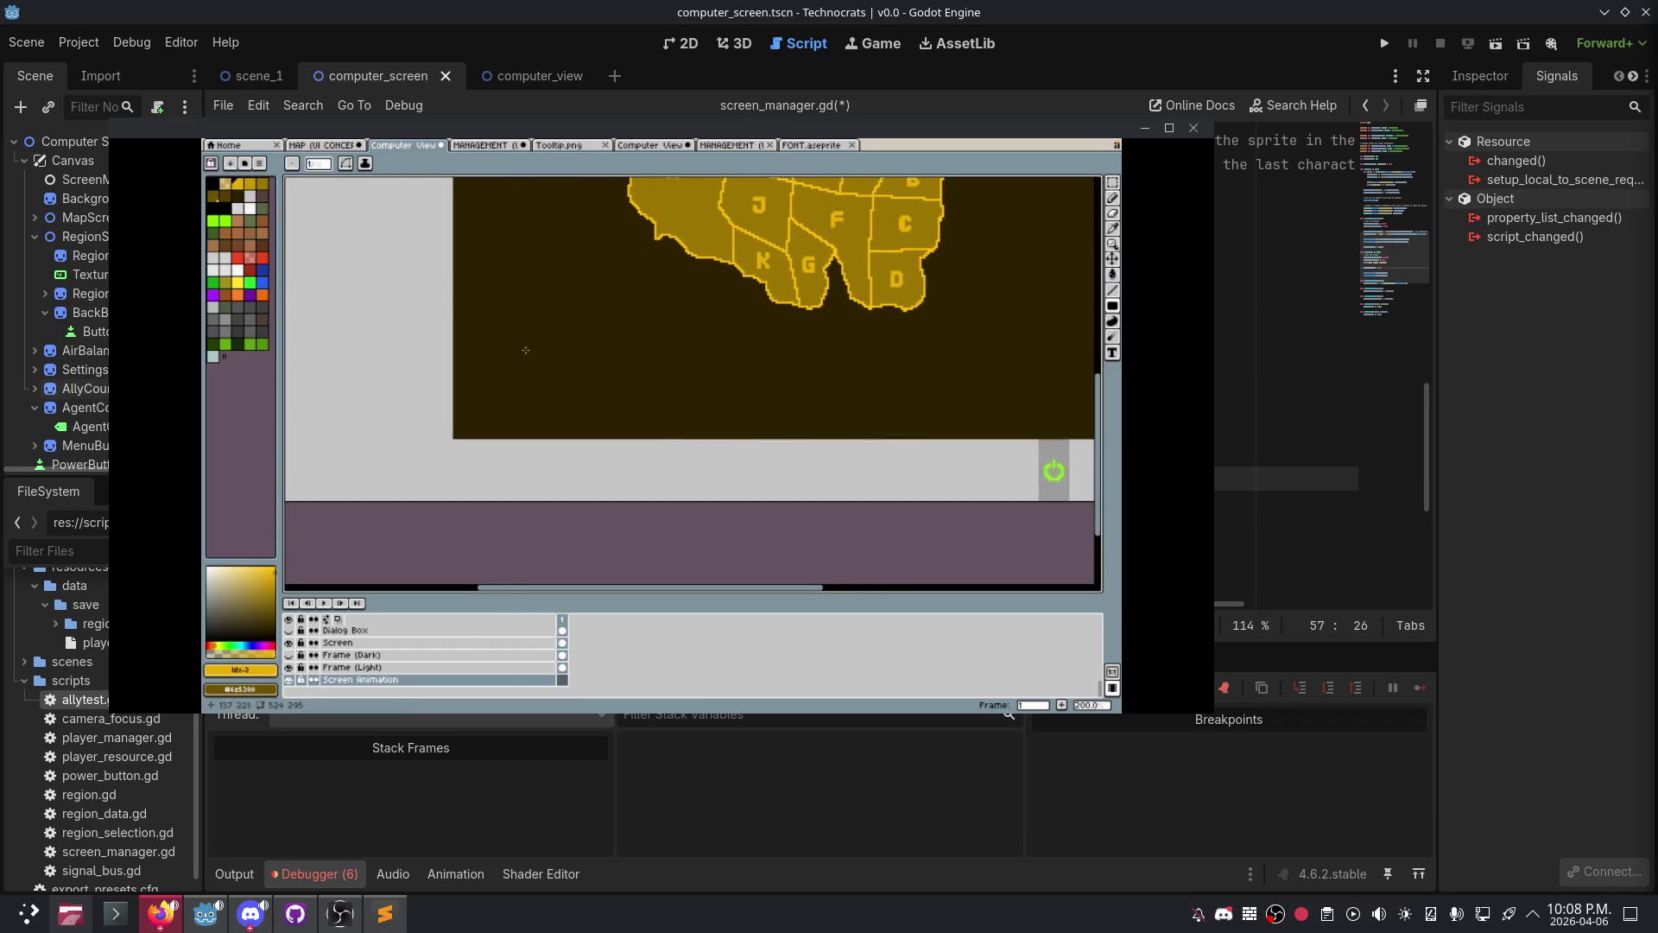
pyautogui.scroll(4, 455, 444)
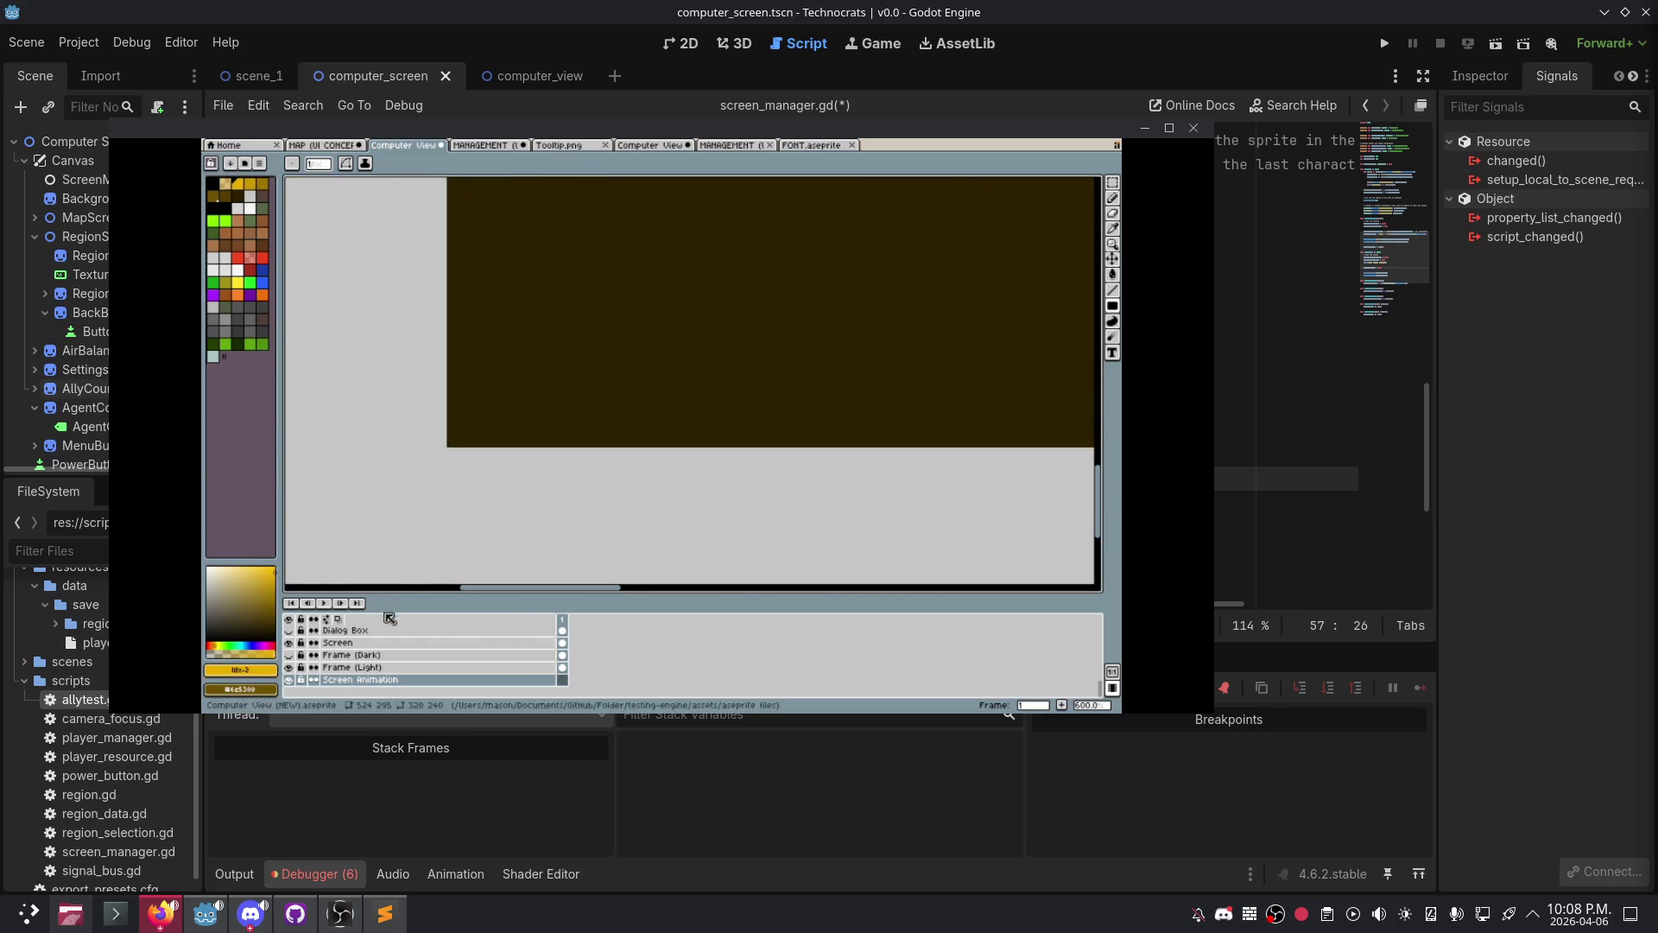
# - Move the Screen Animation layer to the top and draw a yellow line along the dark screen's bottom
pyautogui.click(370, 681)
pyautogui.moveTo(369, 681); pyautogui.dragTo(373, 631)
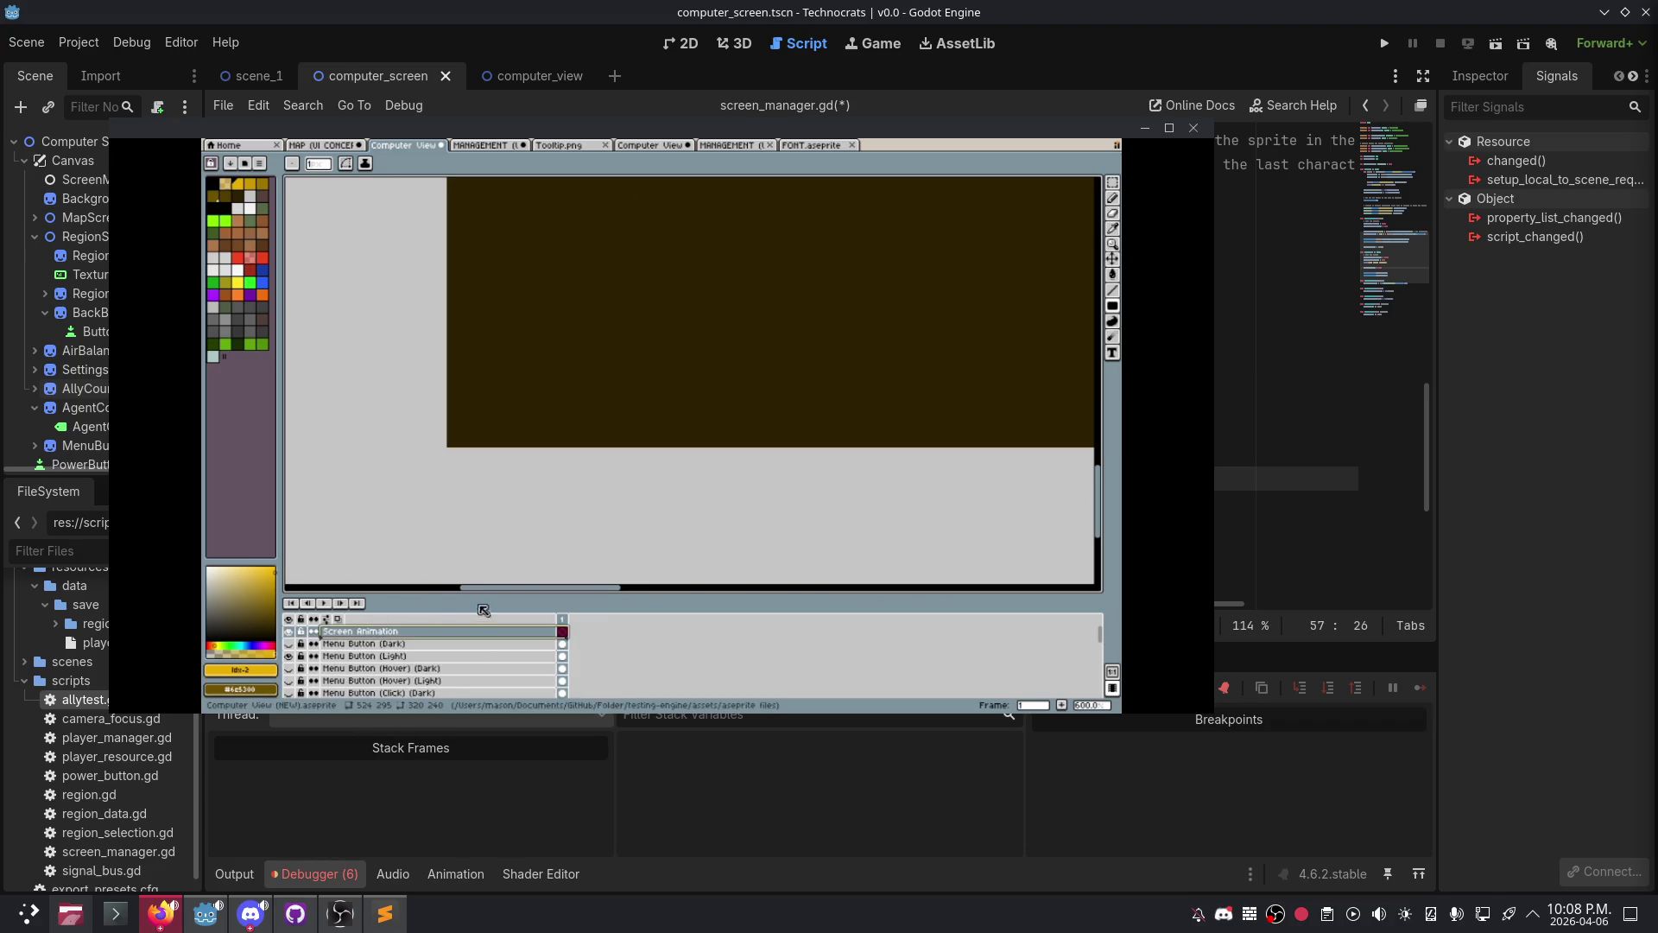
pyautogui.moveTo(450, 443)
pyautogui.mouseDown()
pyautogui.moveTo(1098, 436)
pyautogui.moveTo(374, 435)
pyautogui.mouseUp()
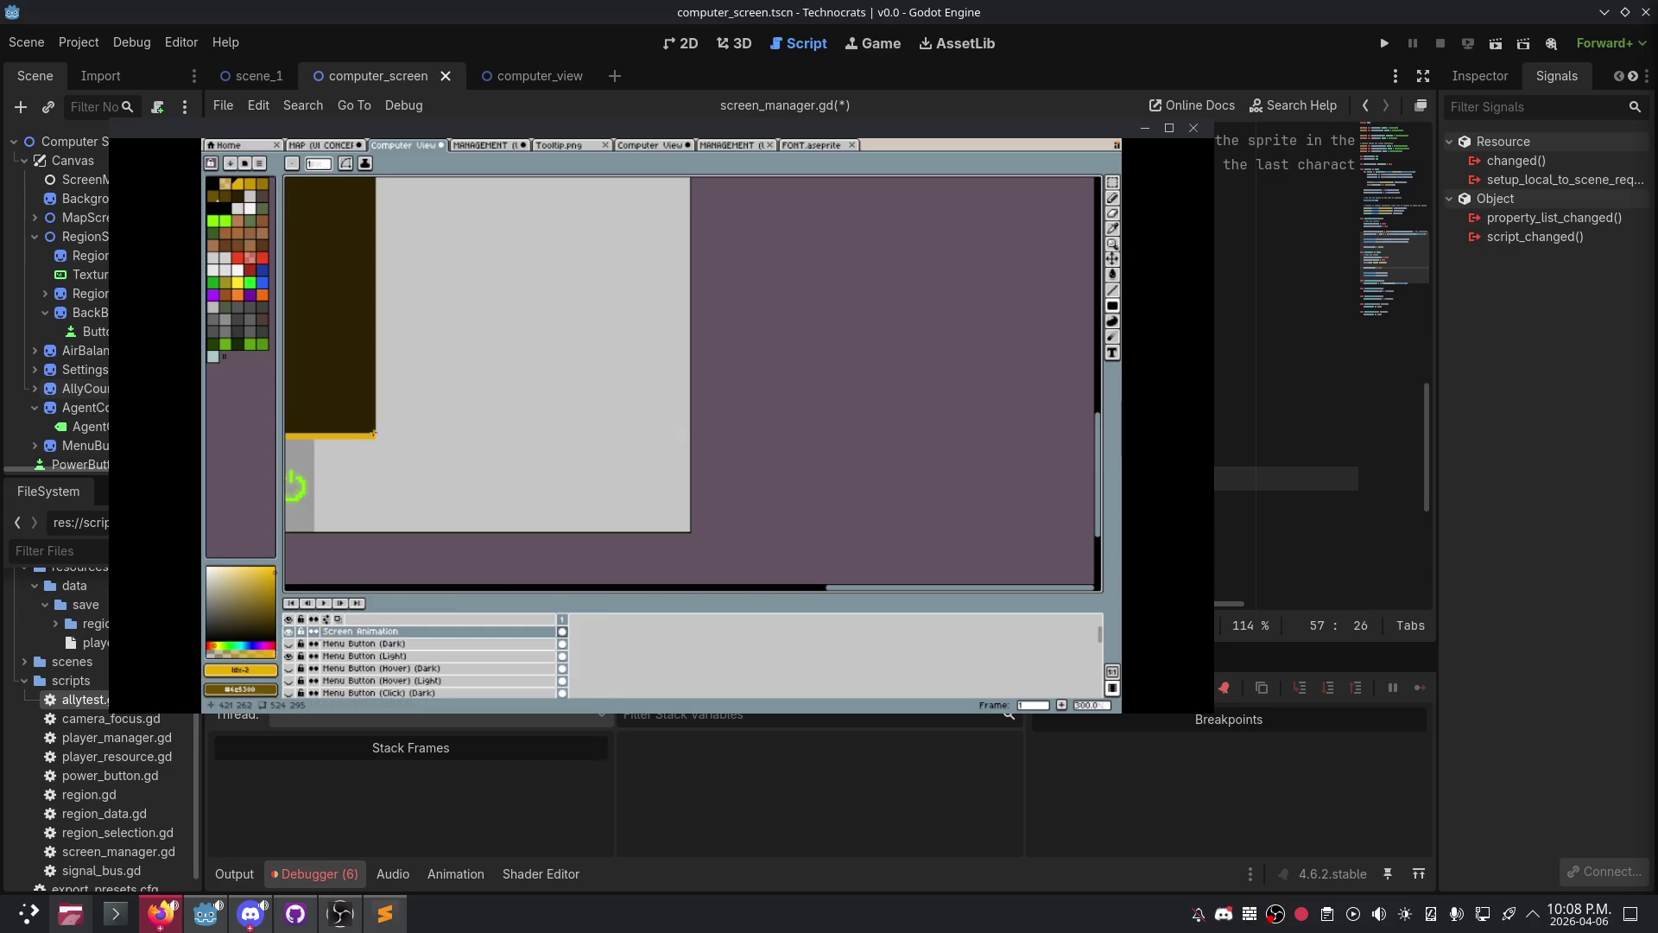
pyautogui.hscroll(-5, 691, 362)
pyautogui.scroll(-3, 809, 462)
# - Add a new empty layer to Computer View, then delete Layer 1 again
pyautogui.scroll(1, 809, 462)
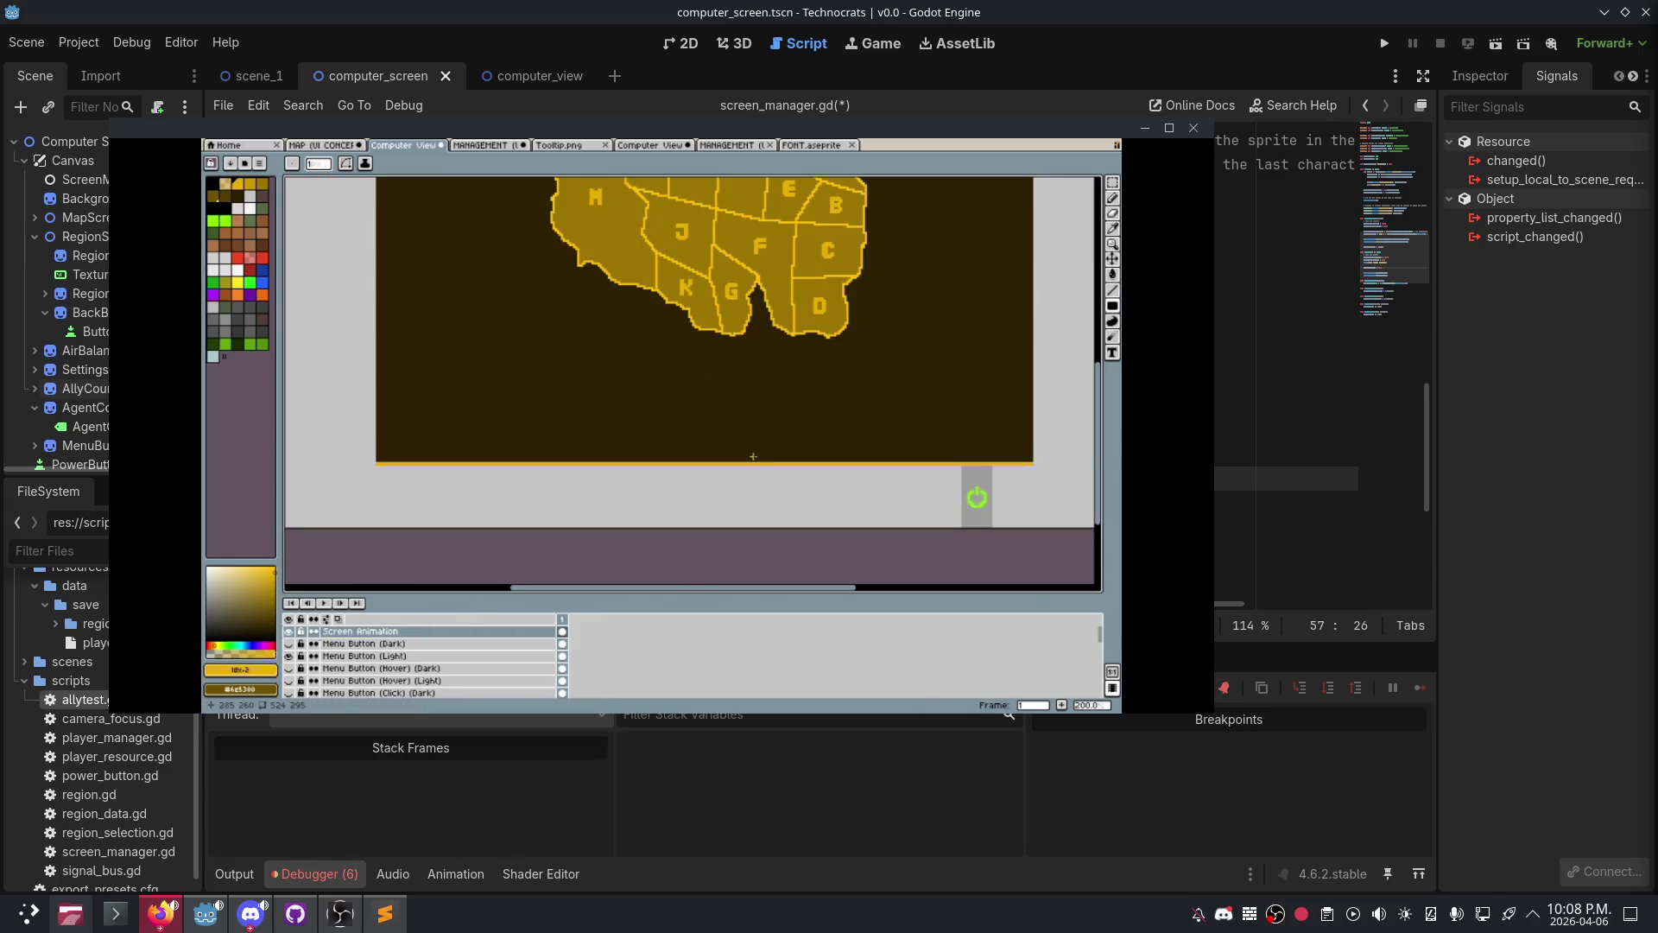
pyautogui.rightClick(529, 637)
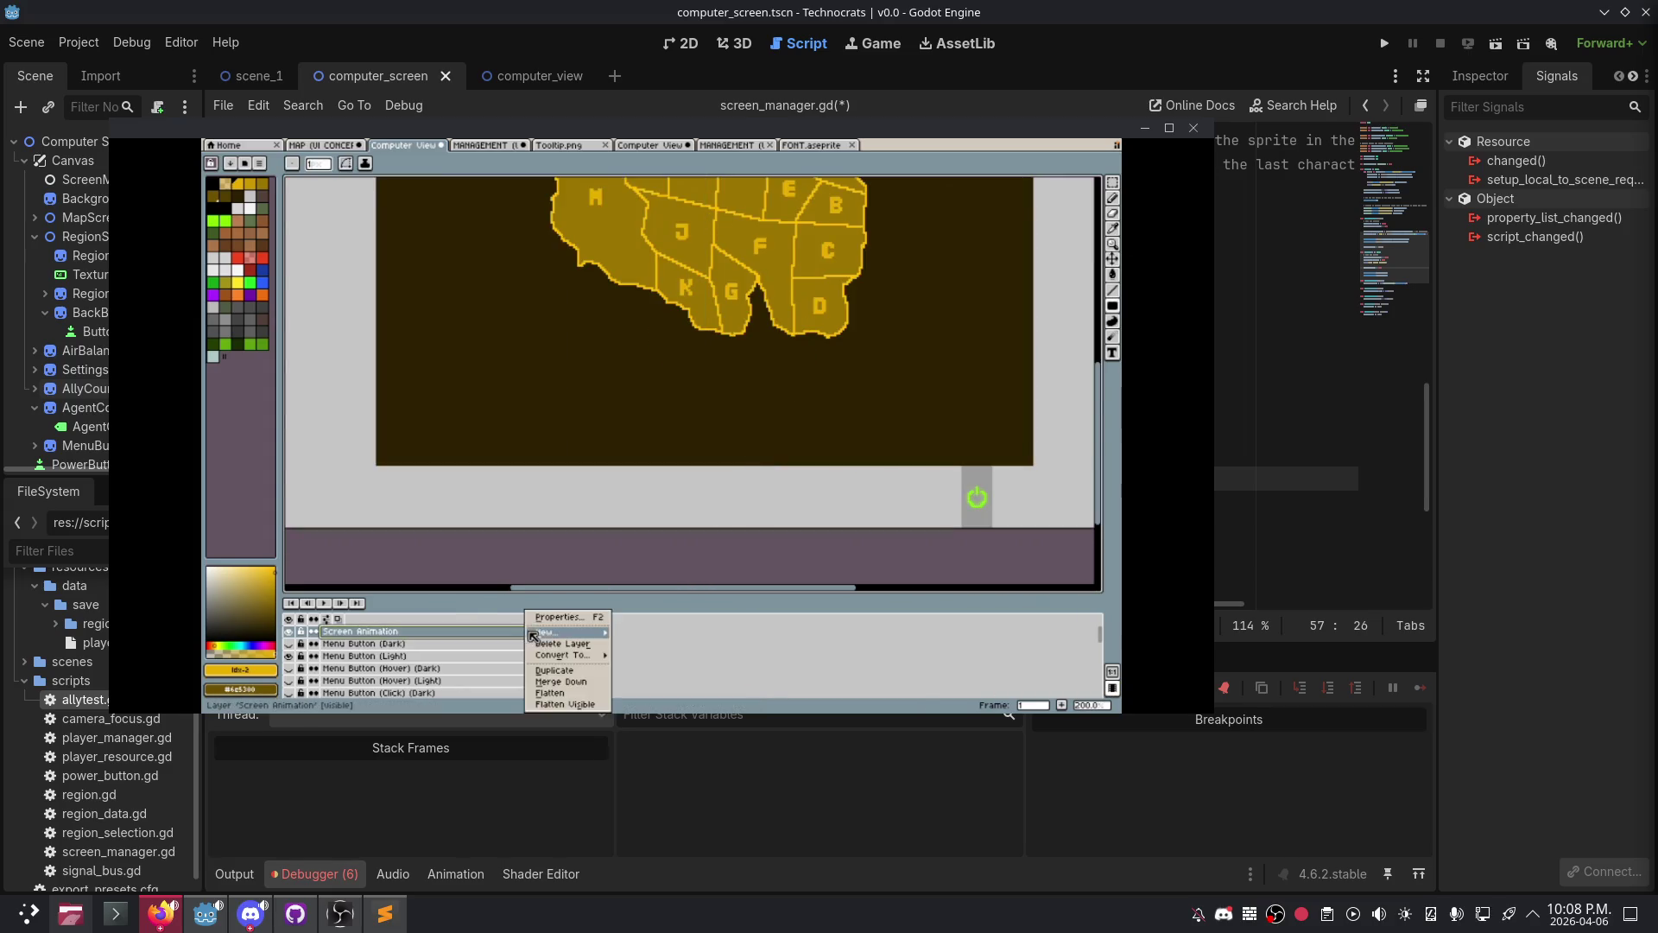
pyautogui.moveTo(549, 638)
pyautogui.click(630, 638)
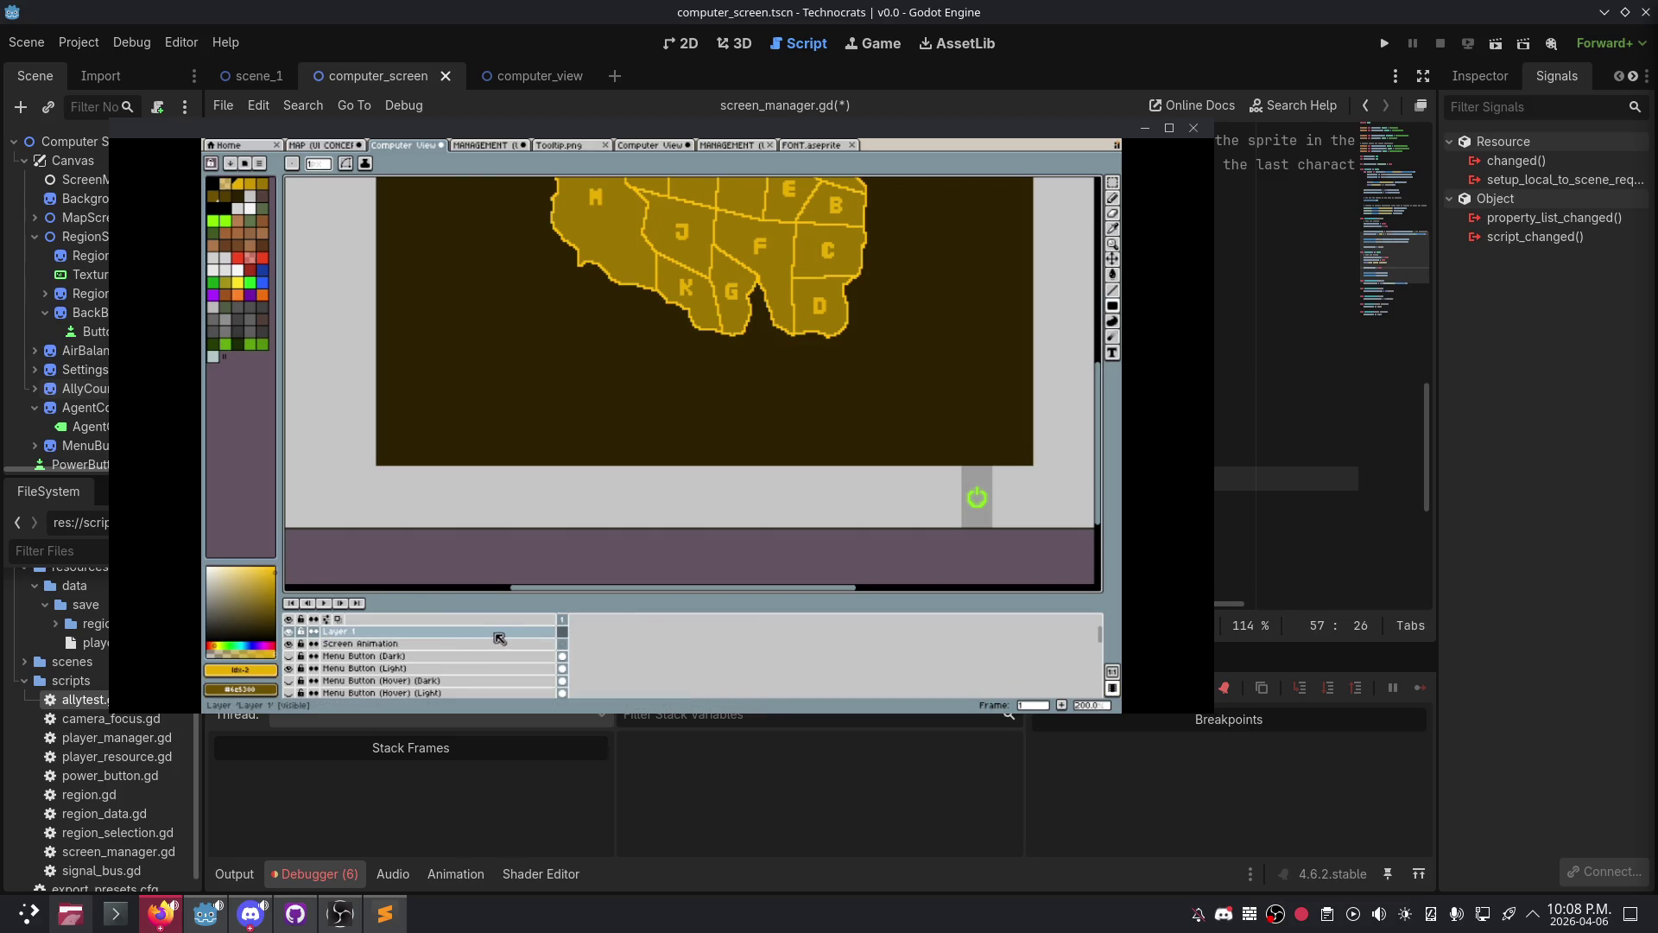
pyautogui.scroll(-1, 682, 481)
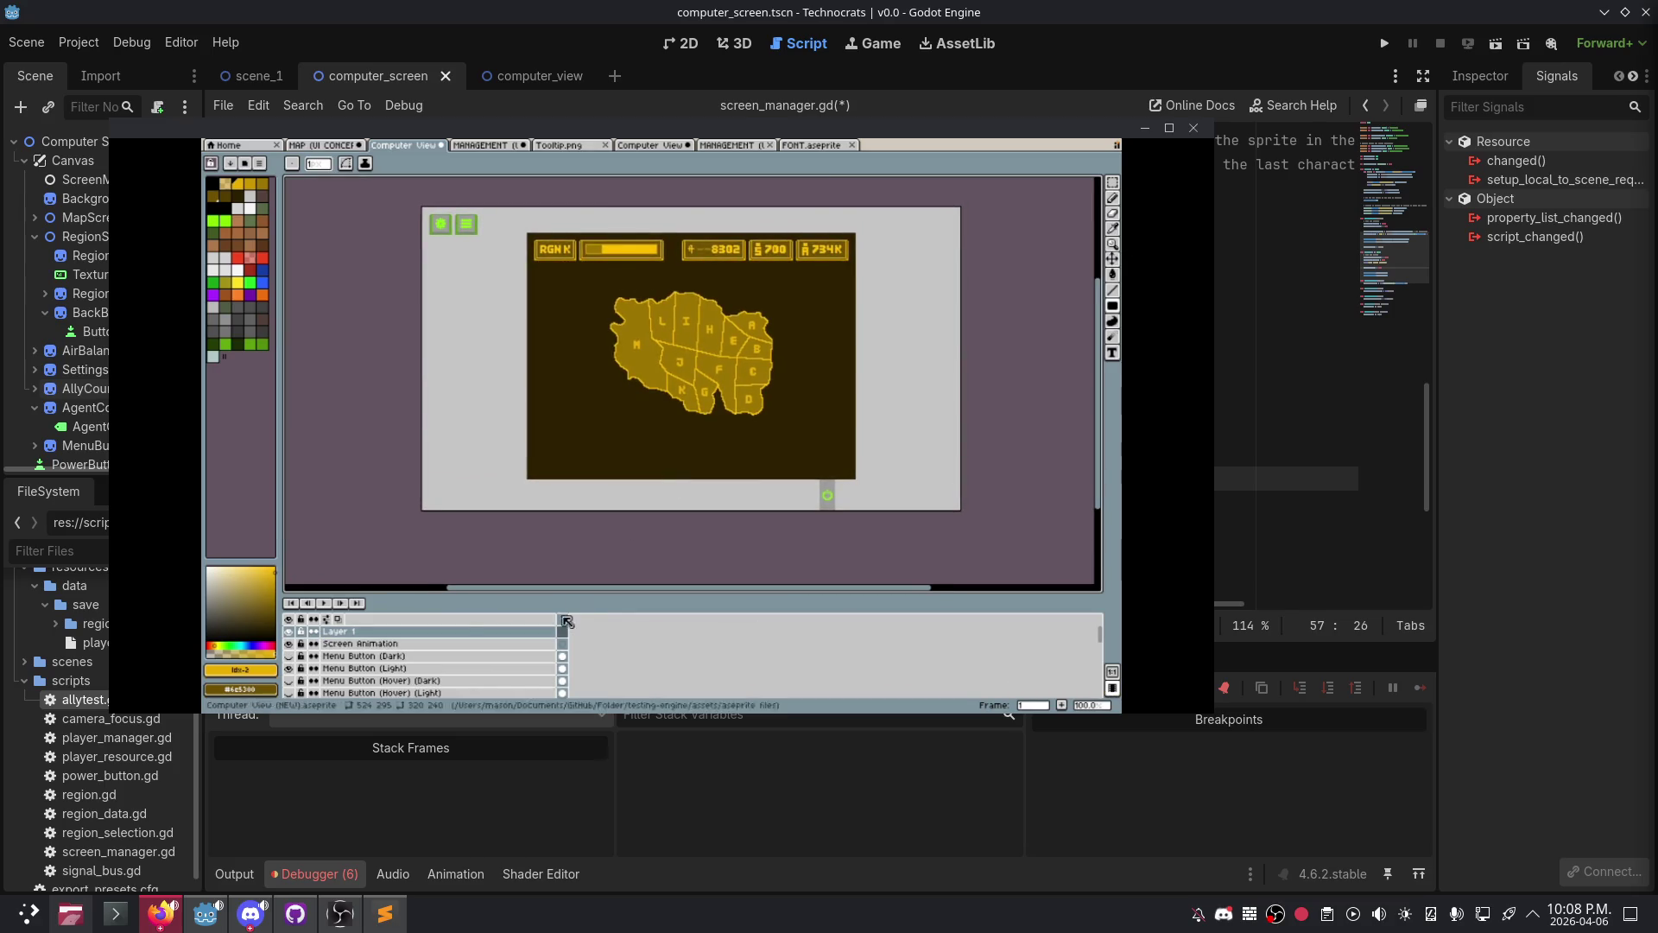
pyautogui.rightClick(467, 634)
pyautogui.click(488, 643)
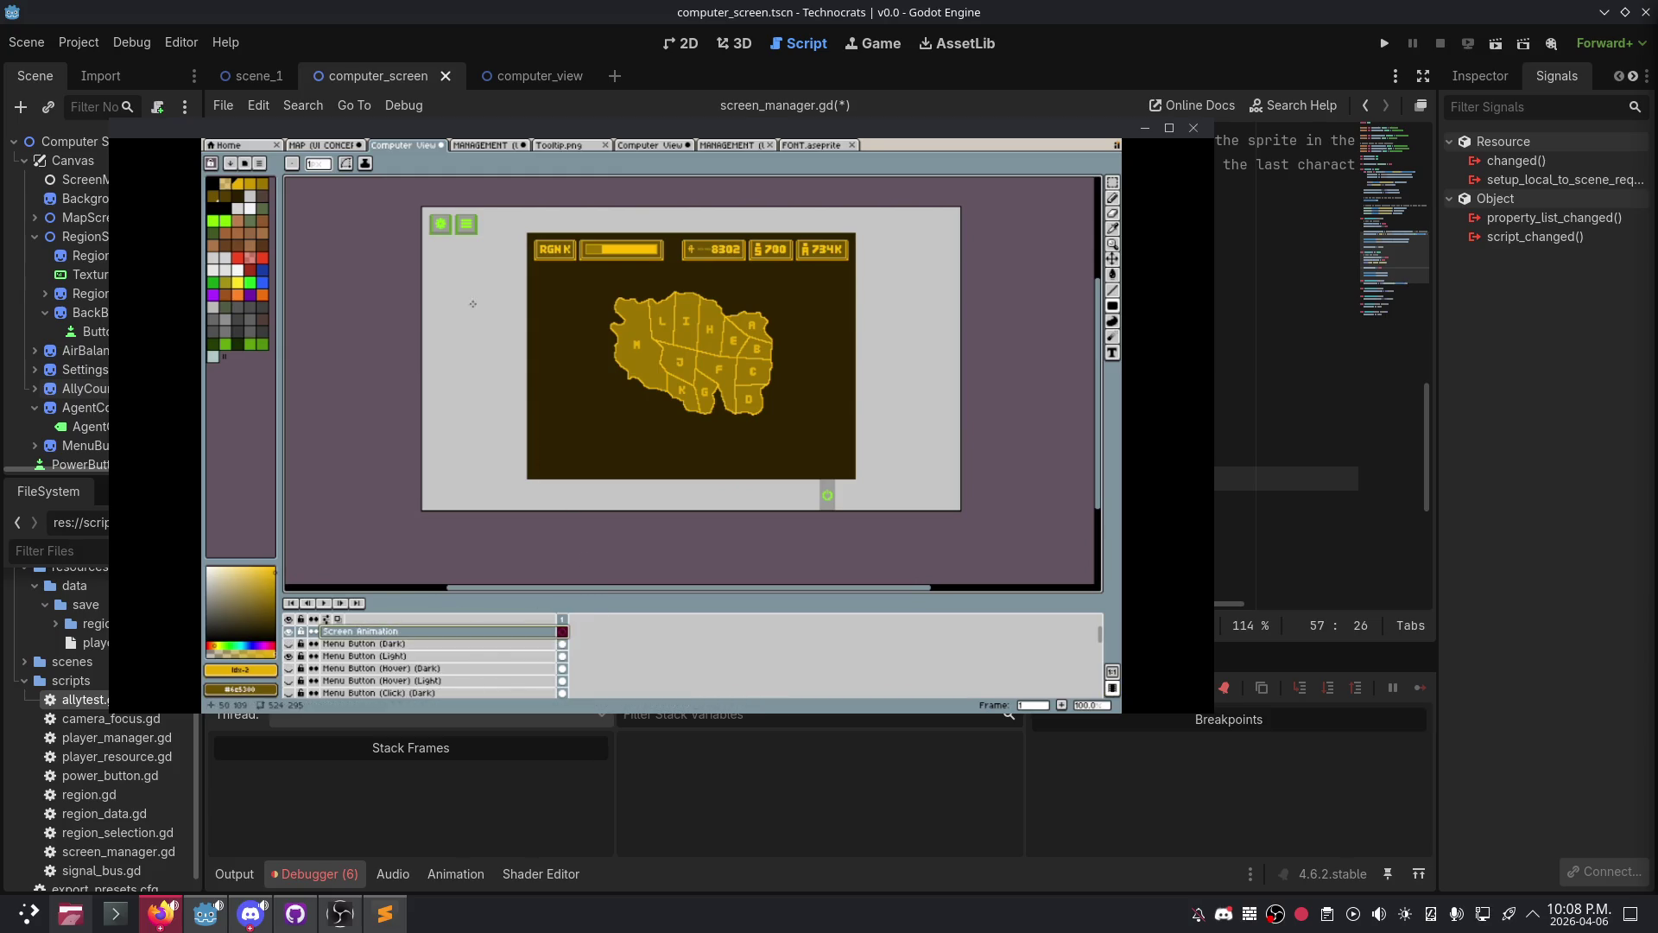
# - Browse the open documents, settle on the MANAGEMENT mockup and play its animation from frame 1
pyautogui.click(488, 145)
pyautogui.click(559, 145)
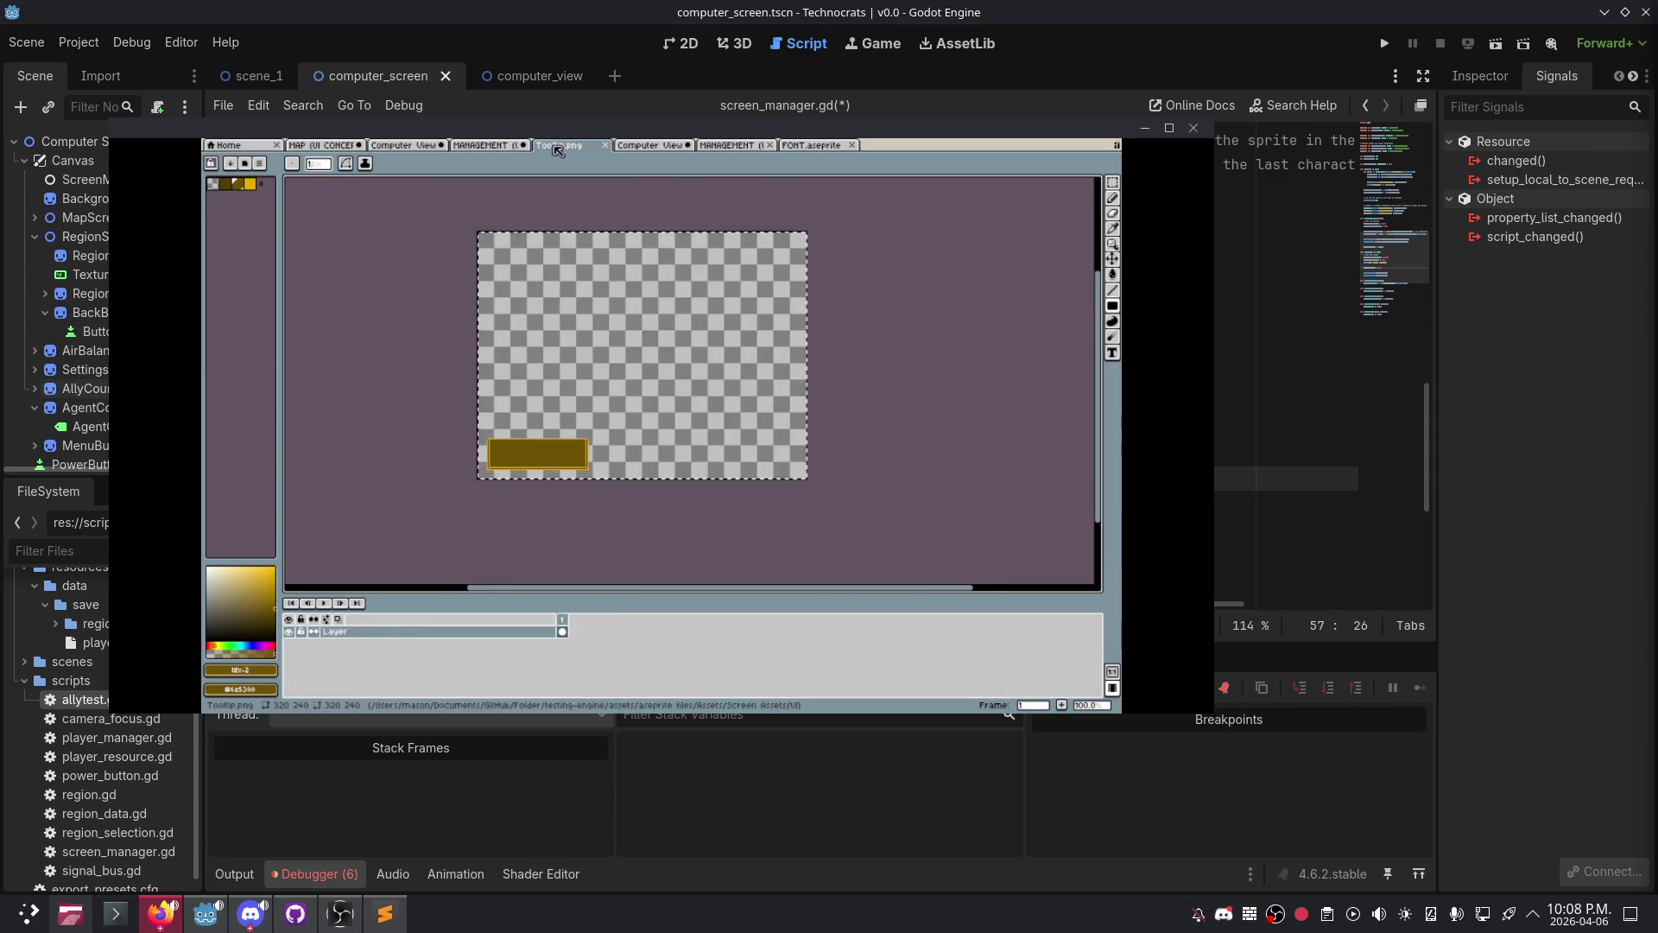
pyautogui.click(645, 147)
pyautogui.click(730, 147)
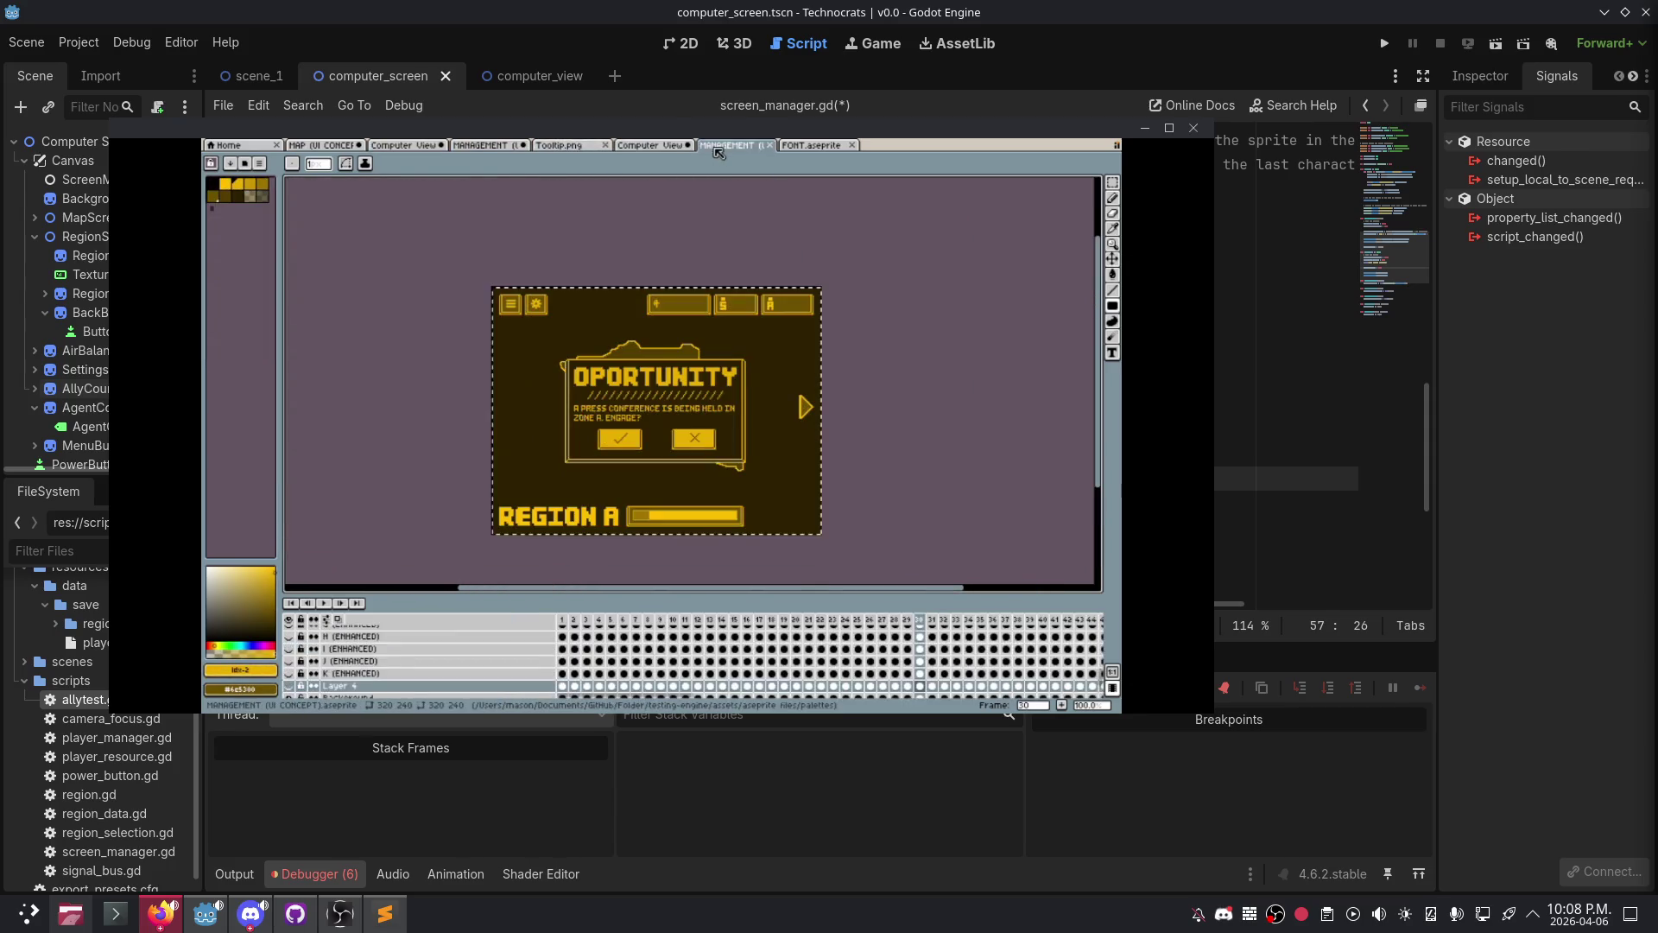
pyautogui.click(800, 147)
pyautogui.click(661, 146)
pyautogui.click(543, 147)
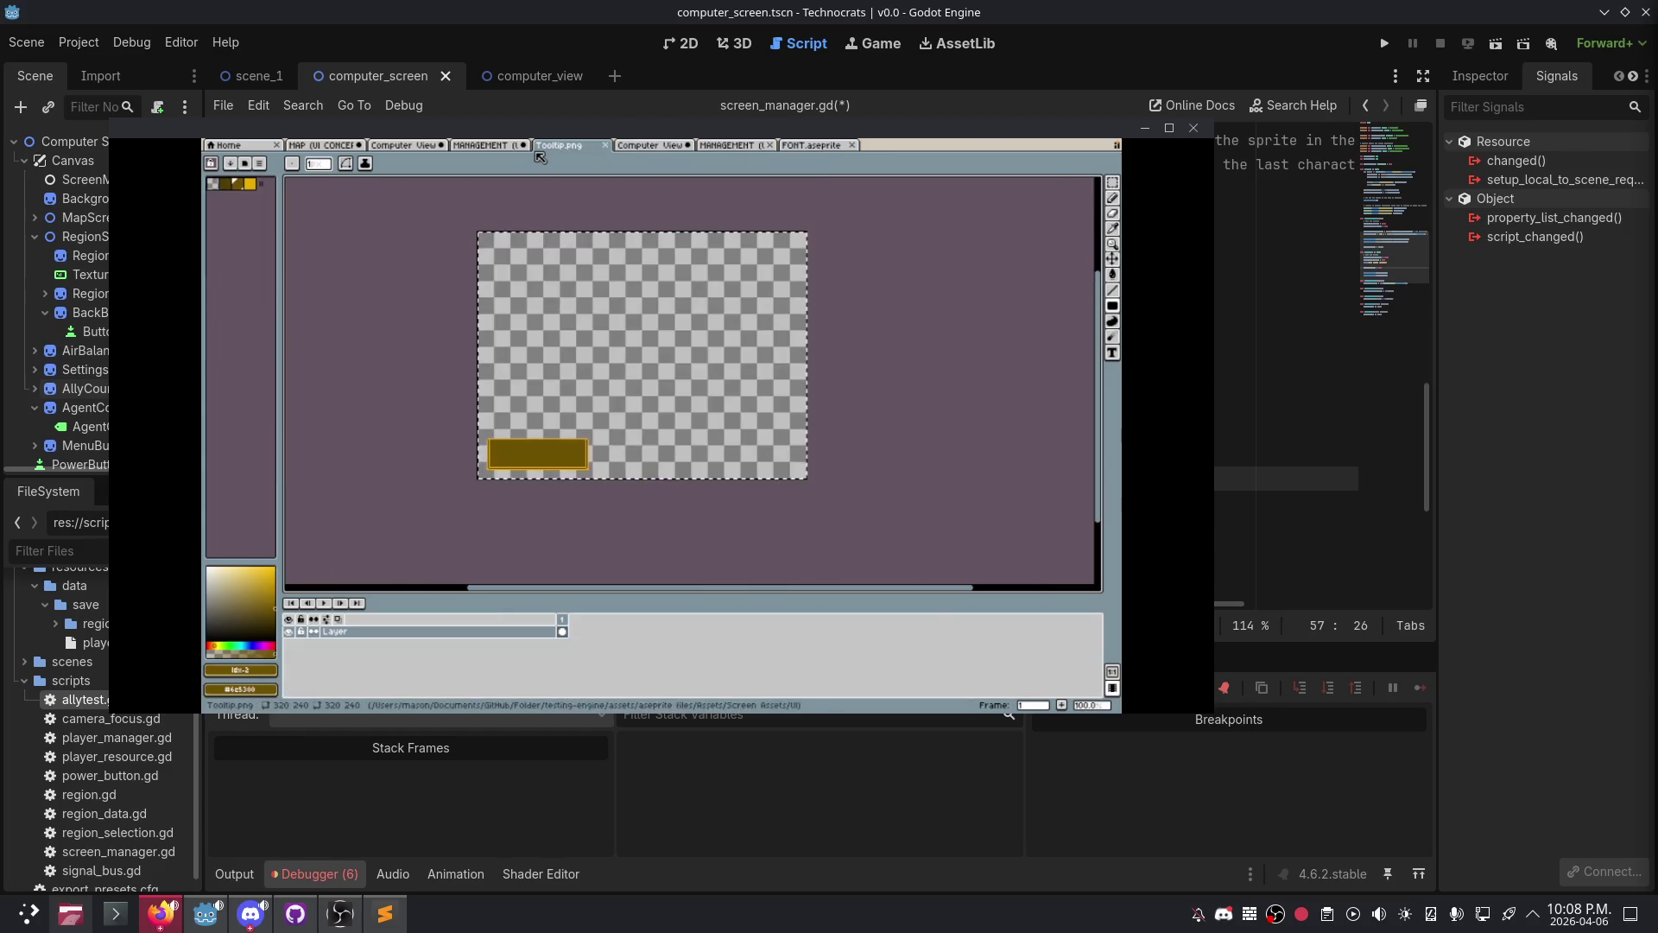
pyautogui.click(488, 147)
pyautogui.click(406, 147)
pyautogui.click(331, 147)
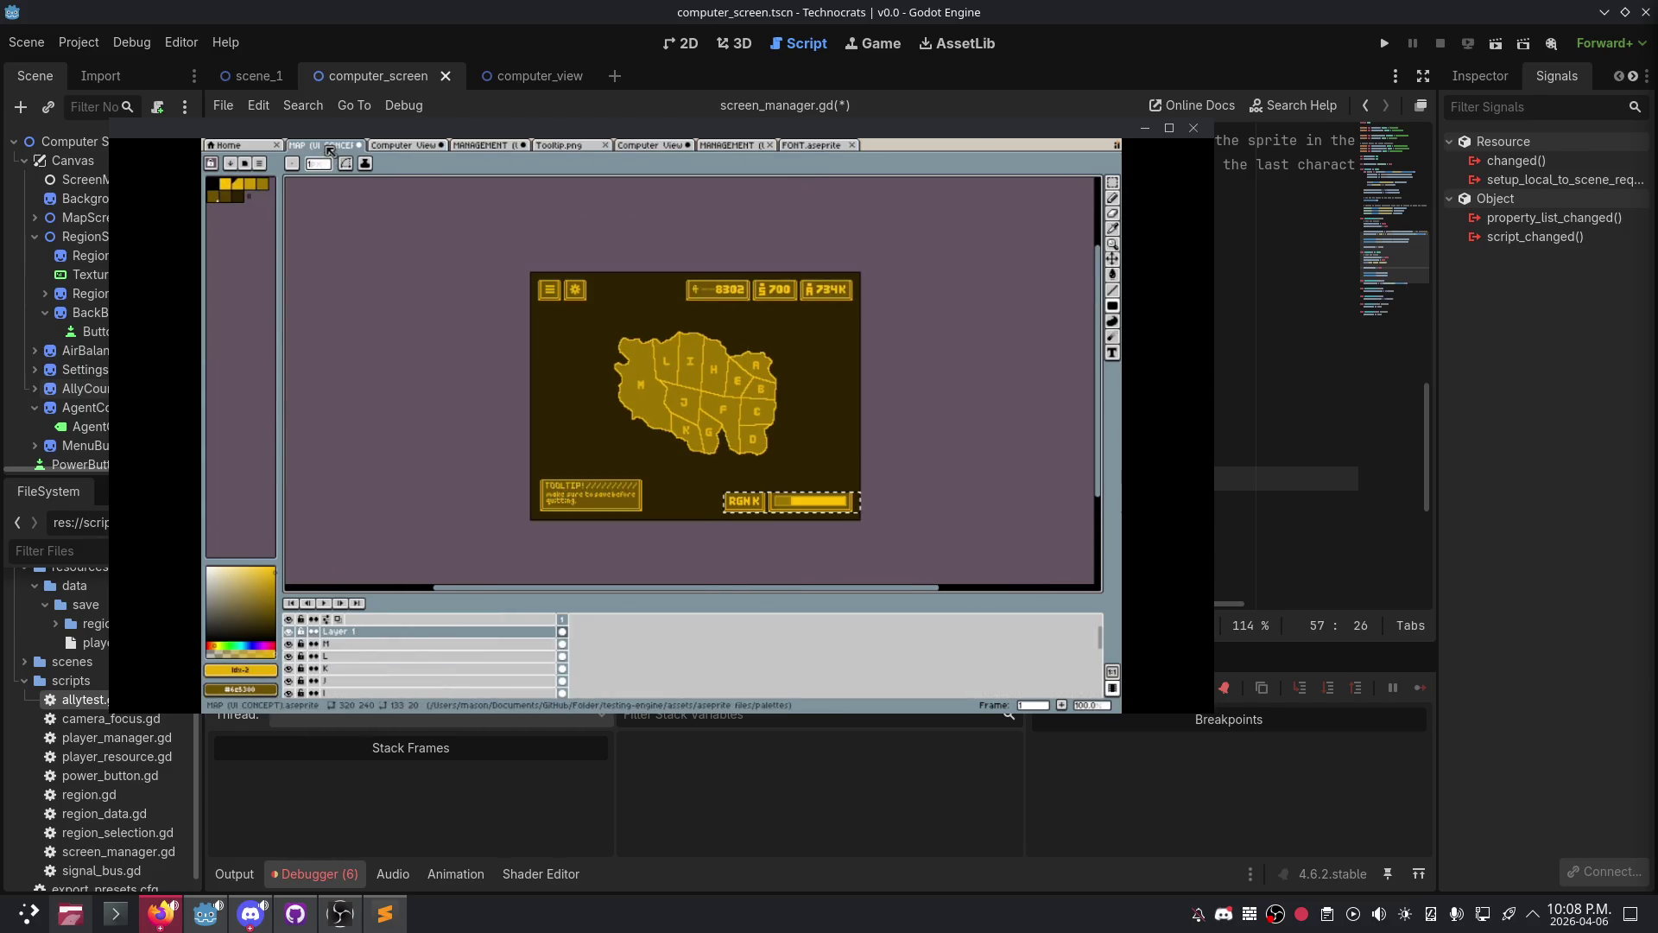
pyautogui.click(485, 147)
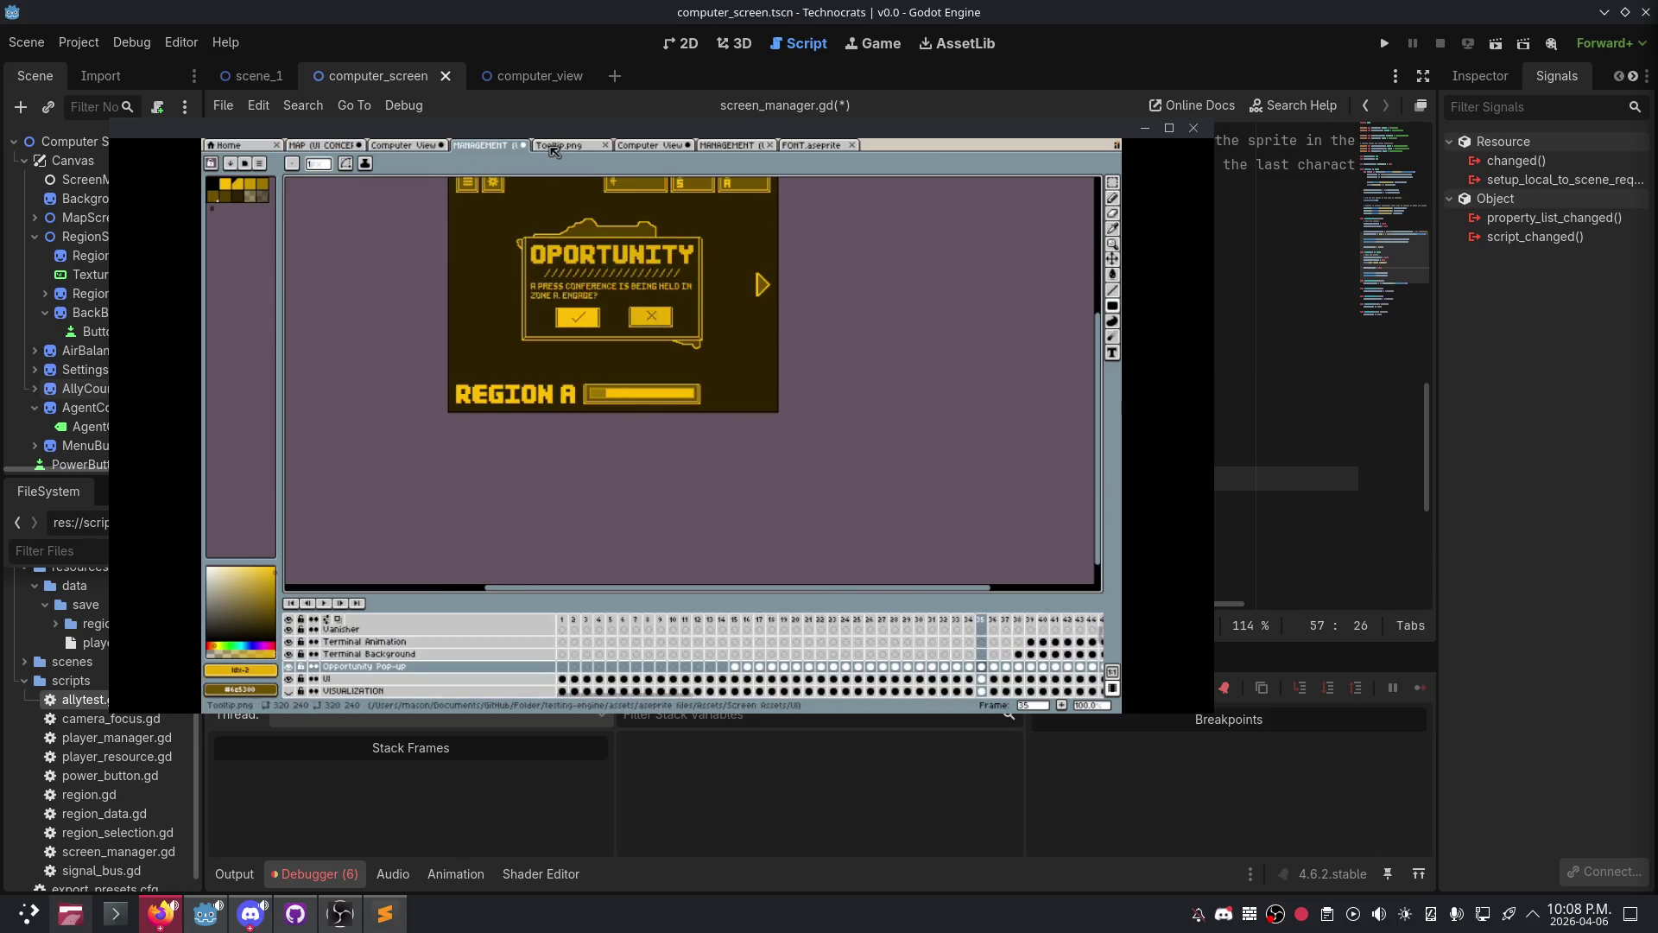
pyautogui.click(563, 619)
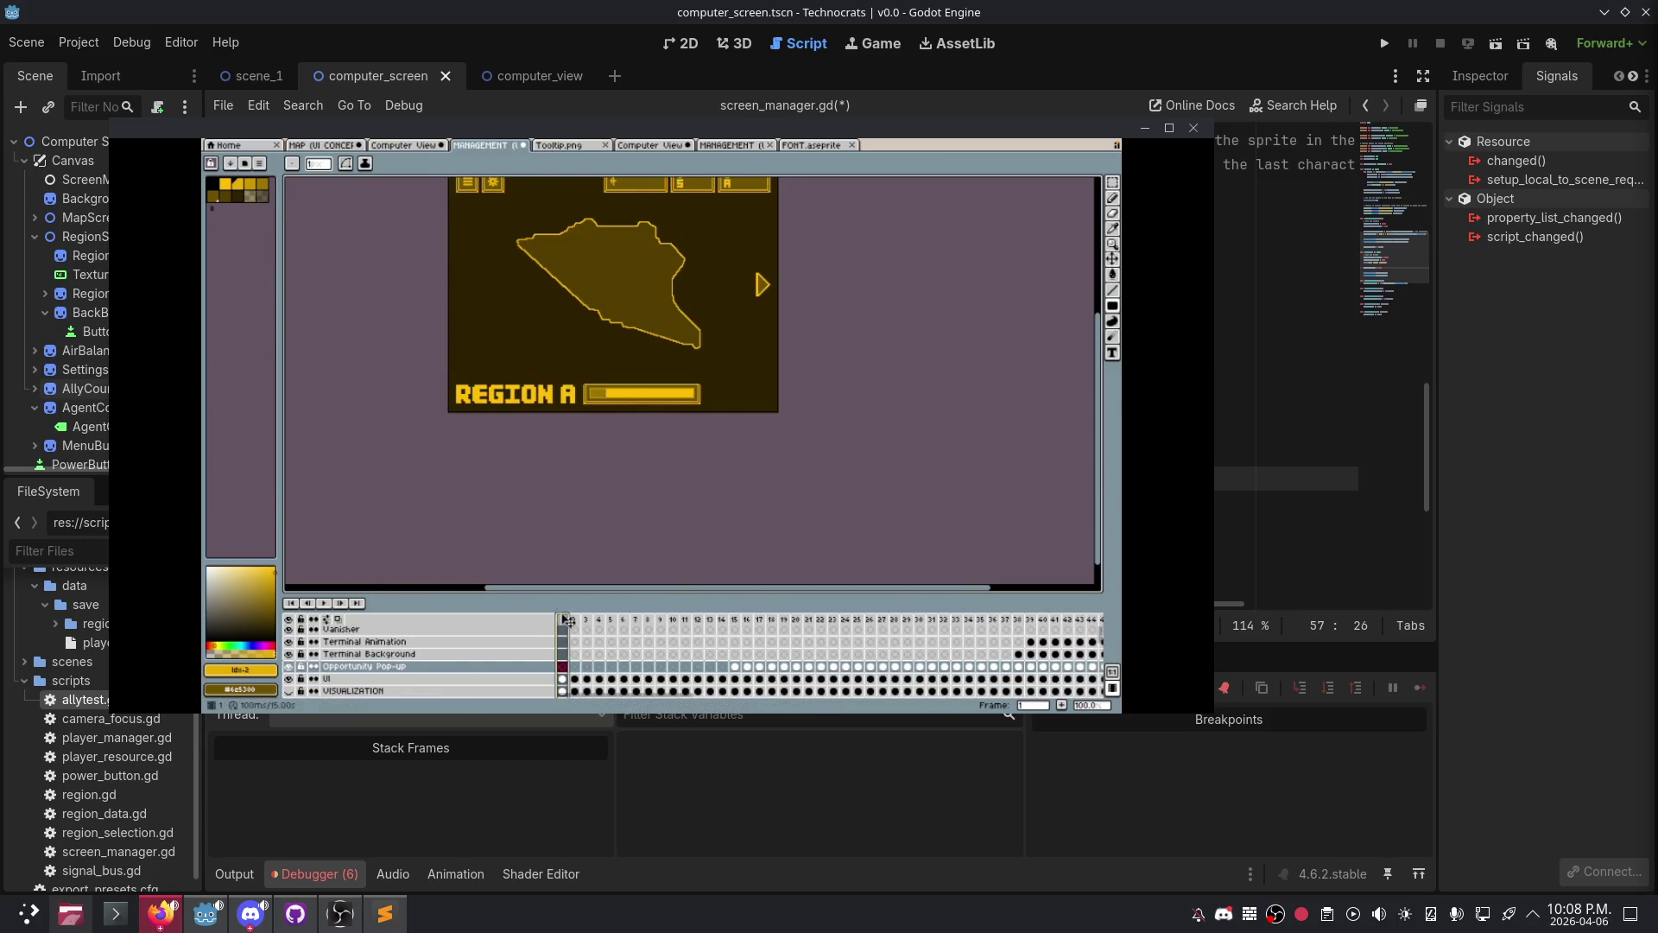
pyautogui.click(324, 604)
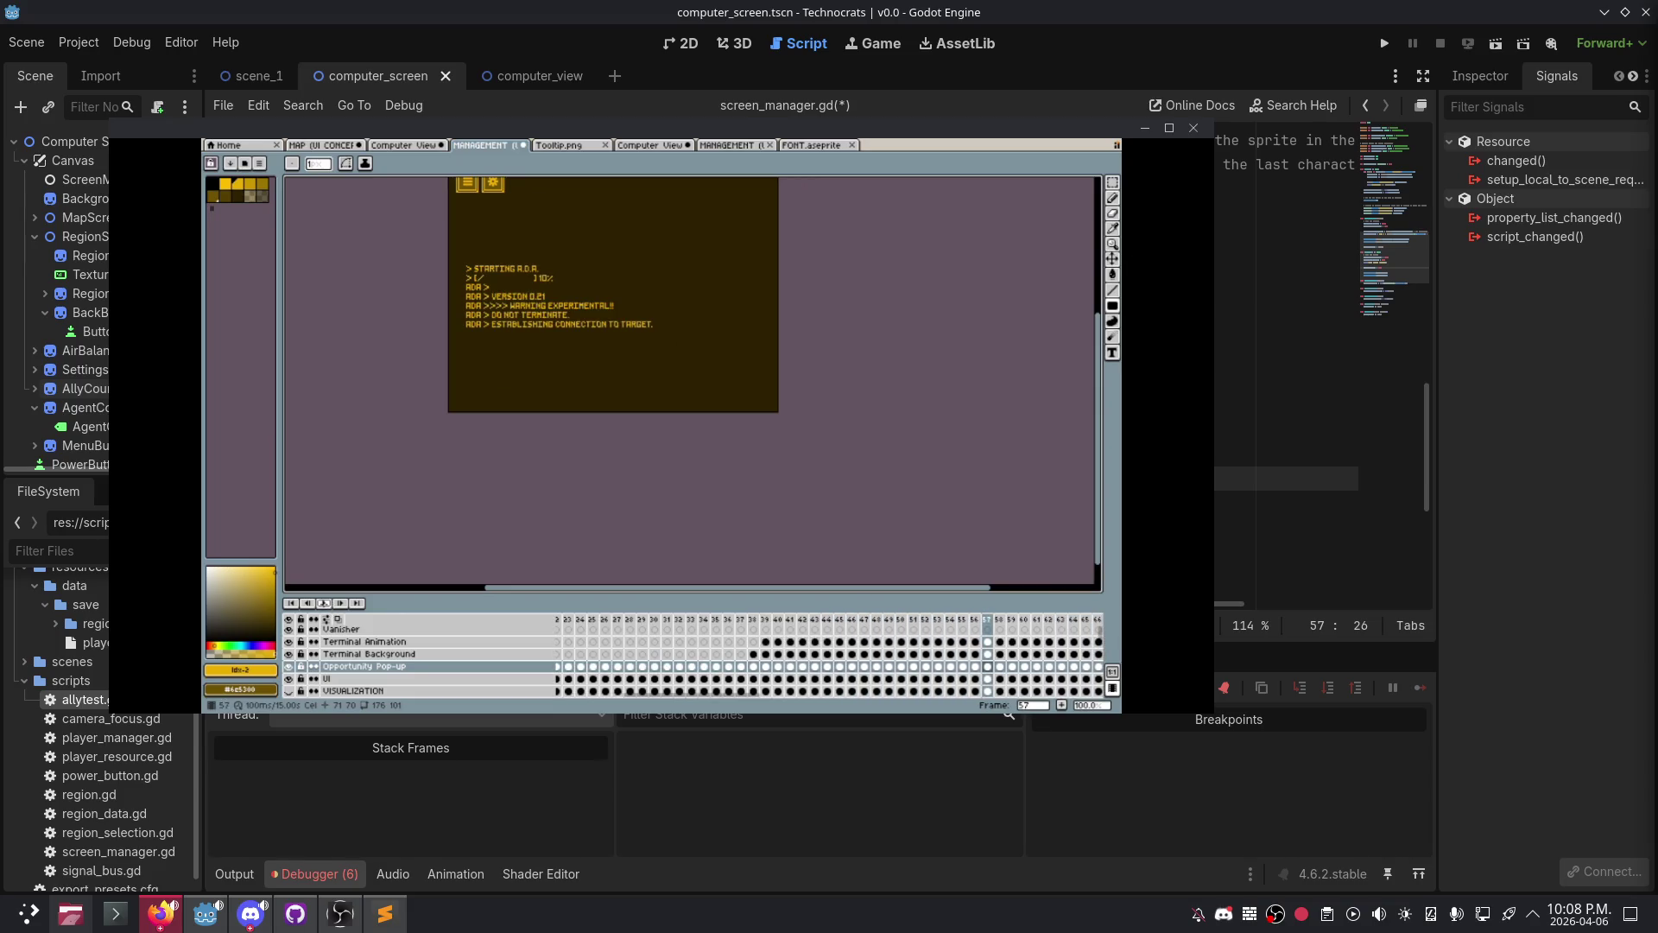
# - Step from frame 35 to frame 38 of the MANAGEMENT animation and play it from there
pyautogui.click(715, 619)
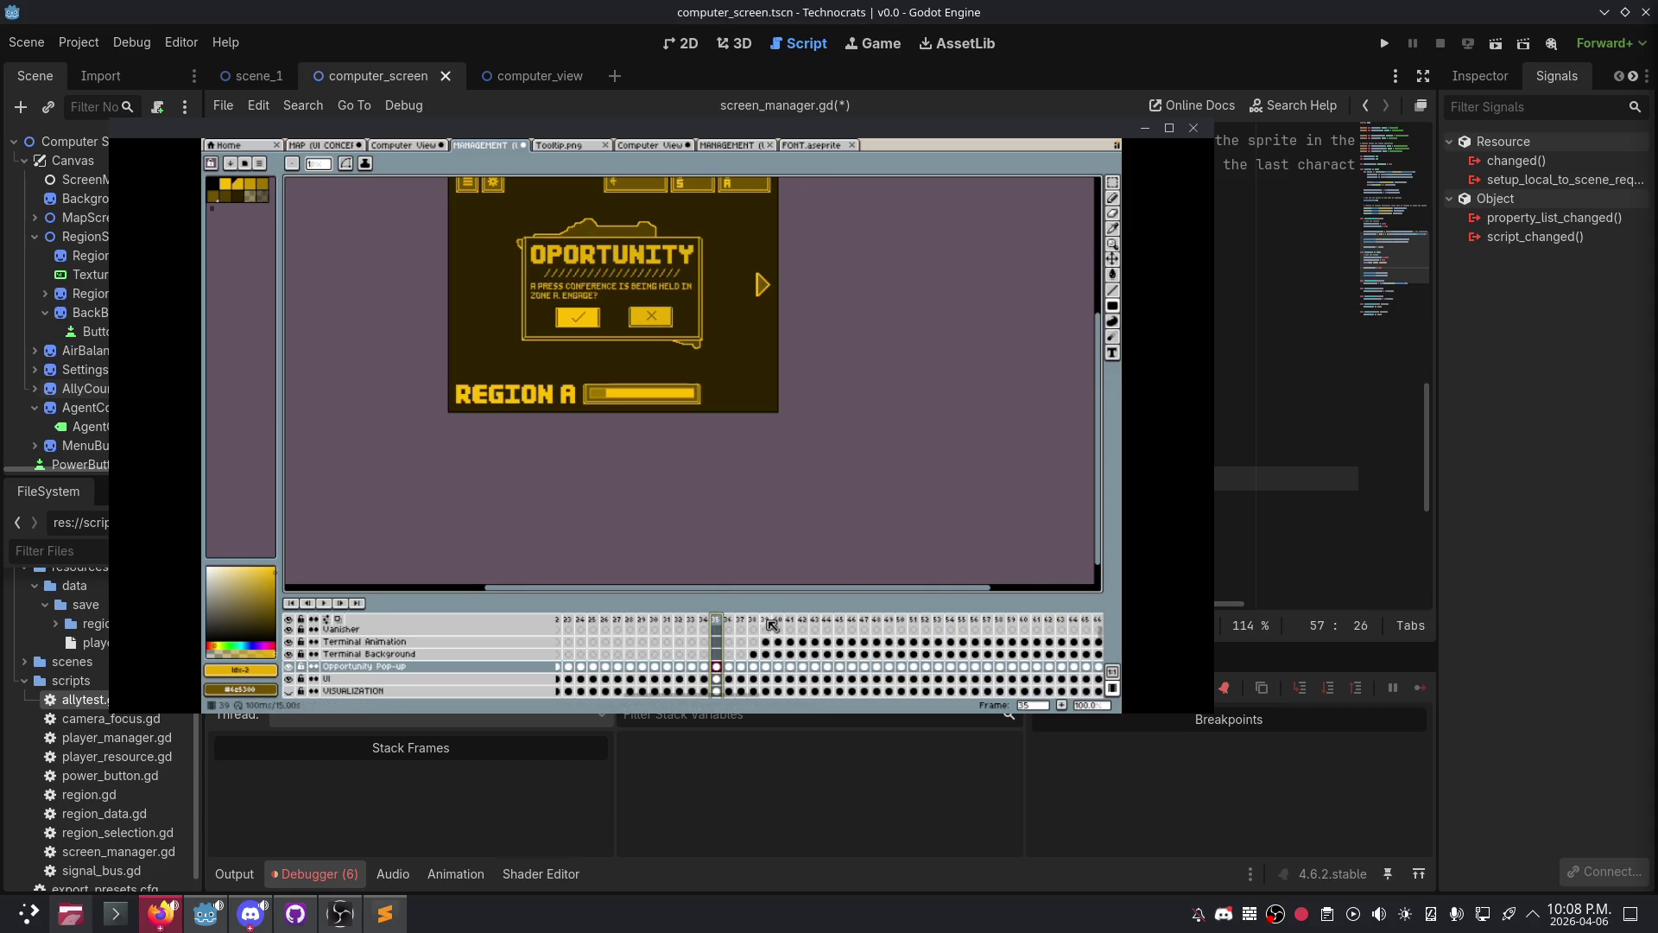
pyautogui.click(752, 619)
pyautogui.click(740, 620)
pyautogui.click(756, 620)
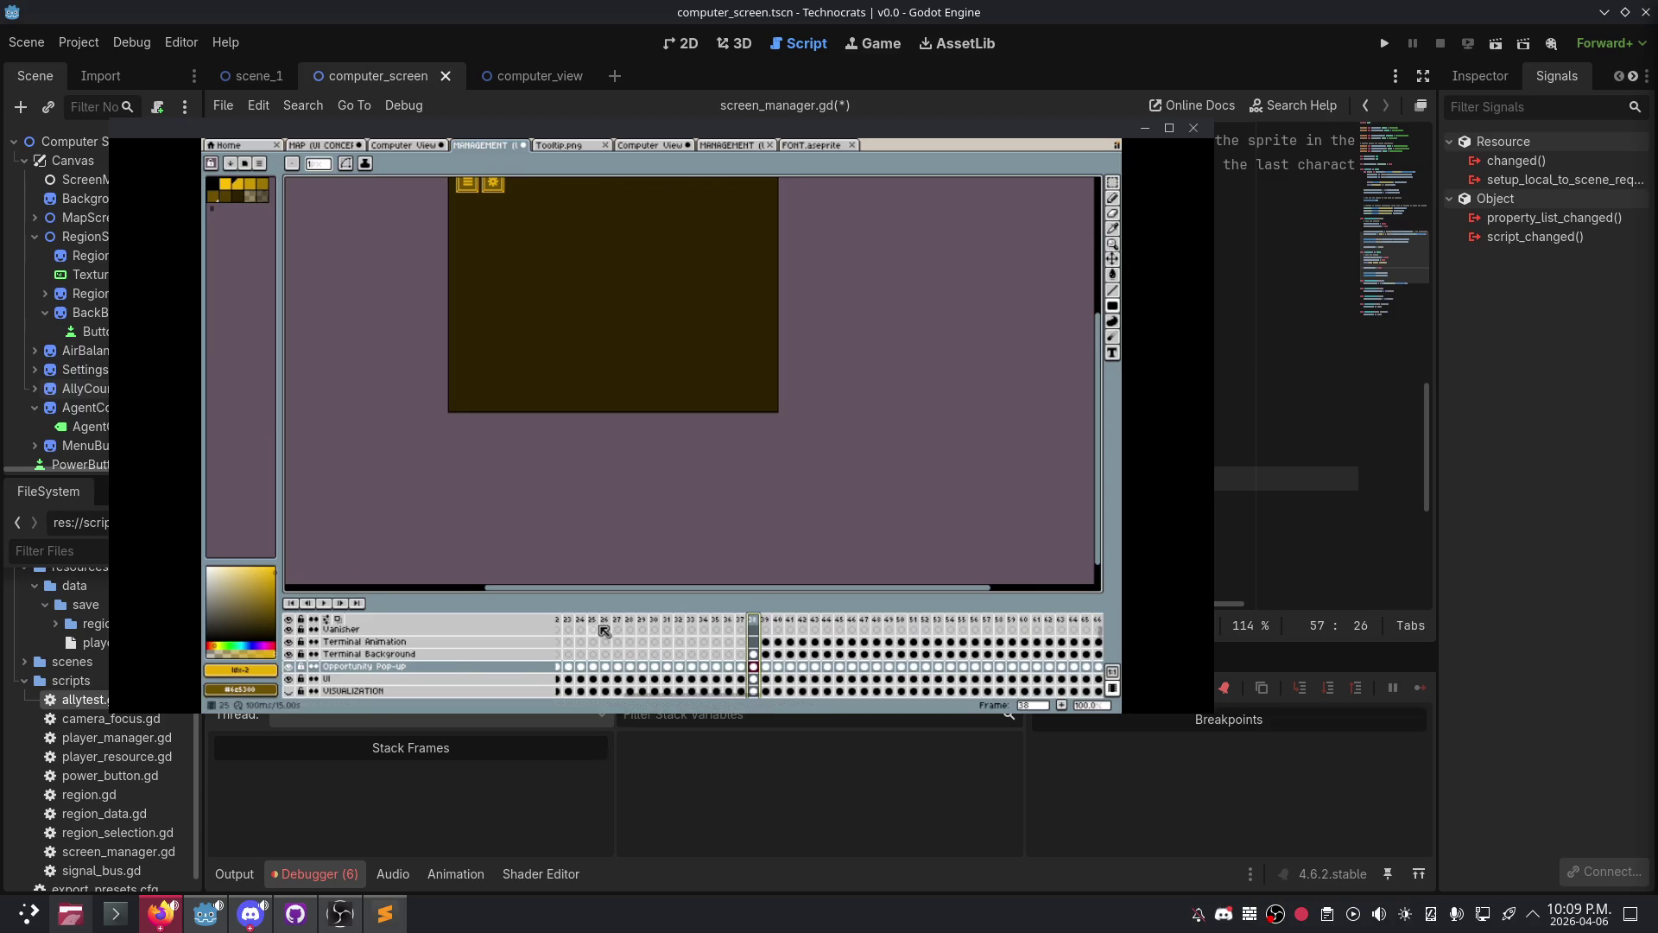
pyautogui.press('Return')
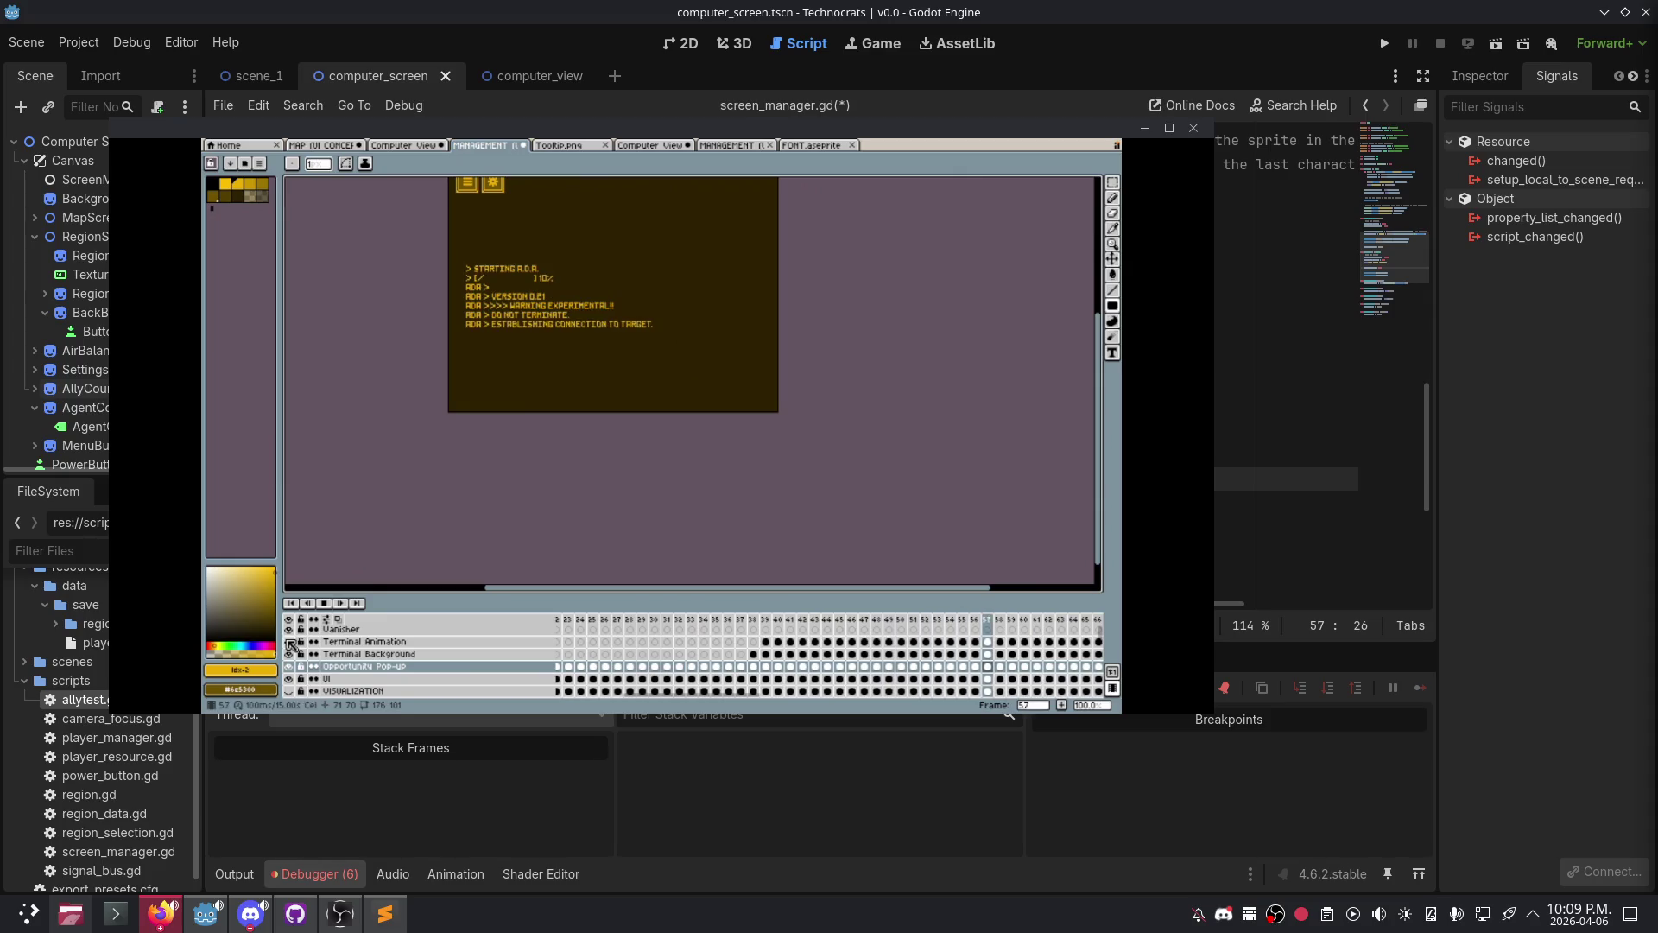
pyautogui.rightClick(499, 647)
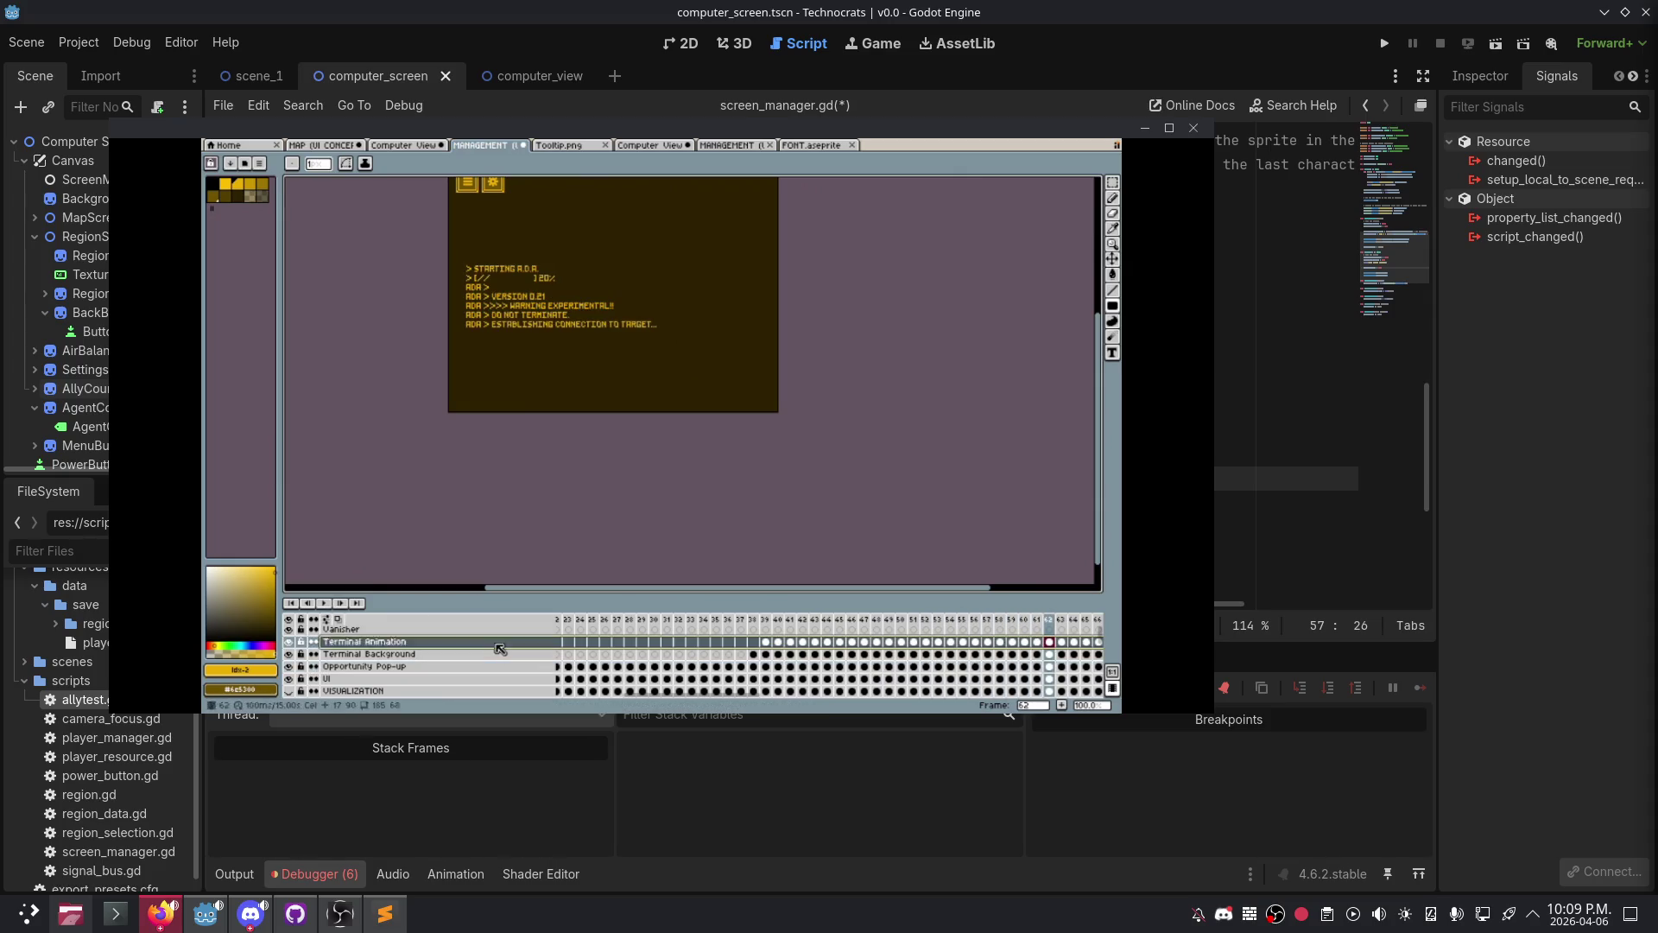
pyautogui.moveTo(531, 654)
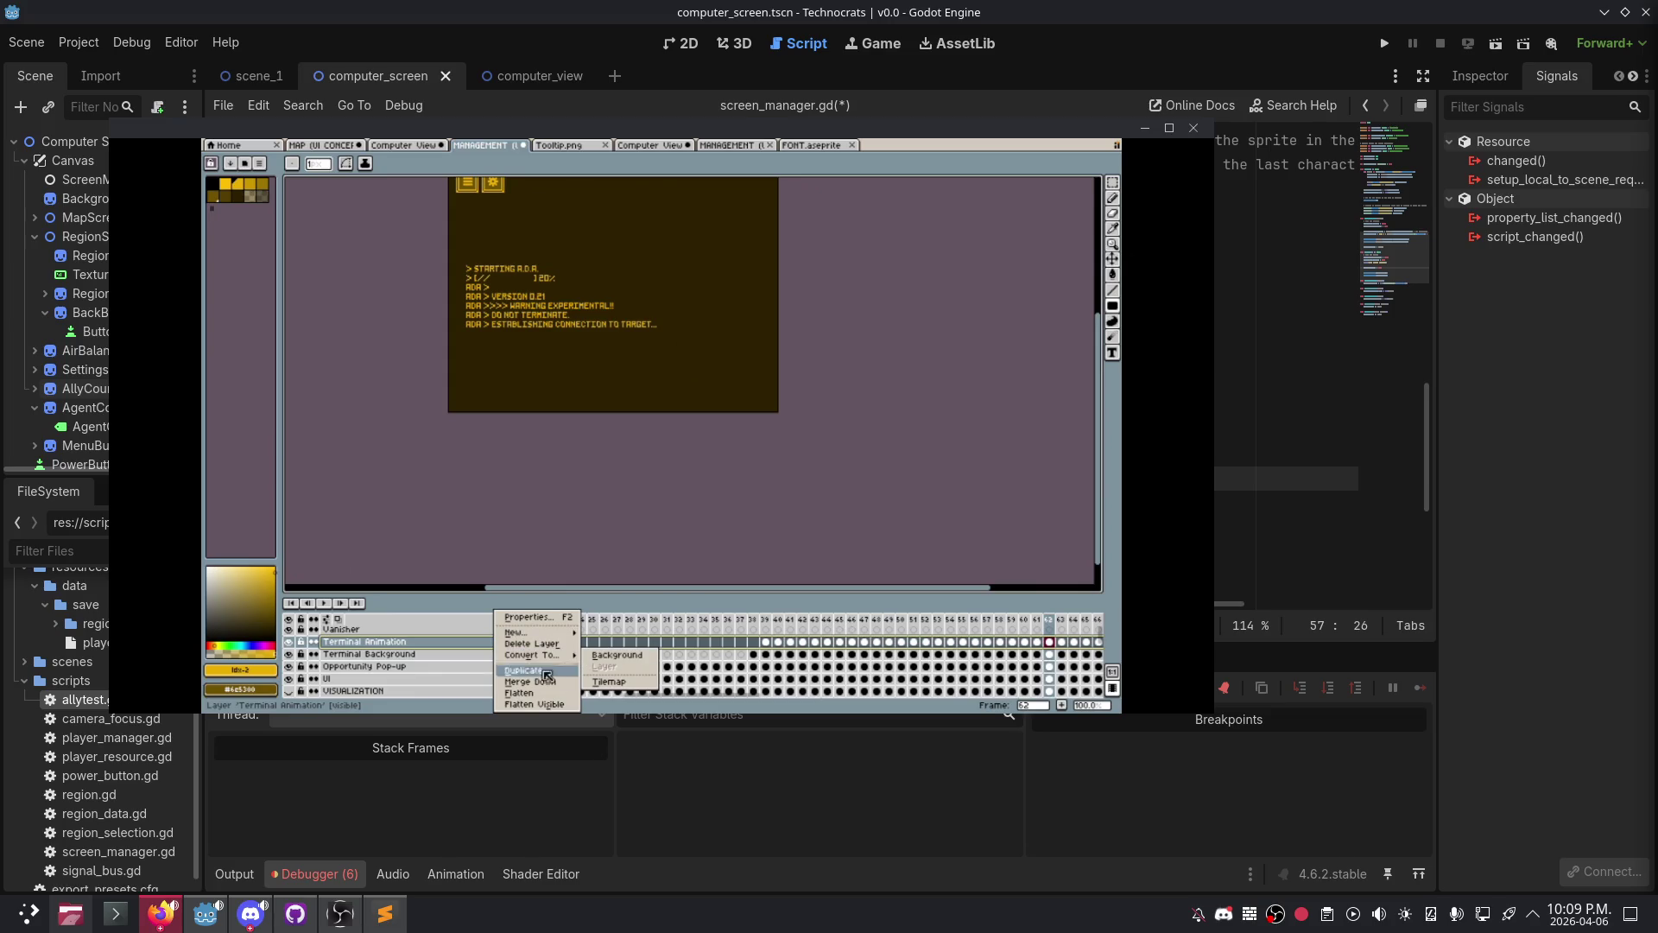
pyautogui.click(472, 643)
pyautogui.click(473, 643)
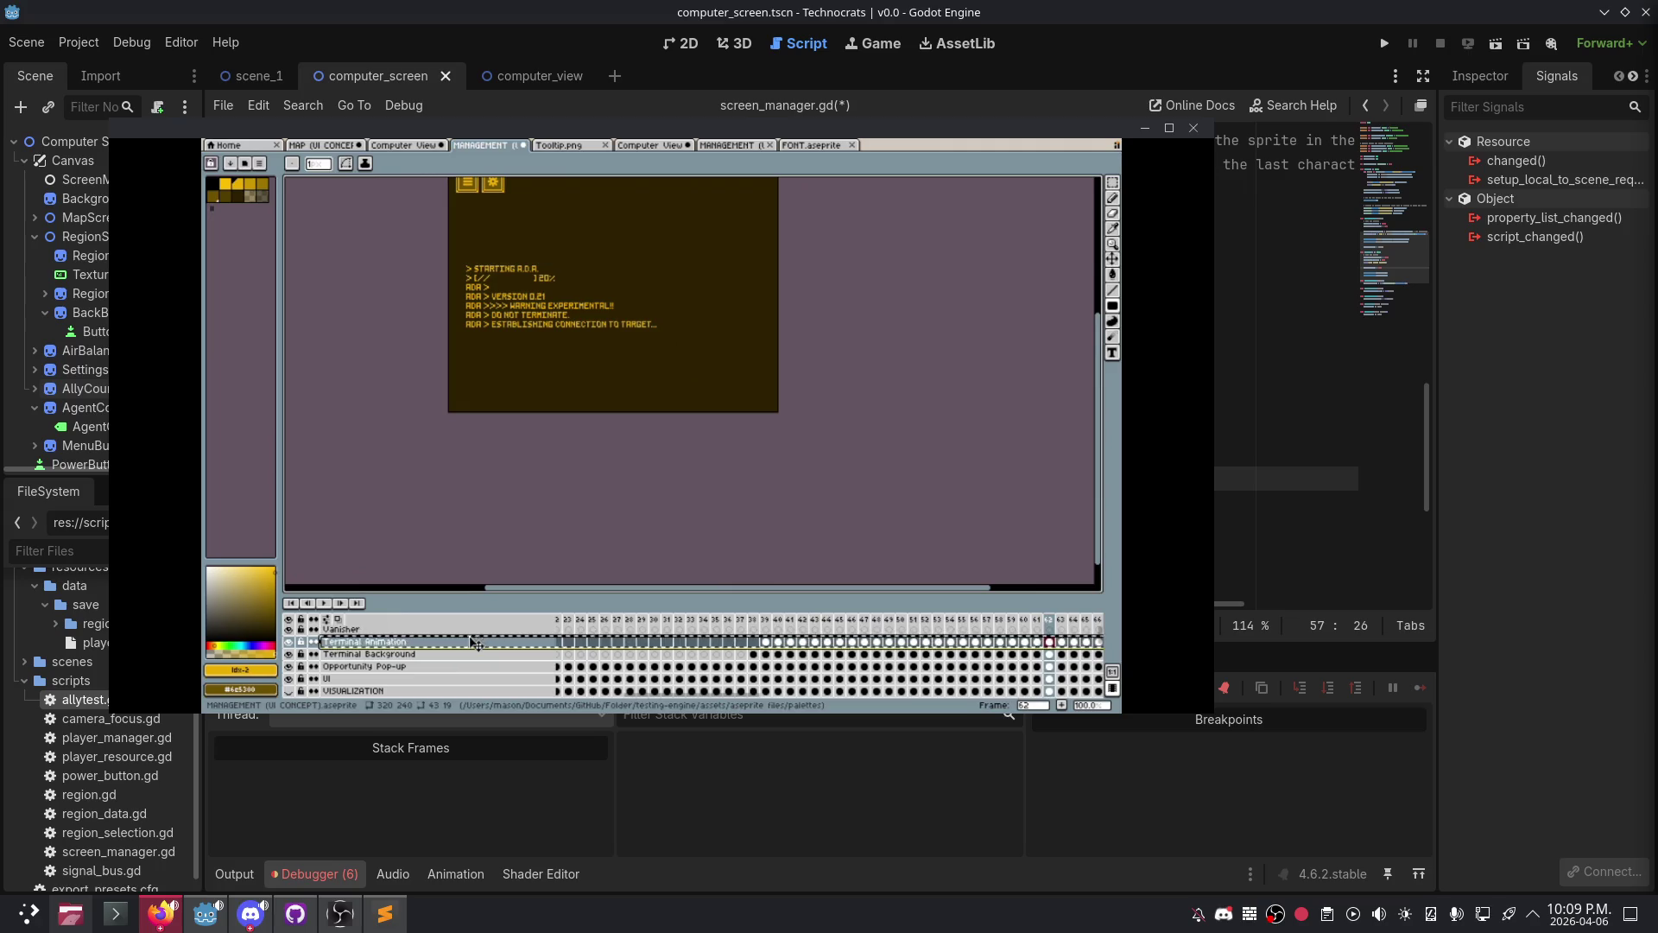
pyautogui.hotkey('ctrl', 'shift', 'Tab')
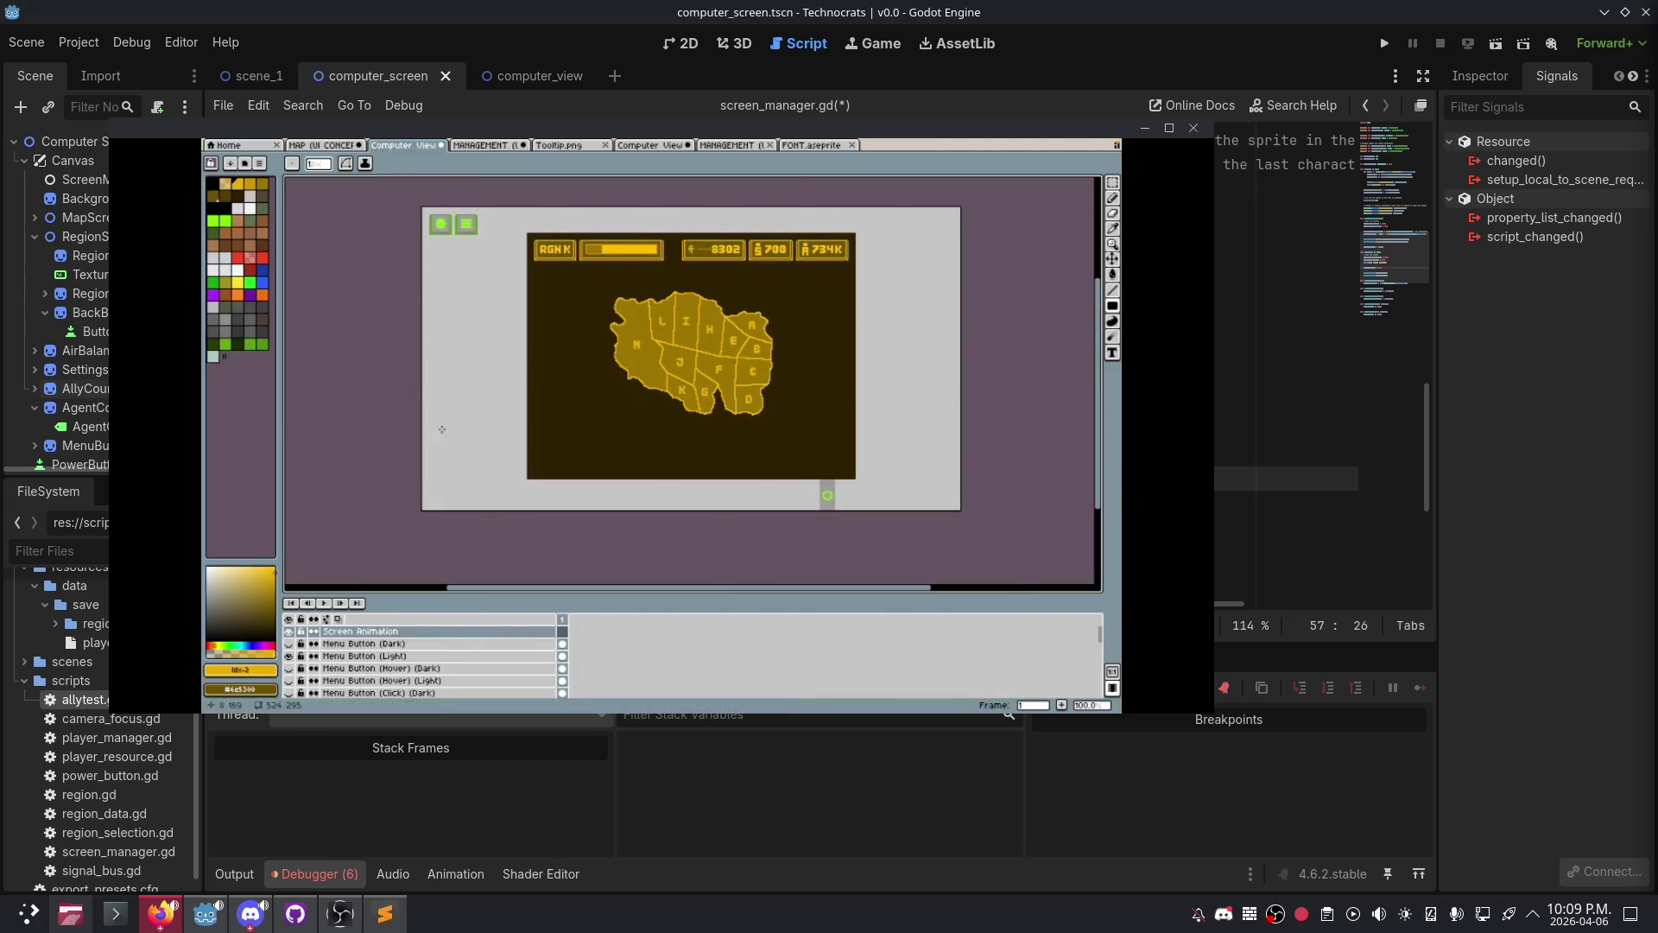
pyautogui.hotkey('ctrl', 'Tab')
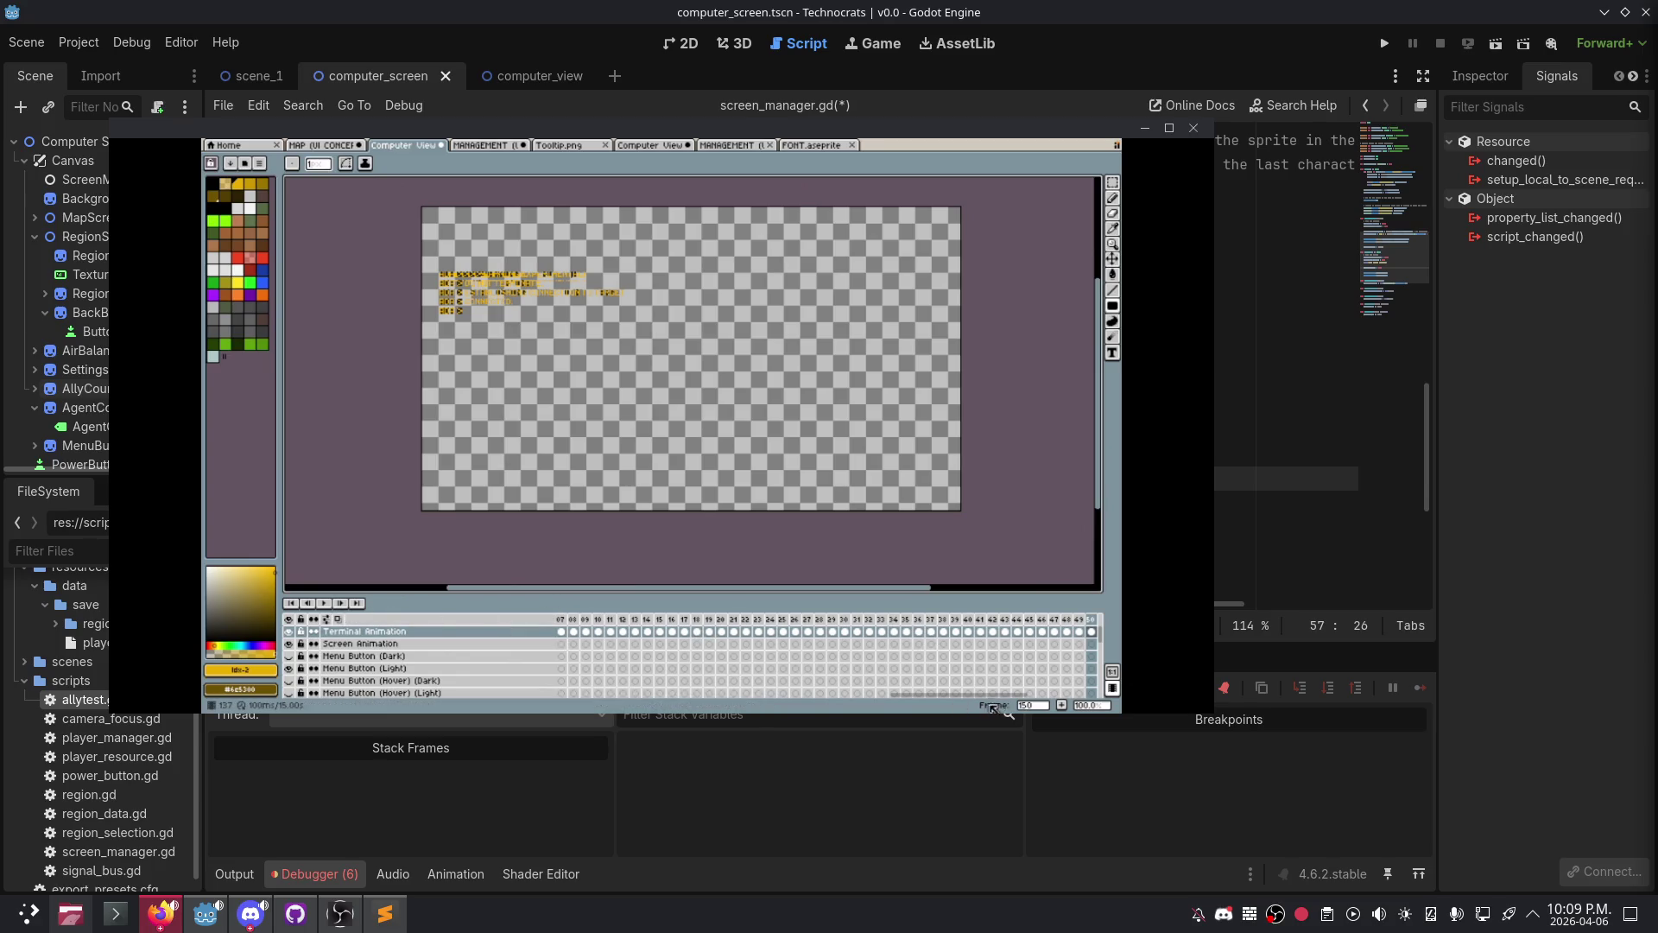
pyautogui.moveTo(977, 701); pyautogui.dragTo(619, 685)
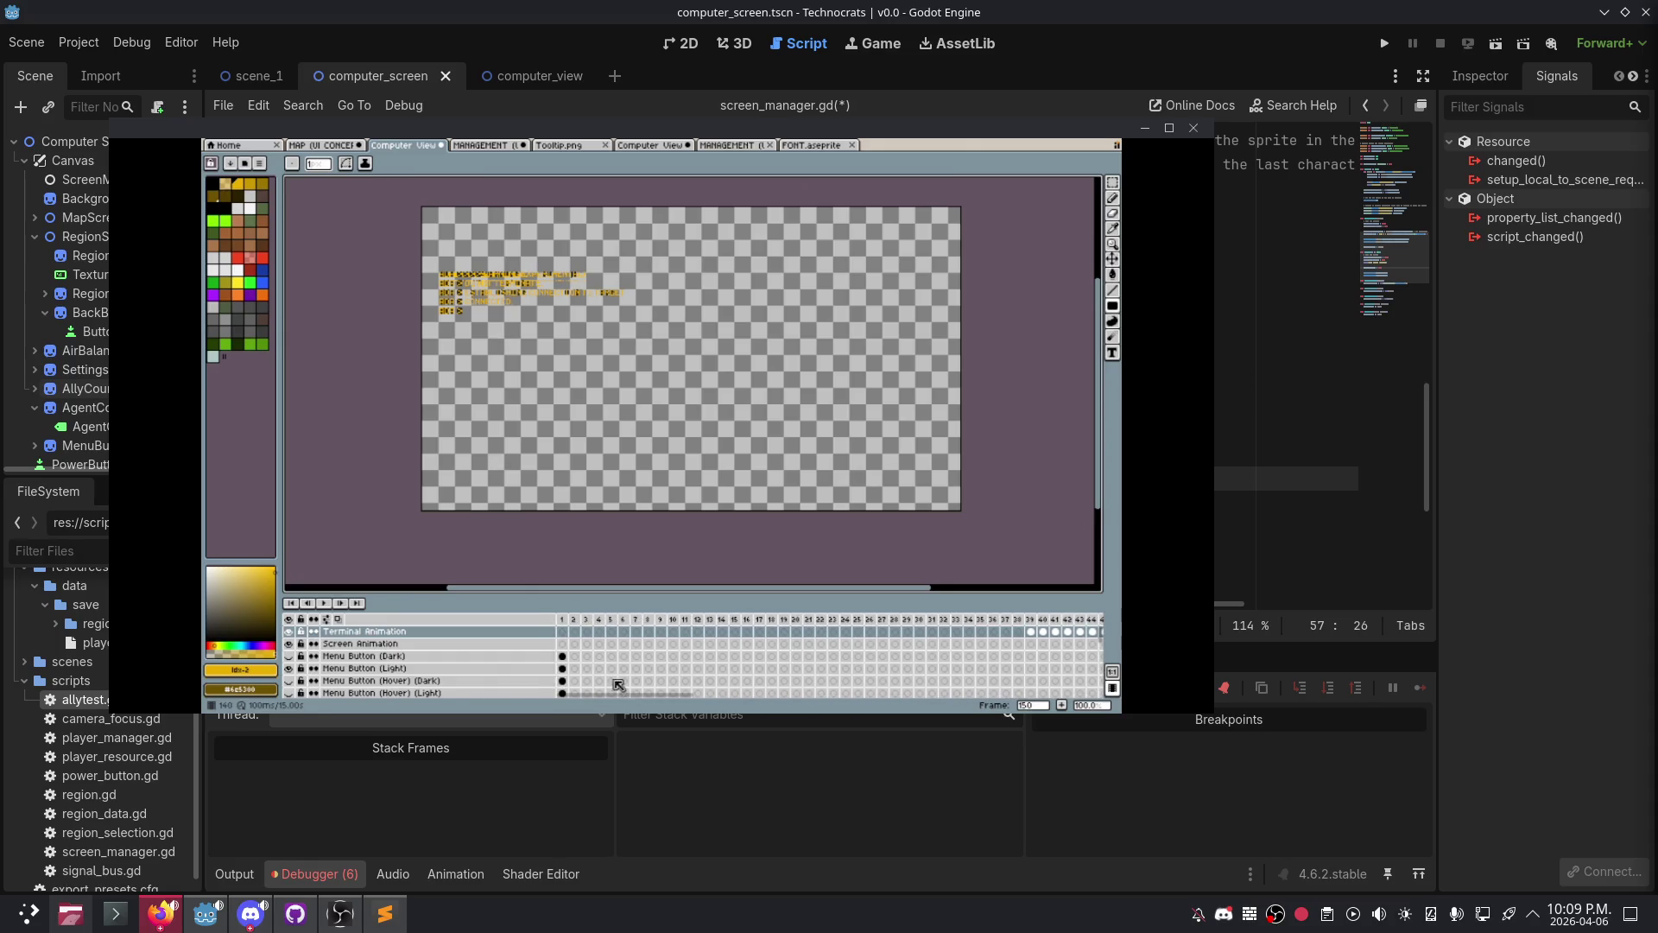
pyautogui.click(563, 631)
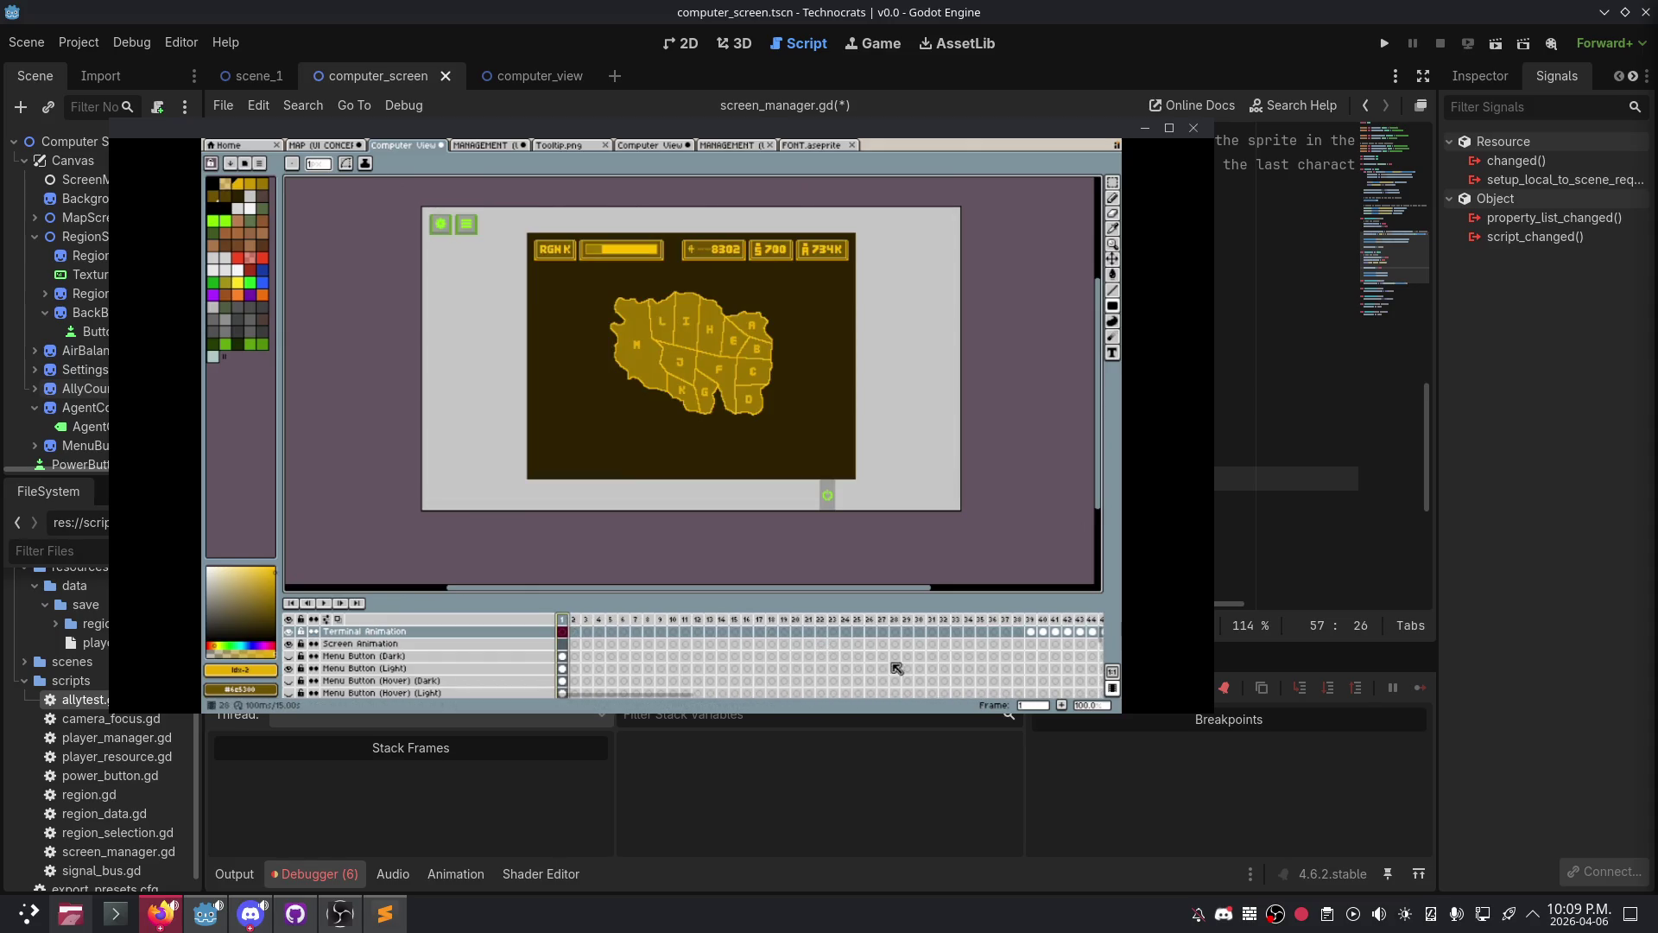
pyautogui.click(1035, 631)
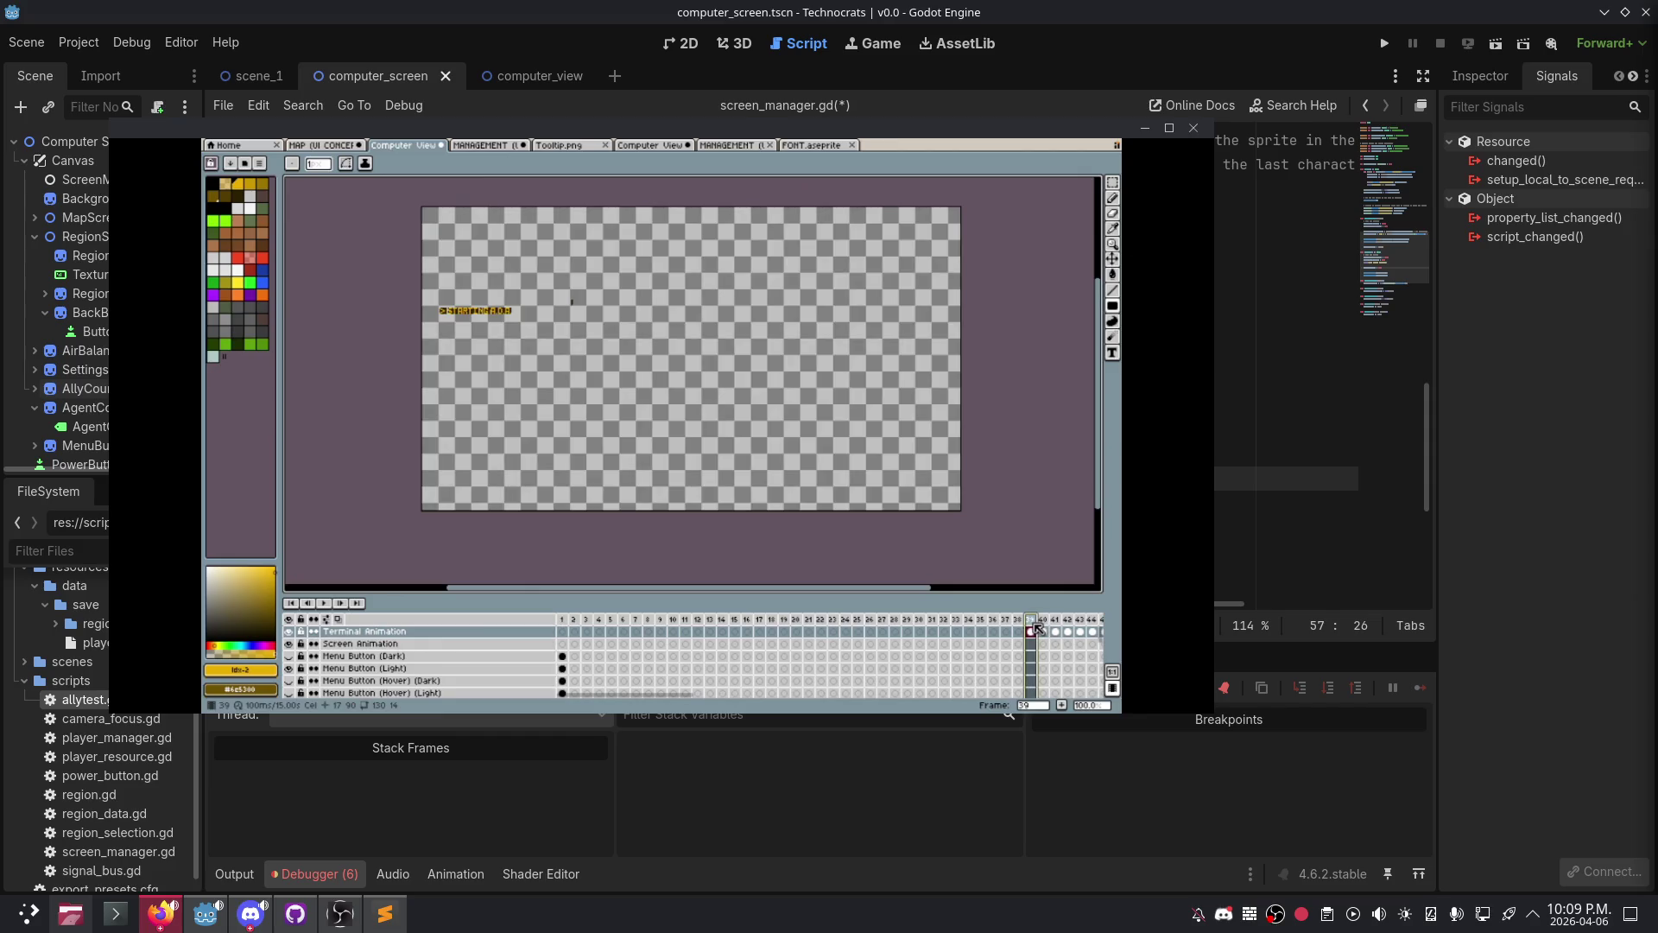
pyautogui.hotkey('ctrl', 'z')
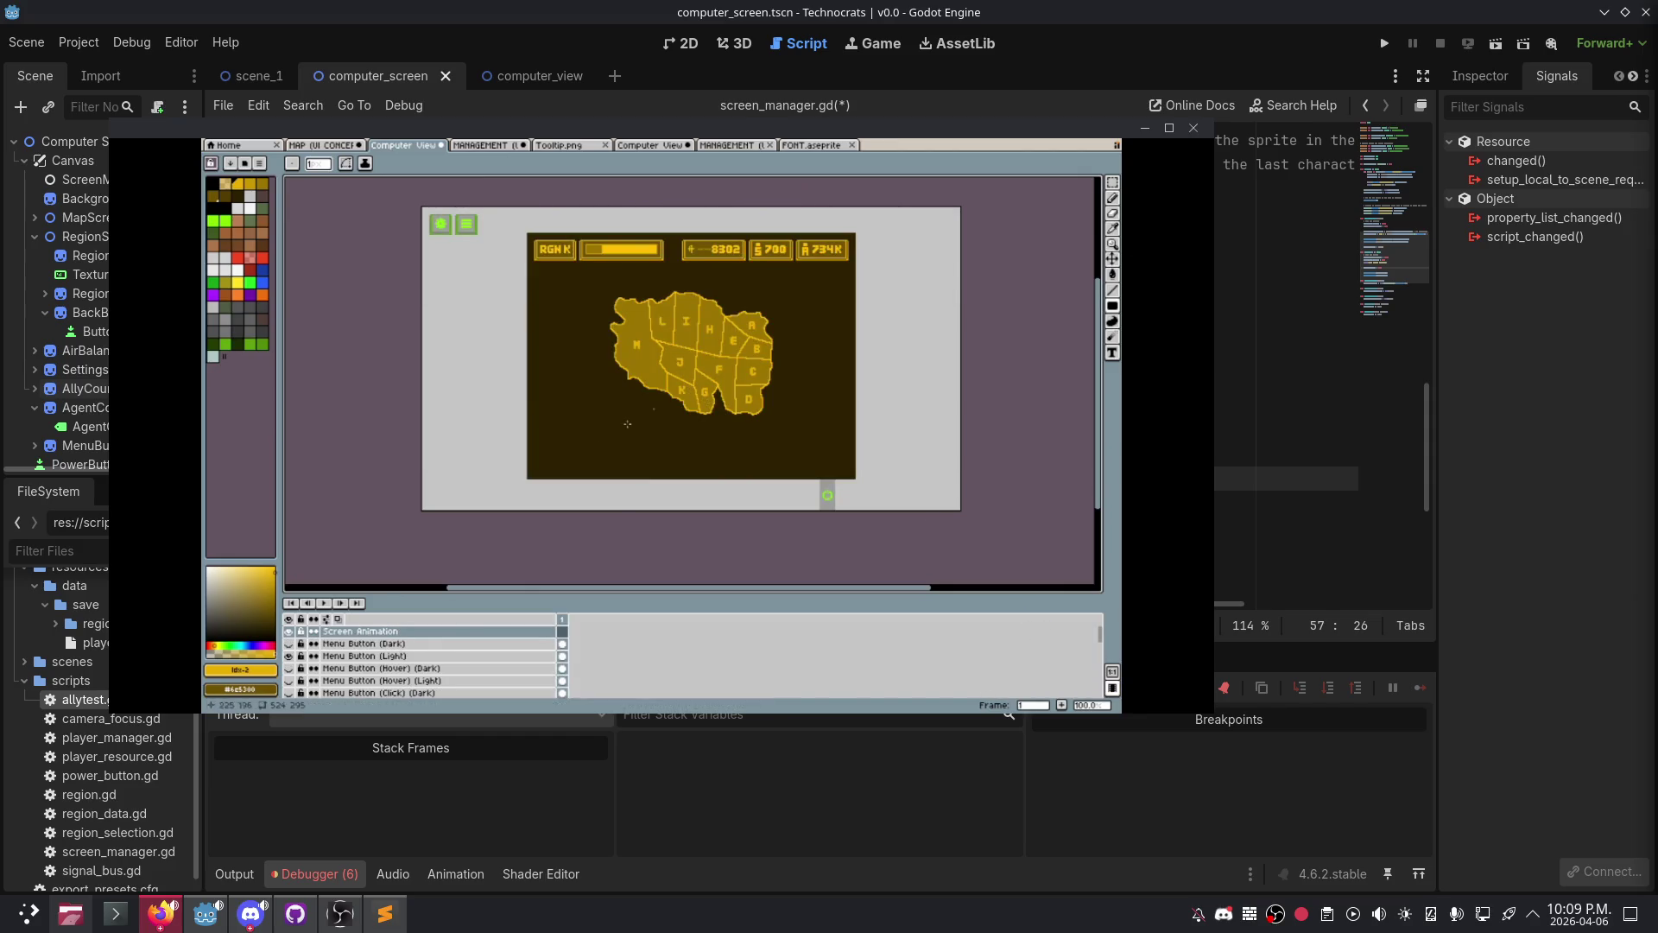
pyautogui.click(483, 145)
pyautogui.moveTo(536, 317); pyautogui.dragTo(625, 376)
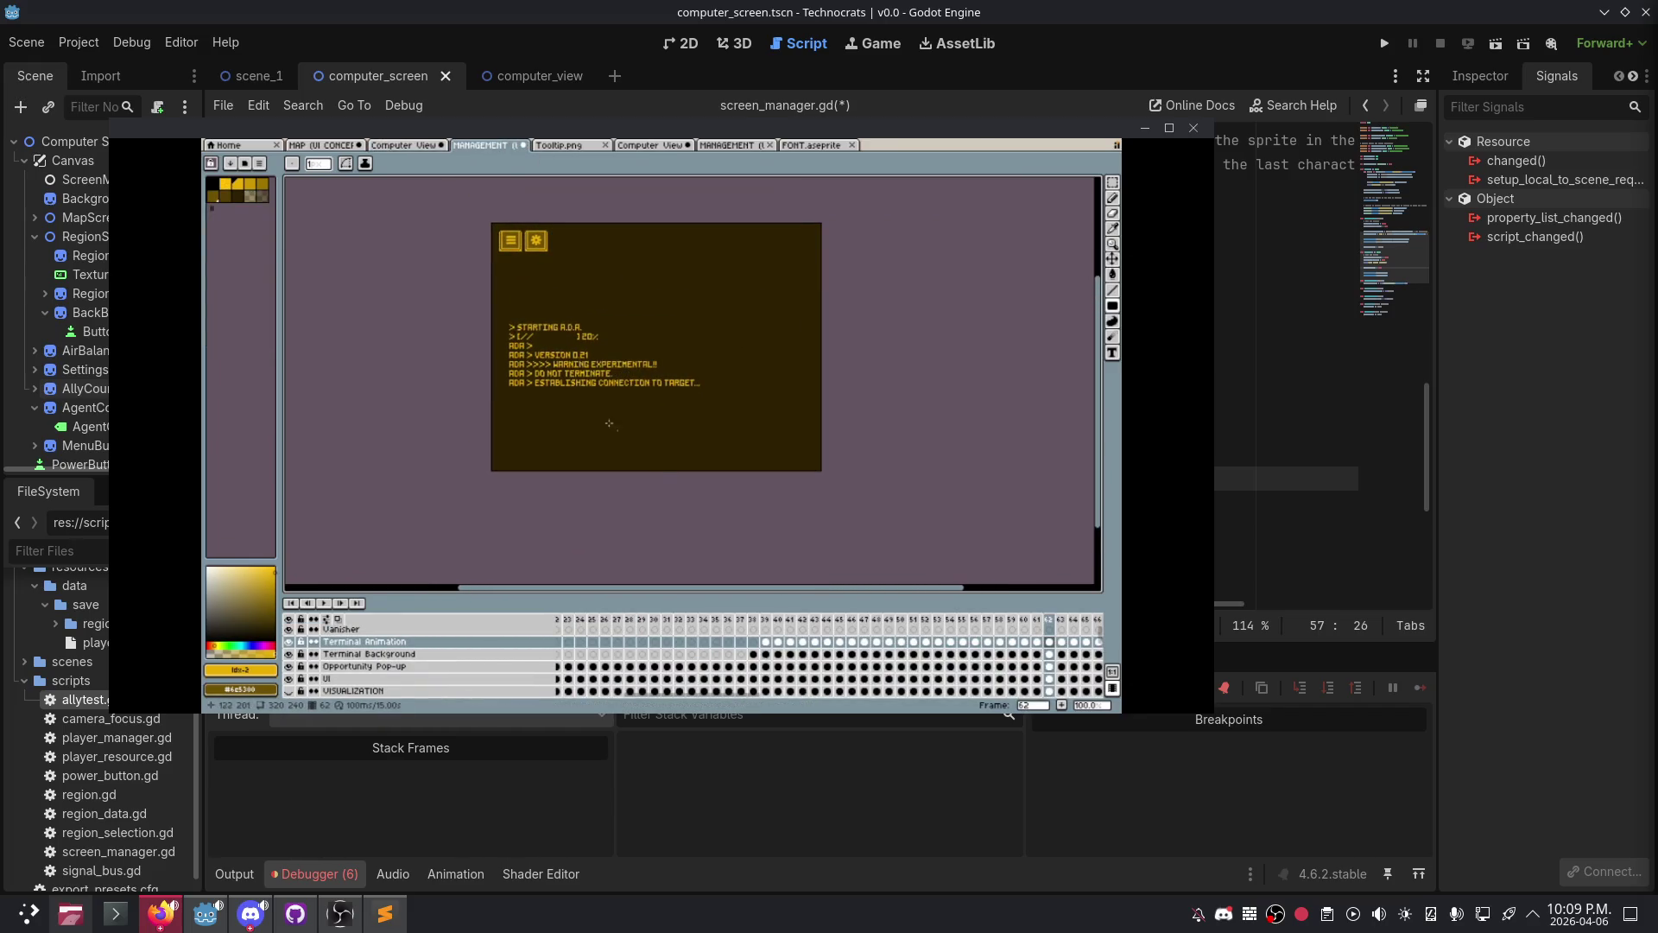
# - Select the whole canvas and pick the Terminal Animation layer in the Computer View document
pyautogui.press('m')
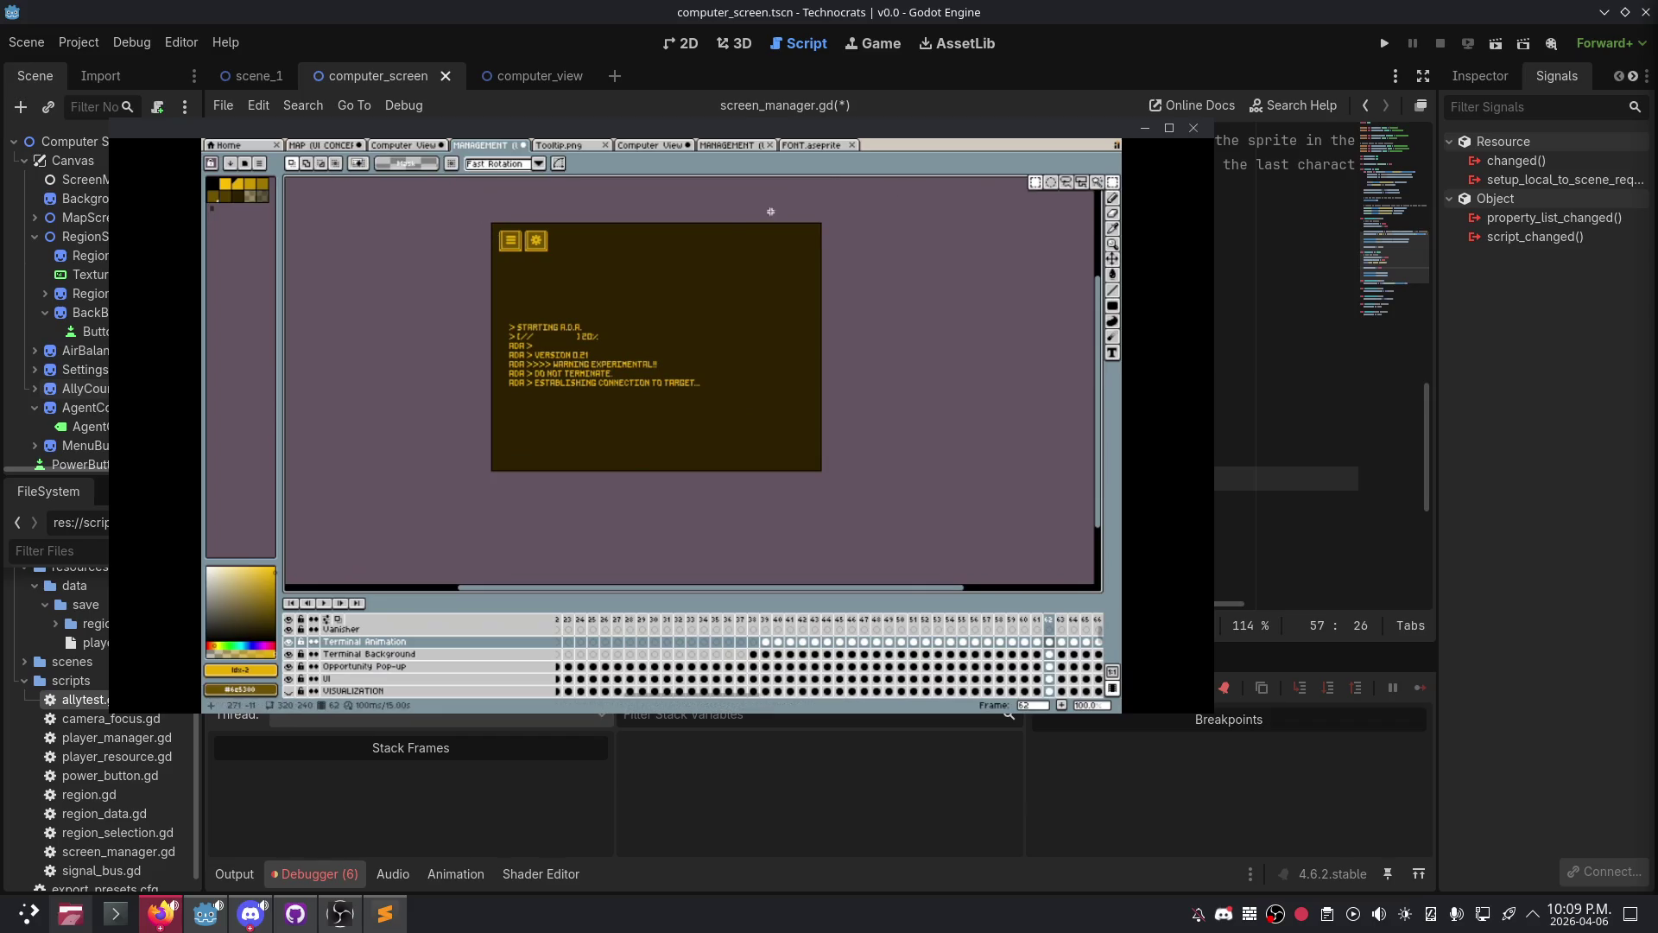
pyautogui.hotkey('ctrl', 'a')
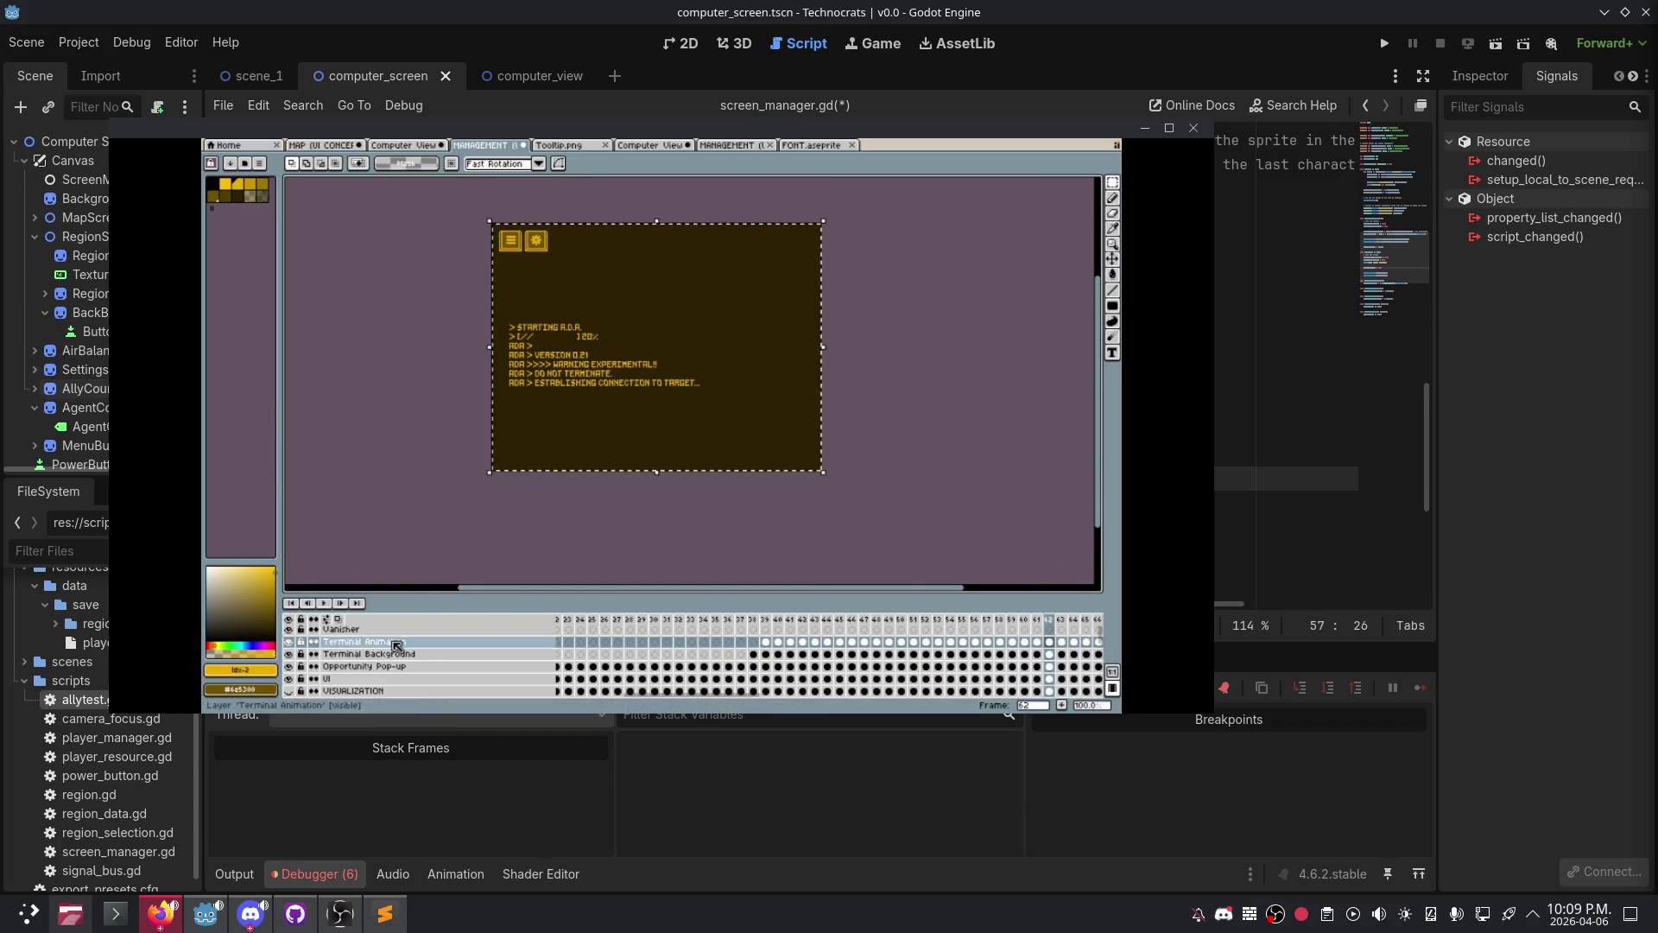
pyautogui.click(399, 643)
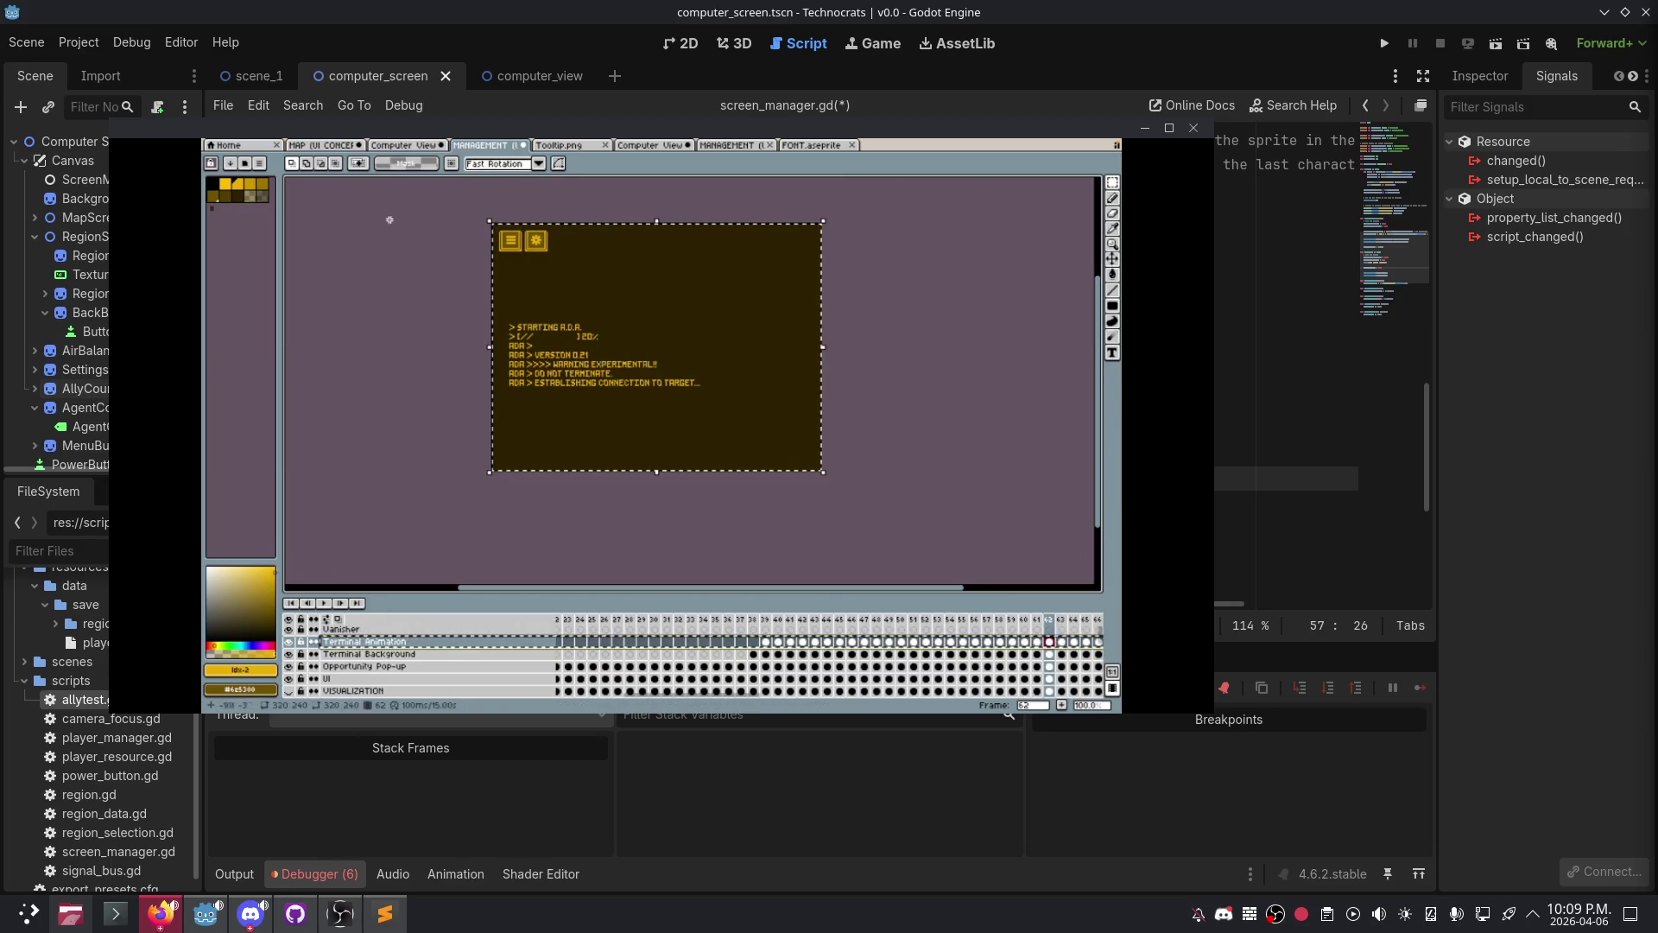
pyautogui.click(409, 152)
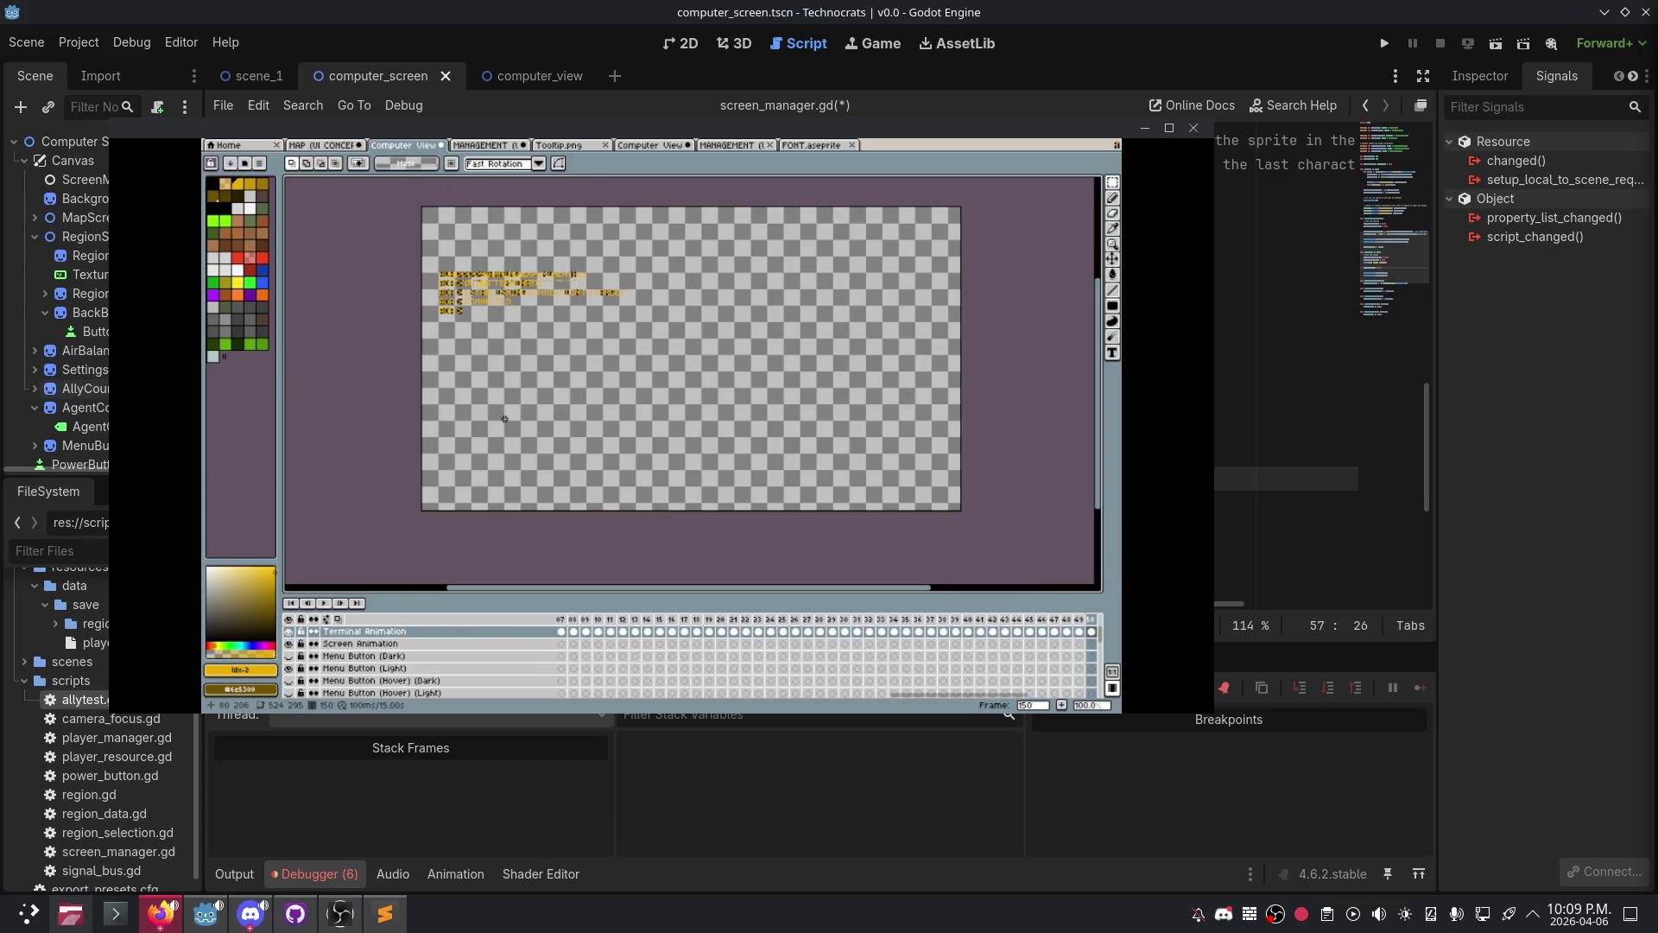
pyautogui.click(380, 635)
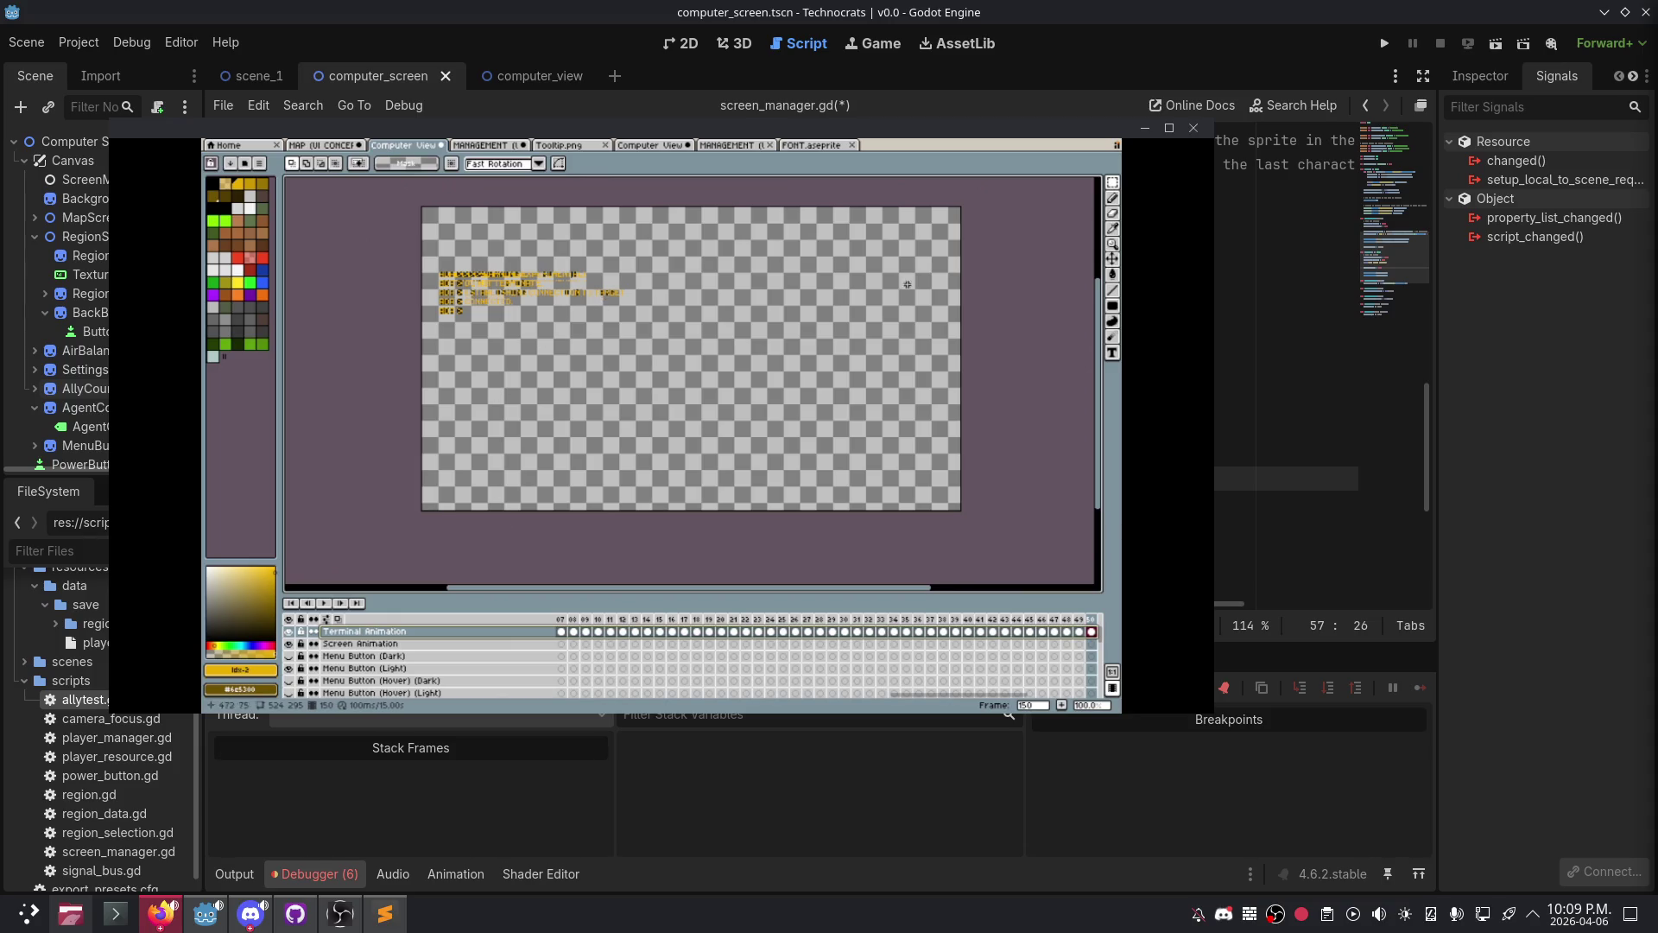
# - Move the terminal text lower and further right, redoing the first attempt, then return to MANAGEMENT
pyautogui.click(1114, 261)
pyautogui.moveTo(517, 284); pyautogui.dragTo(691, 343)
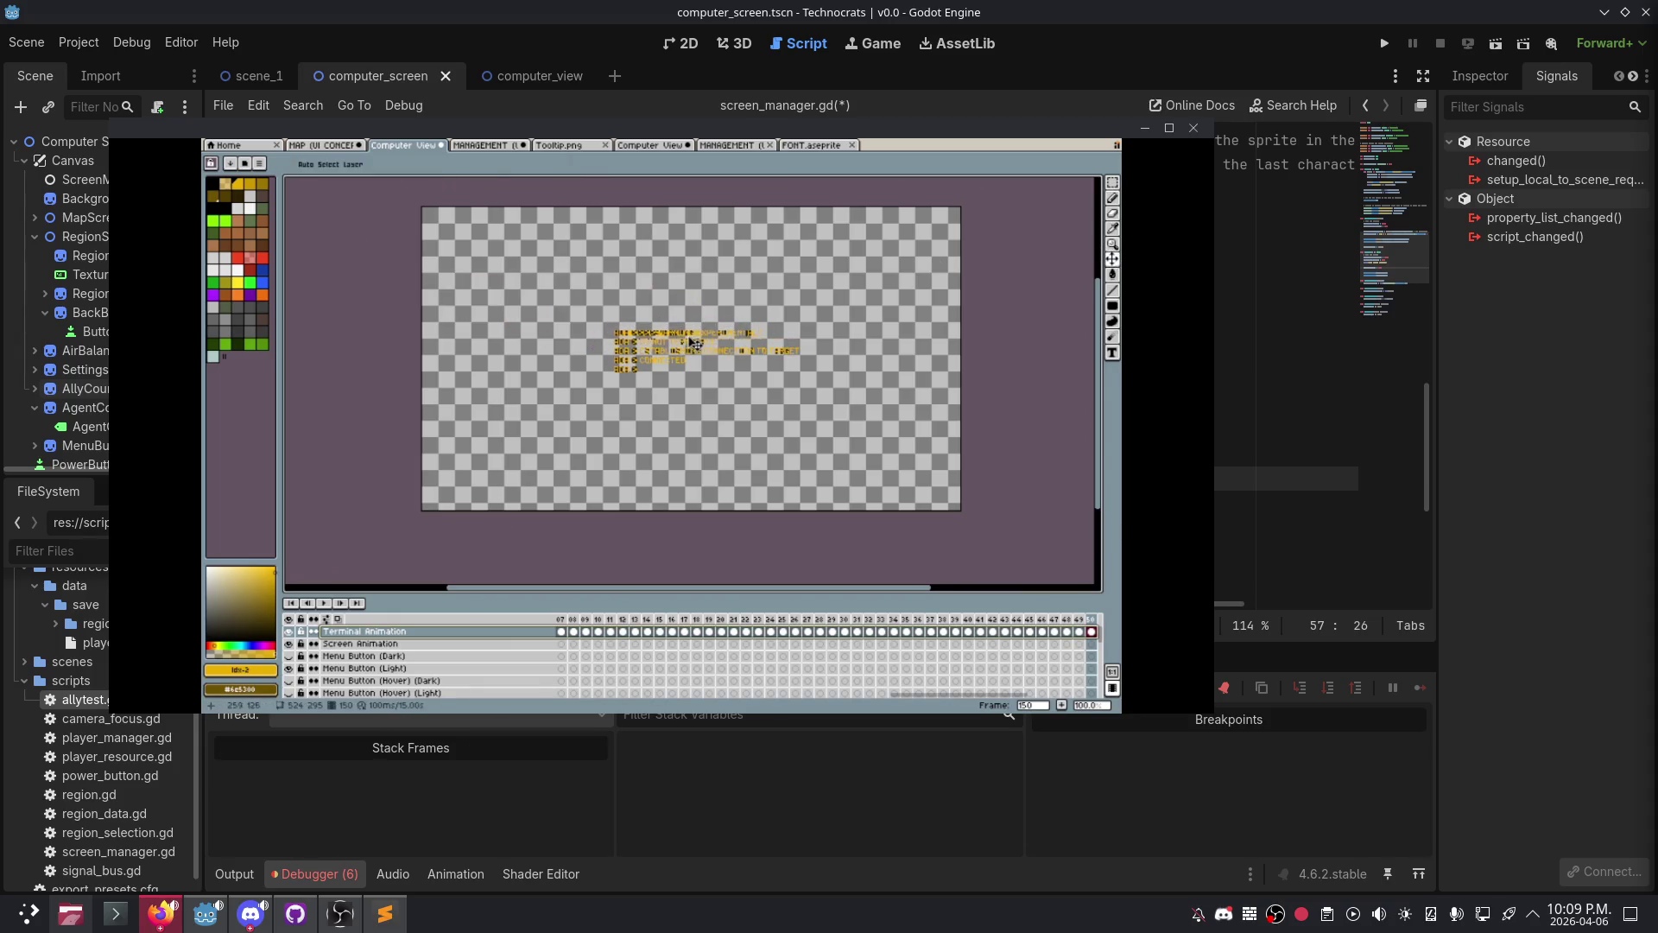
pyautogui.click(638, 625)
pyautogui.click(649, 622)
pyautogui.hotkey('ctrl', 'z')
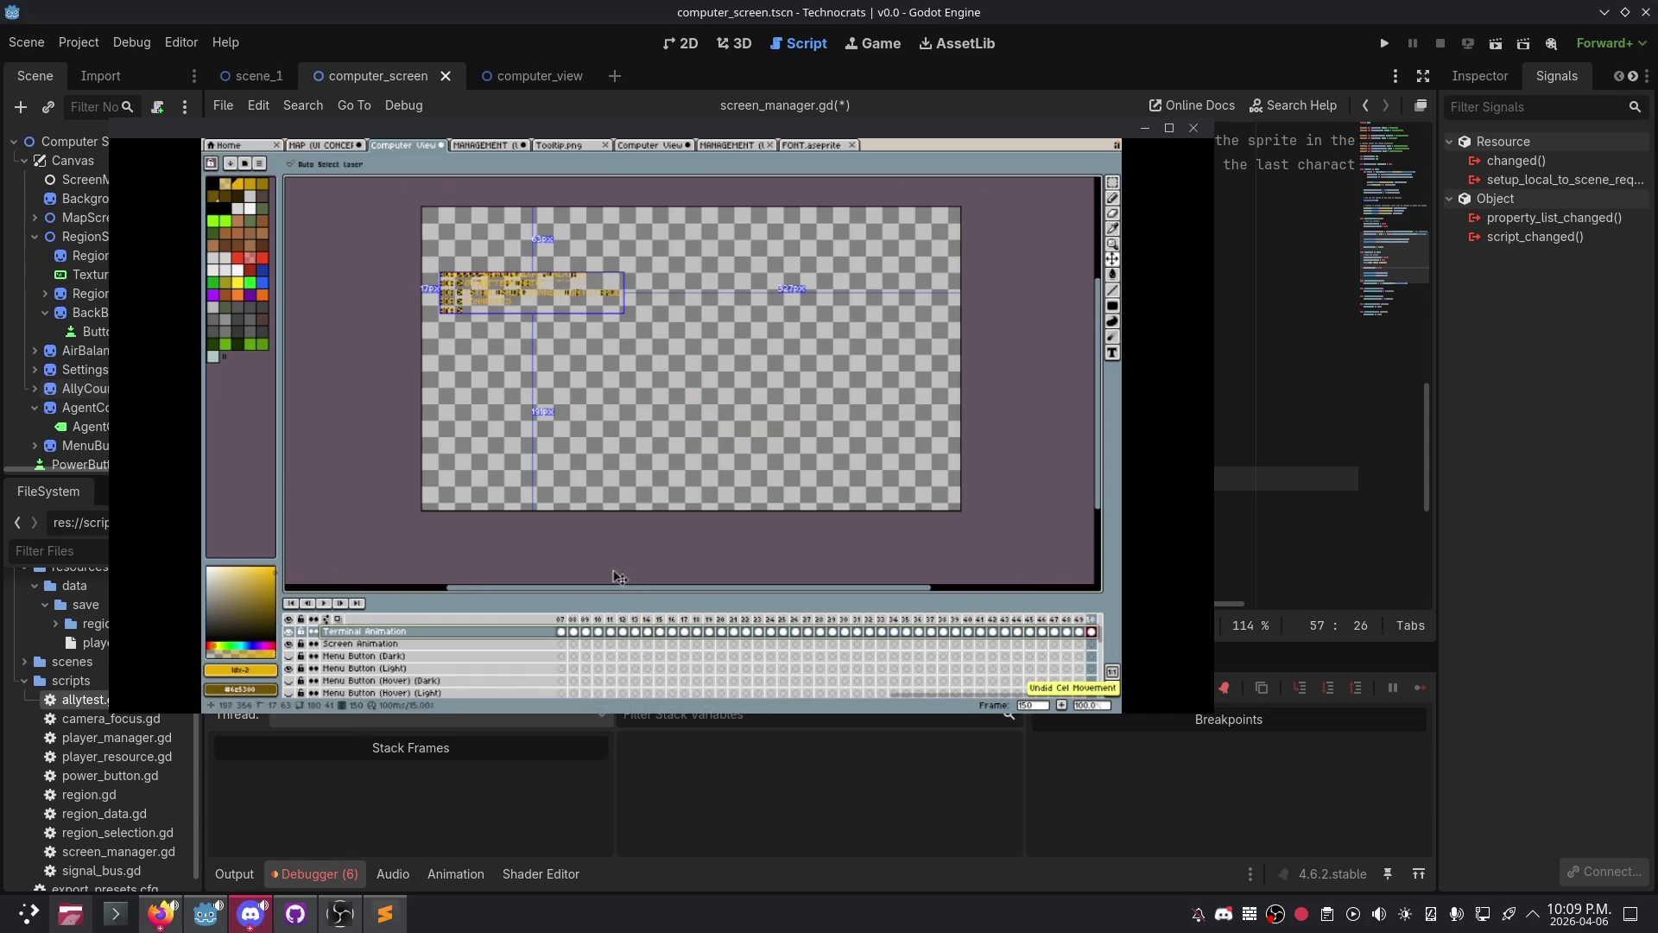
pyautogui.moveTo(488, 290)
pyautogui.mouseDown()
pyautogui.moveTo(623, 315)
pyautogui.moveTo(622, 340)
pyautogui.moveTo(589, 326)
pyautogui.mouseUp()
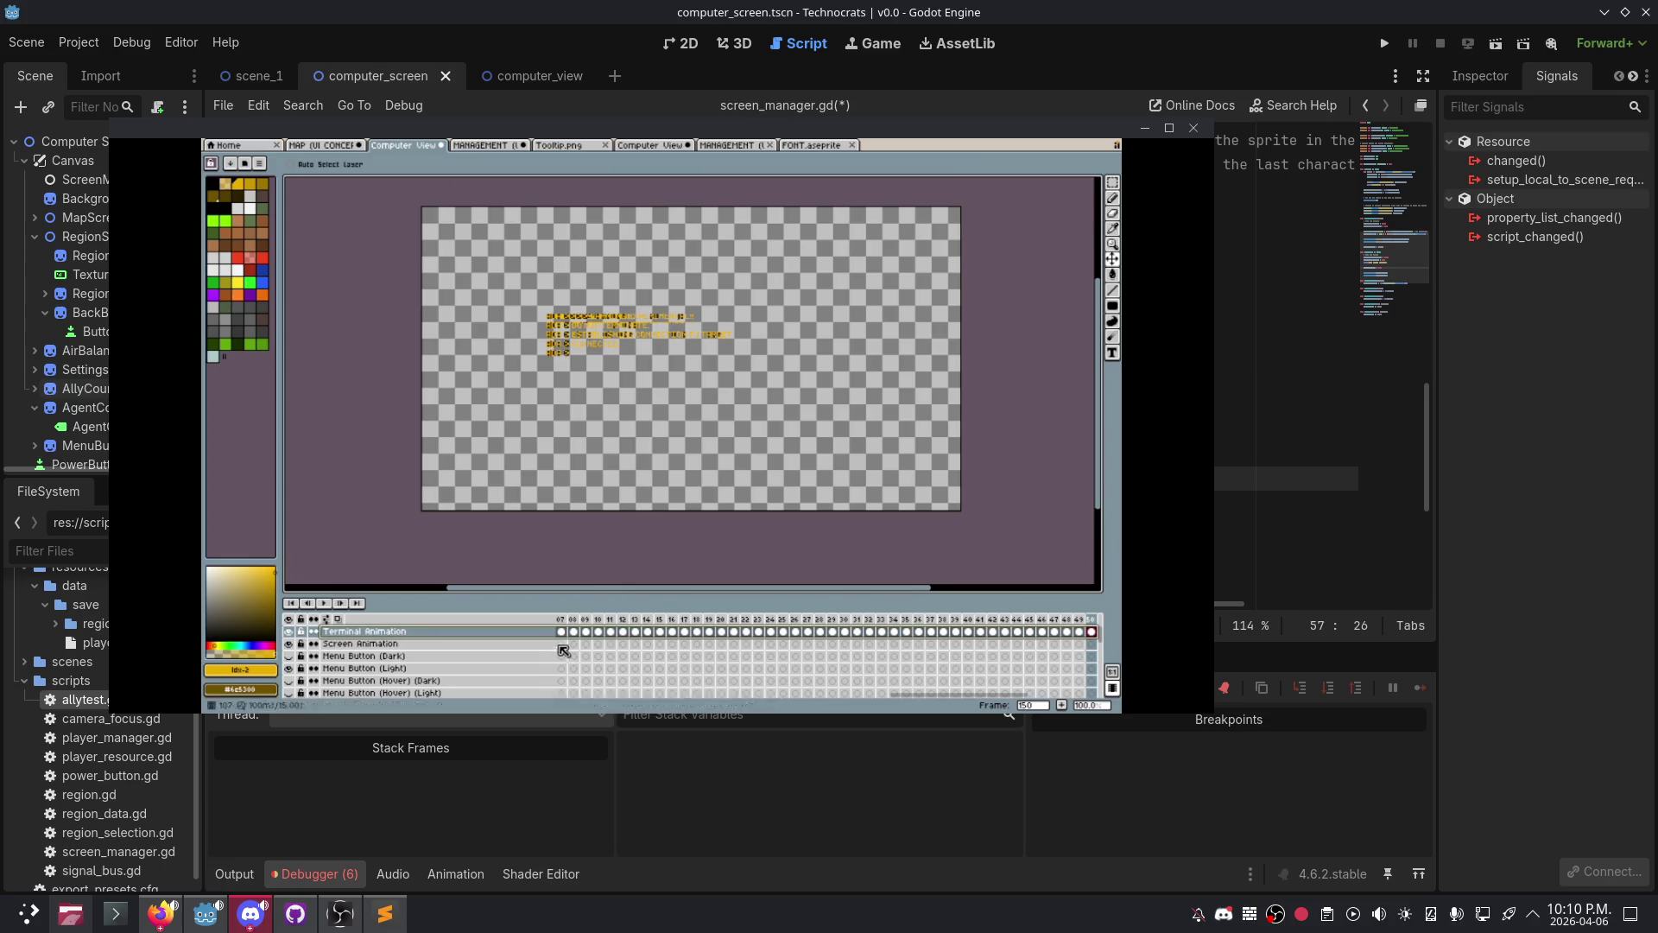
pyautogui.scroll(-8, 563, 650)
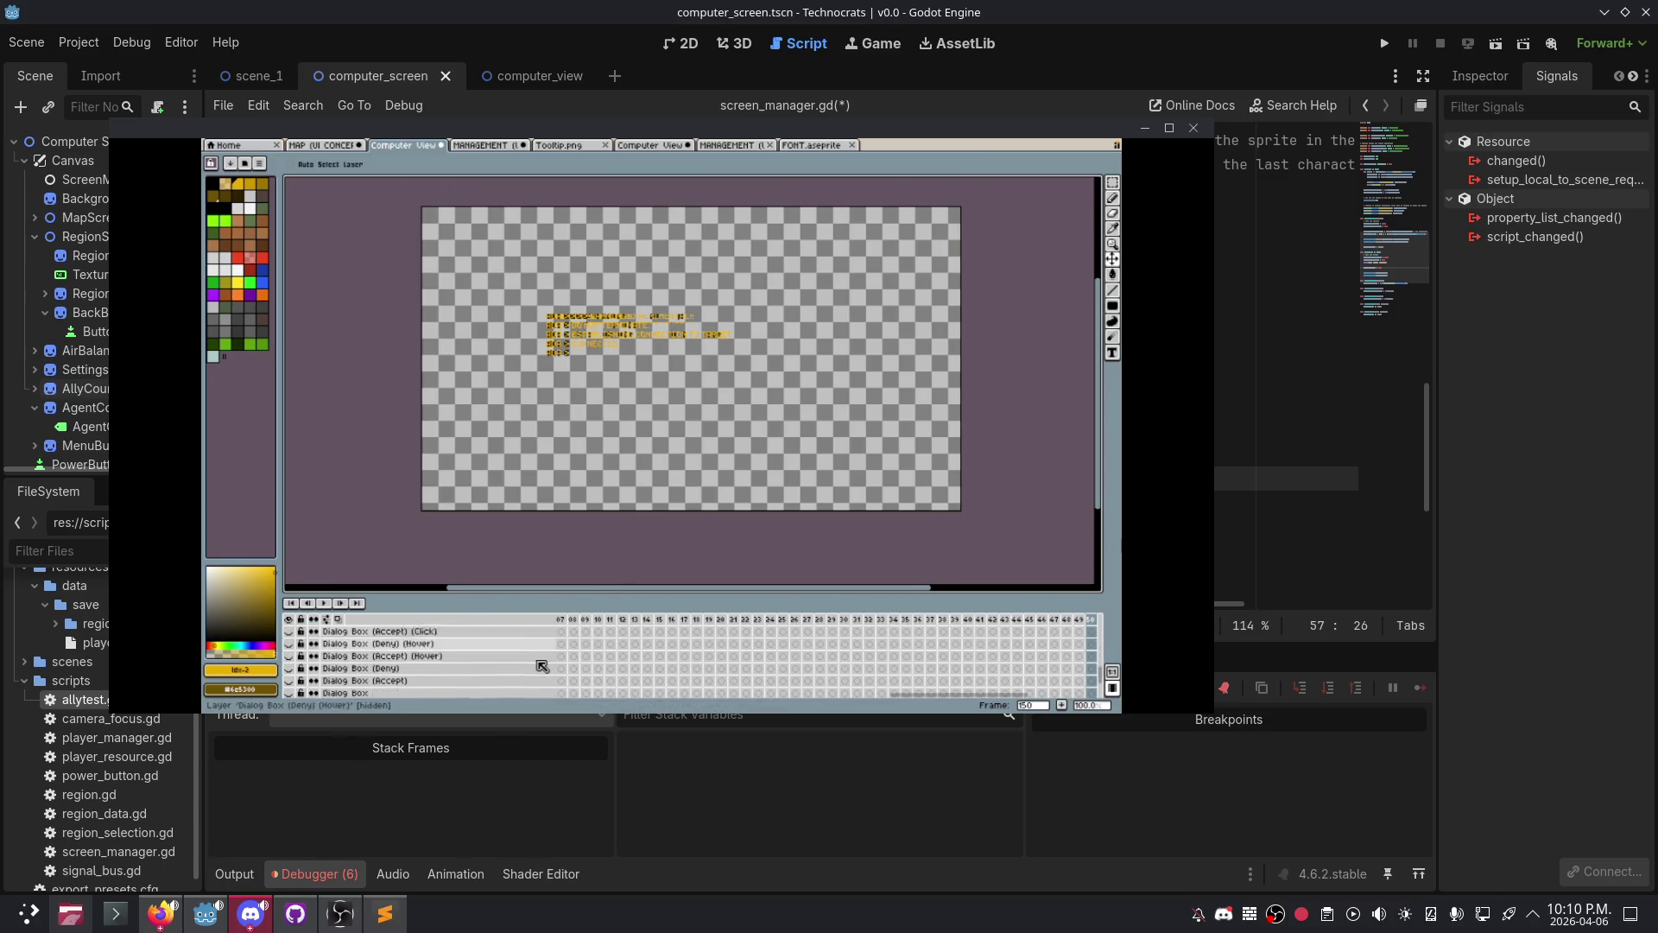
pyautogui.scroll(-3, 542, 666)
pyautogui.scroll(10, 512, 672)
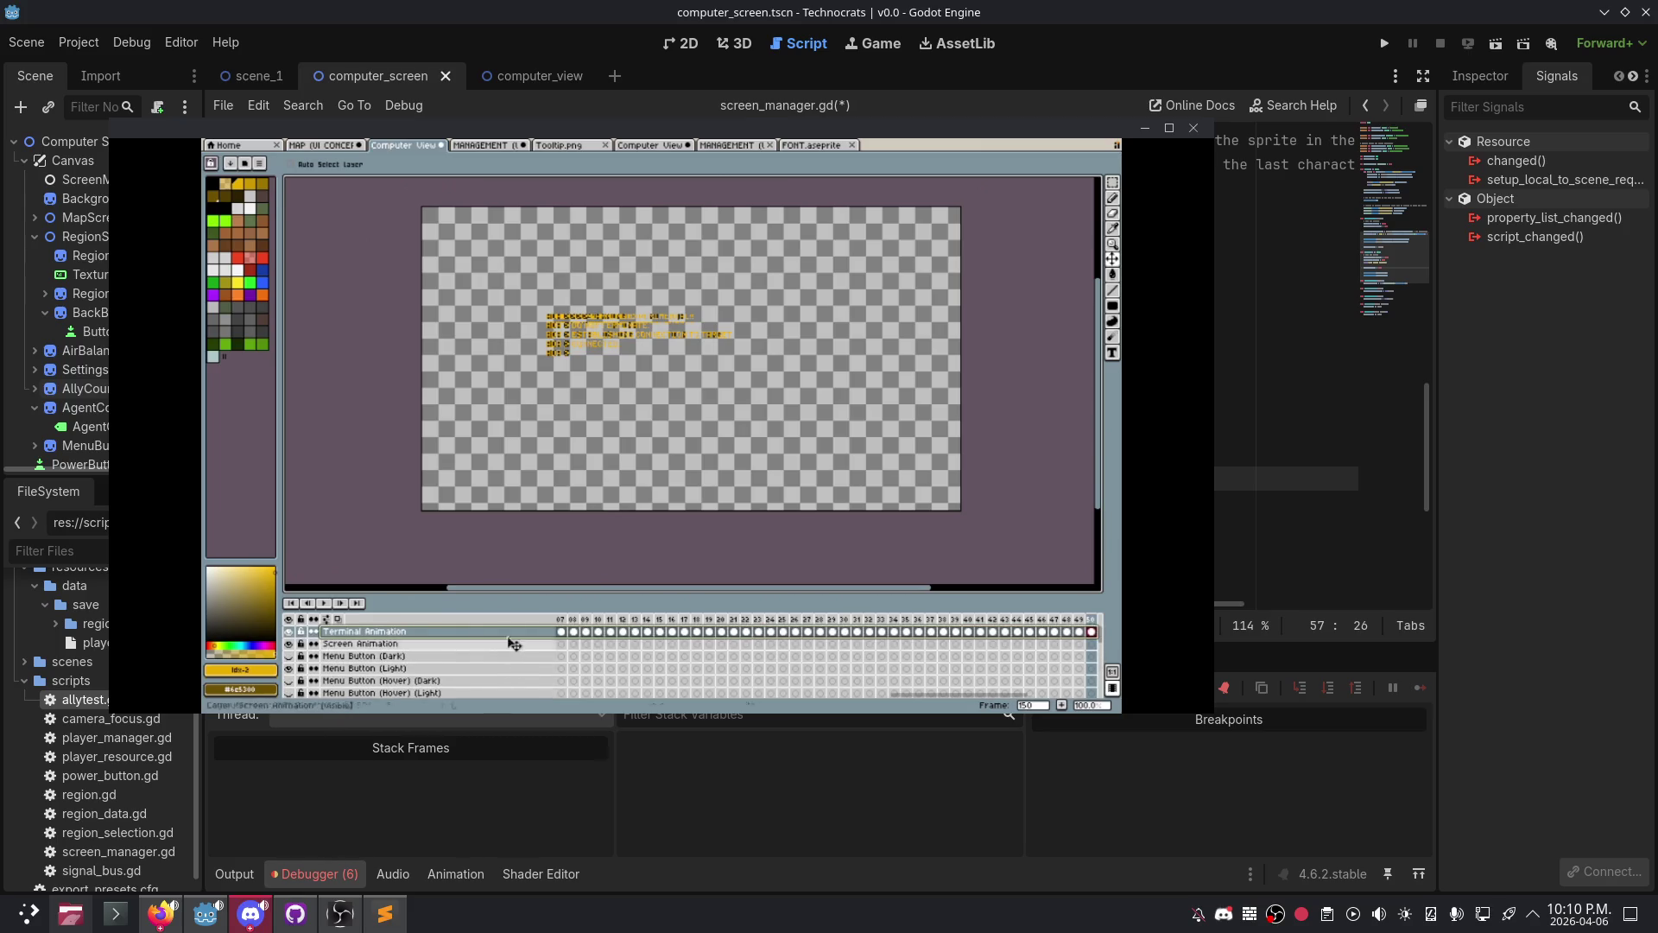
pyautogui.click(501, 147)
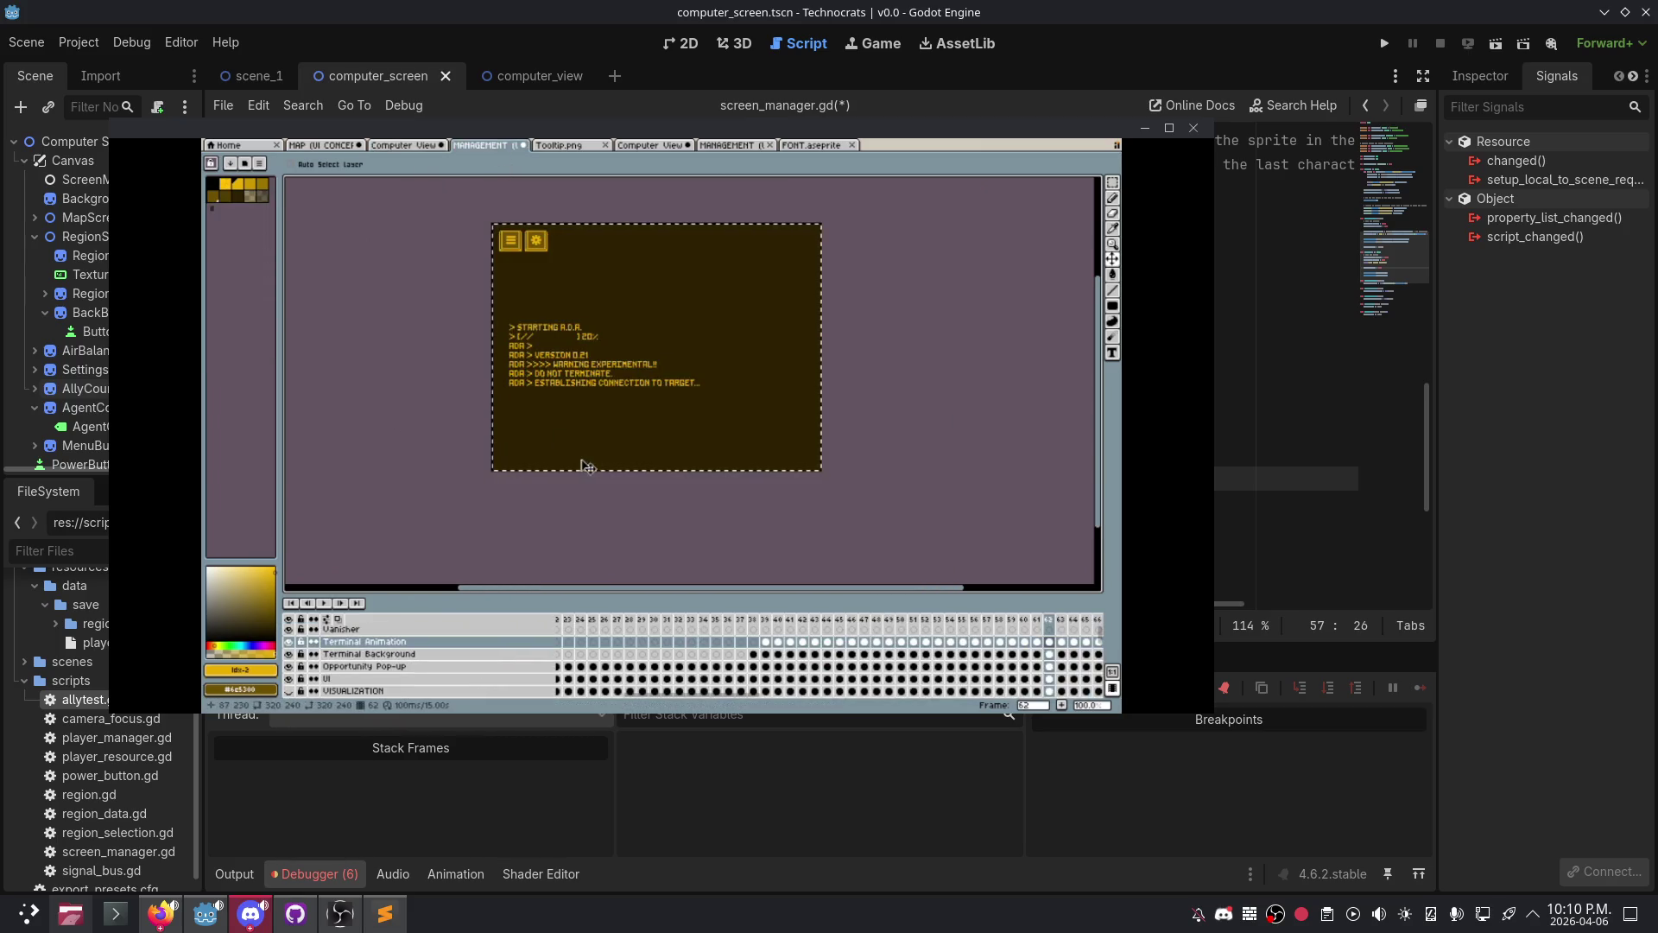
# - Copy Terminal Background and select the Vanisher, Terminal Animation and Terminal Background layers together
pyautogui.rightClick(336, 658)
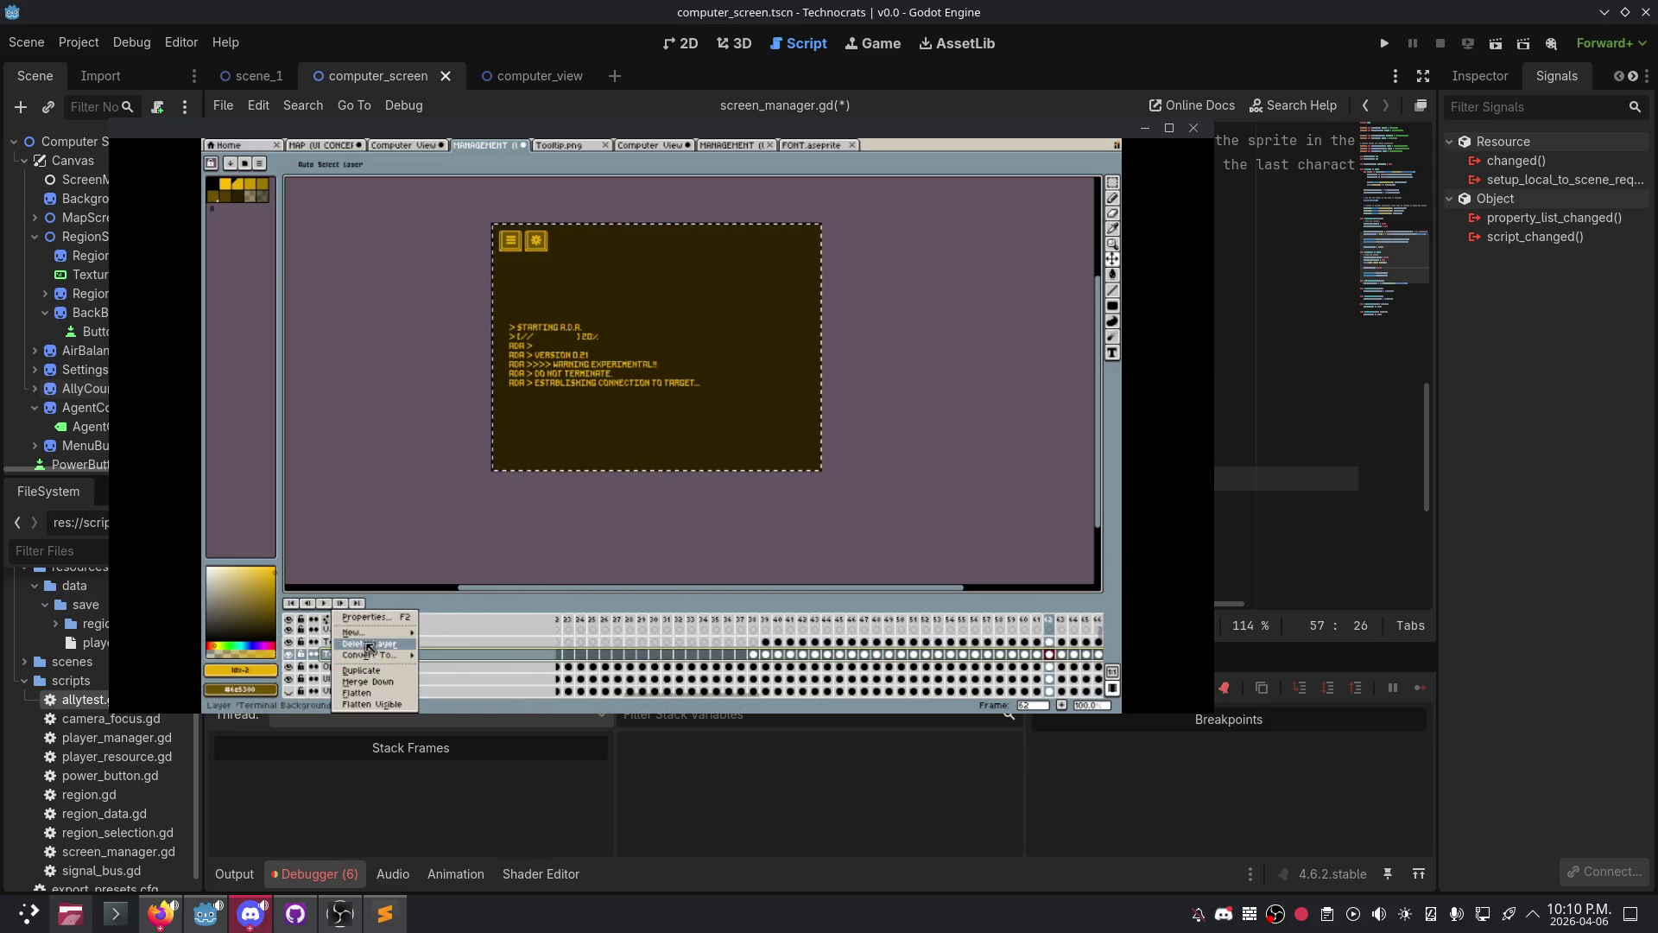
pyautogui.press('Escape')
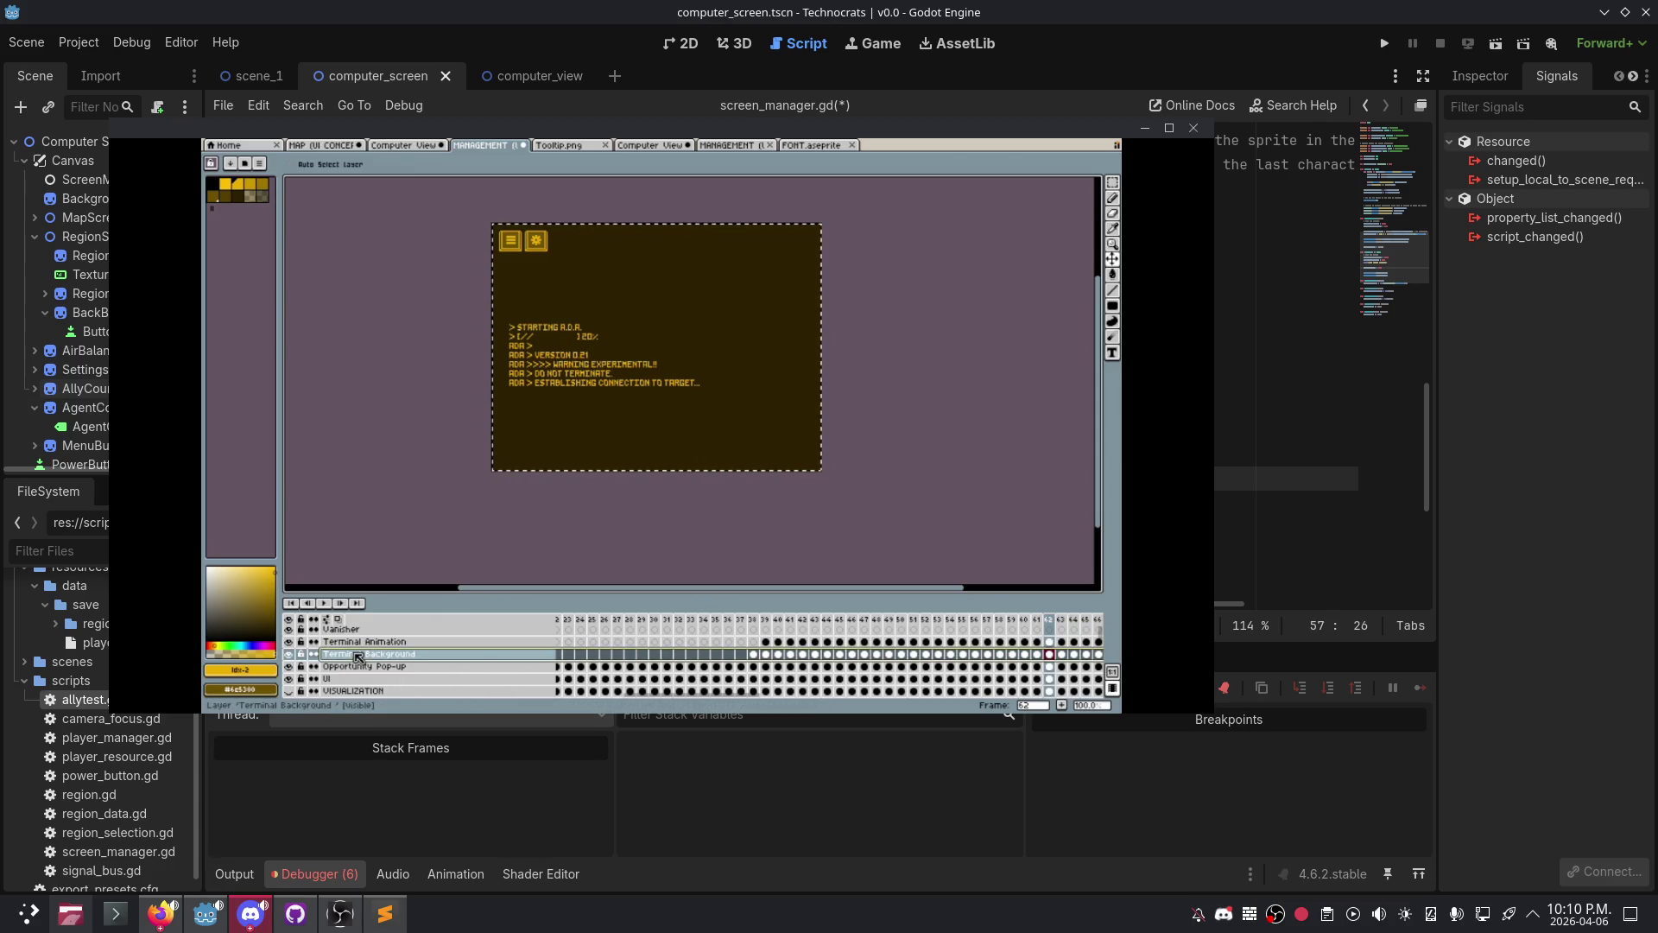
pyautogui.moveTo(357, 658); pyautogui.dragTo(366, 637)
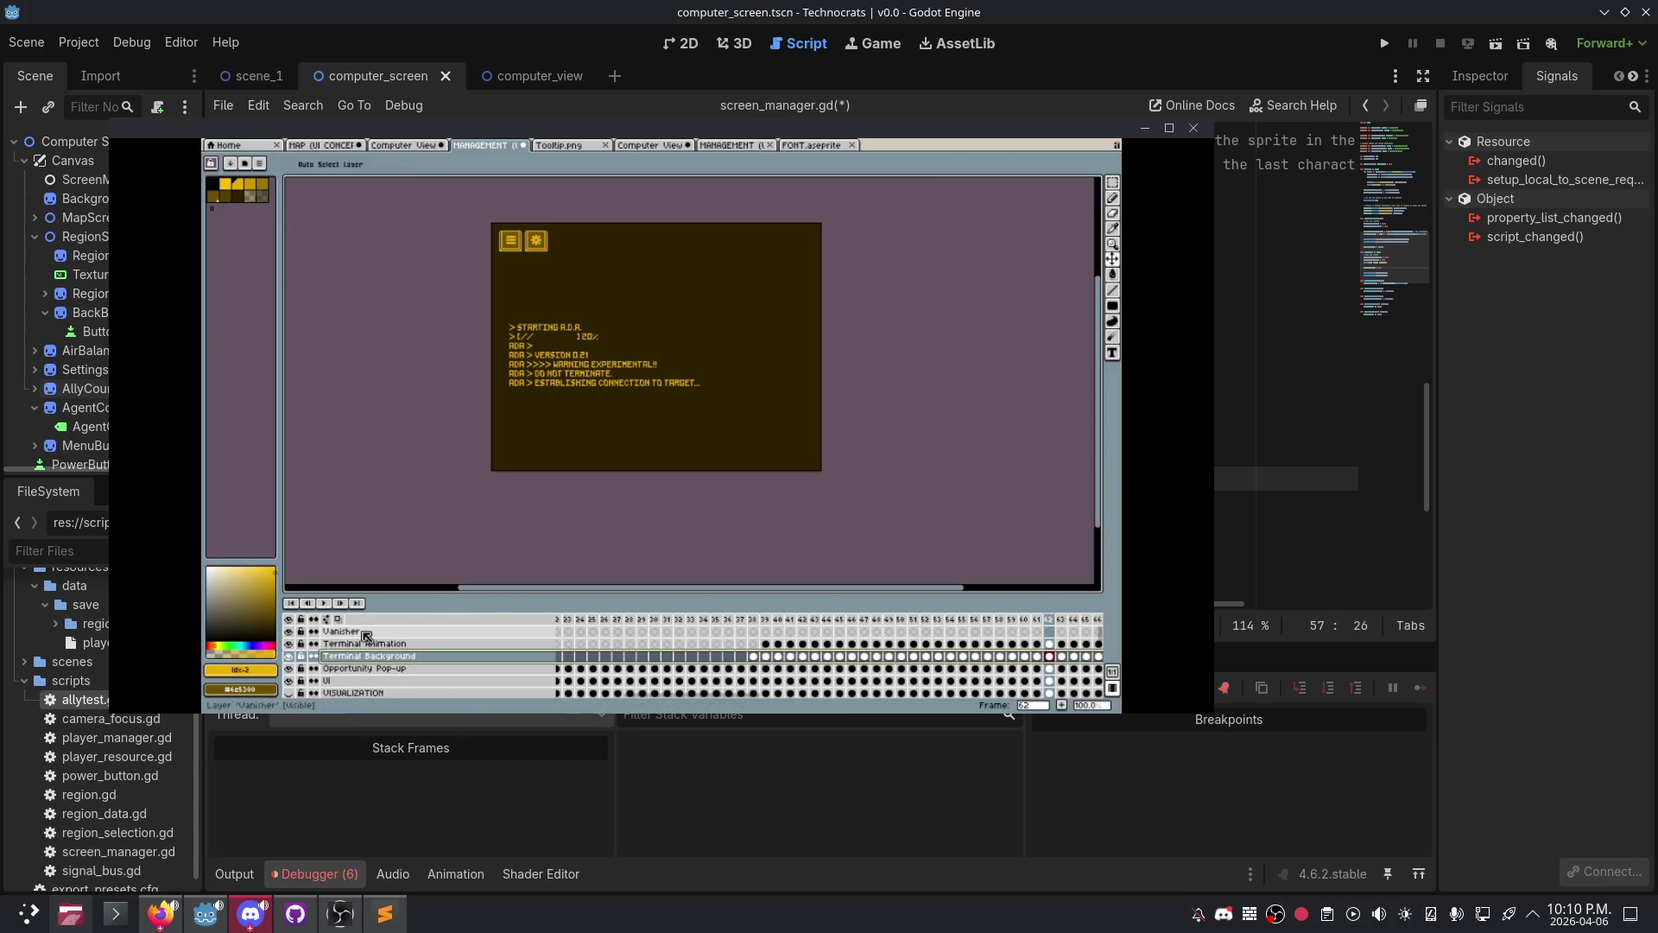
pyautogui.click(362, 637)
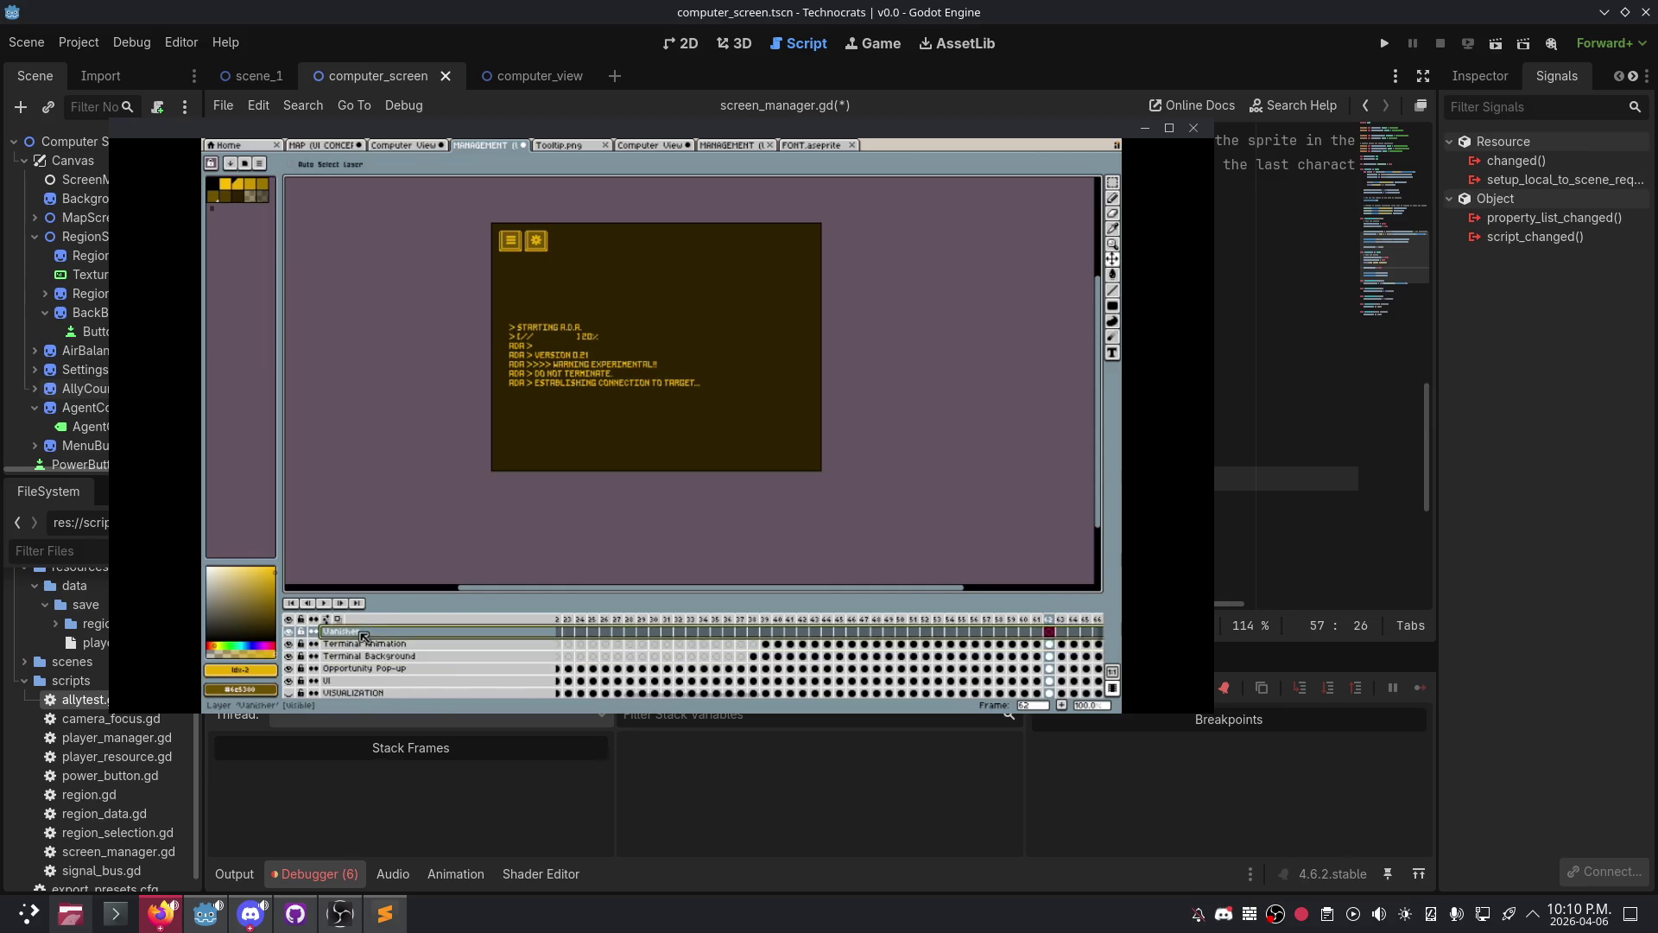
pyautogui.click(352, 654)
pyautogui.rightClick(350, 659)
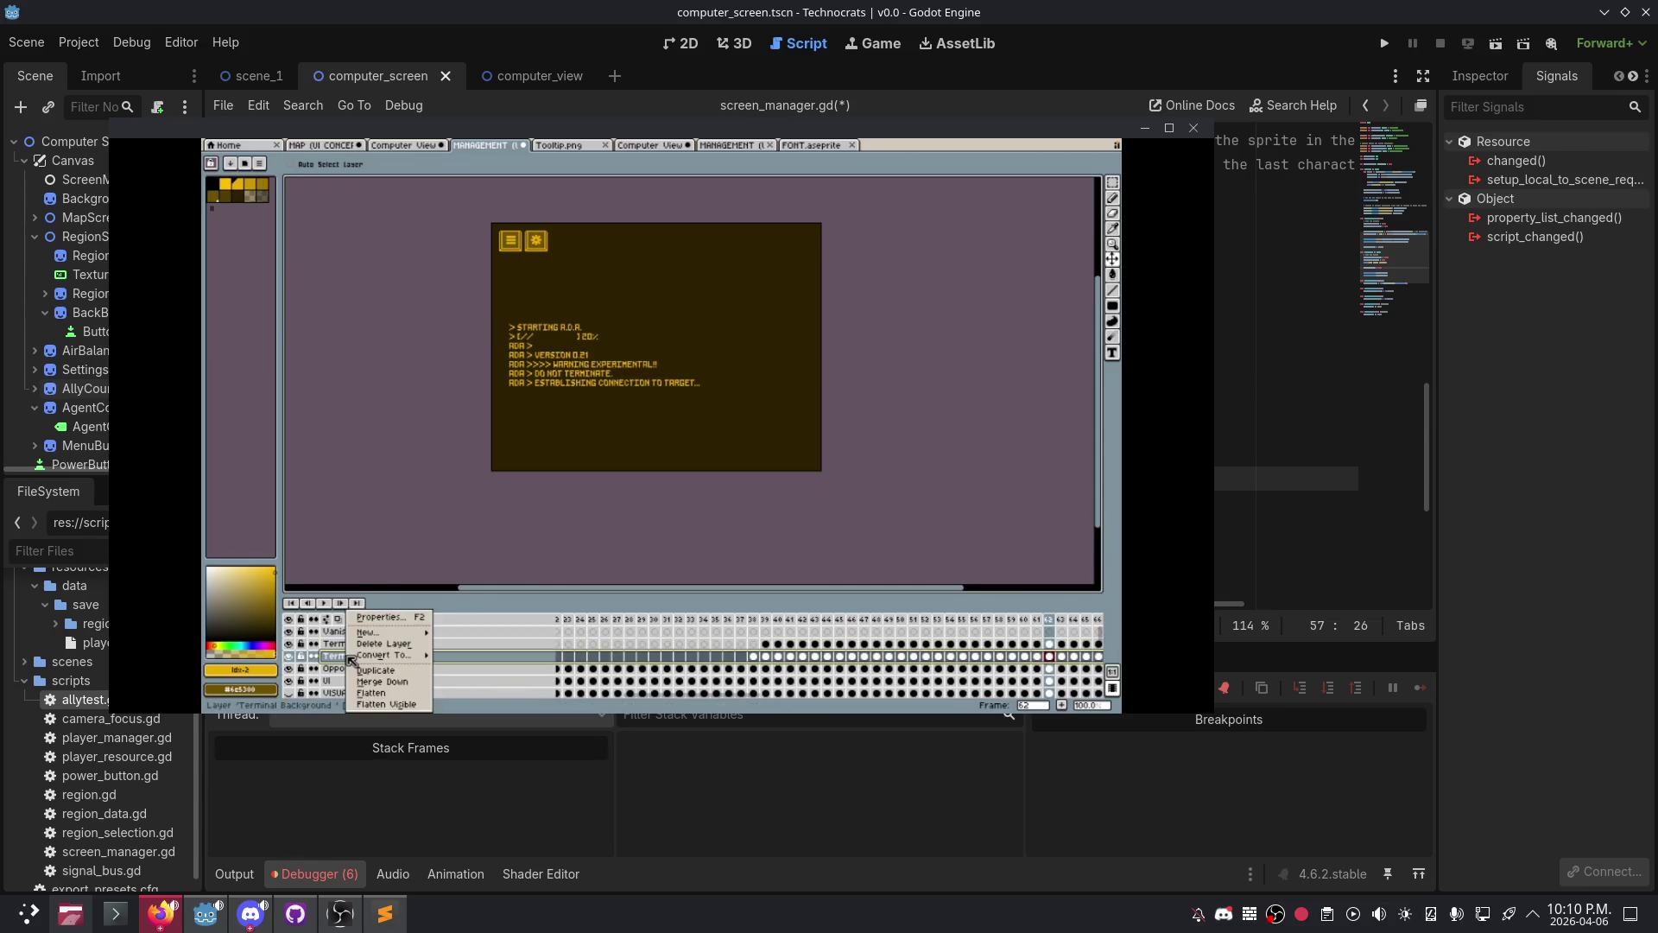
pyautogui.moveTo(350, 655)
pyautogui.hotkey('ctrl', 'c')
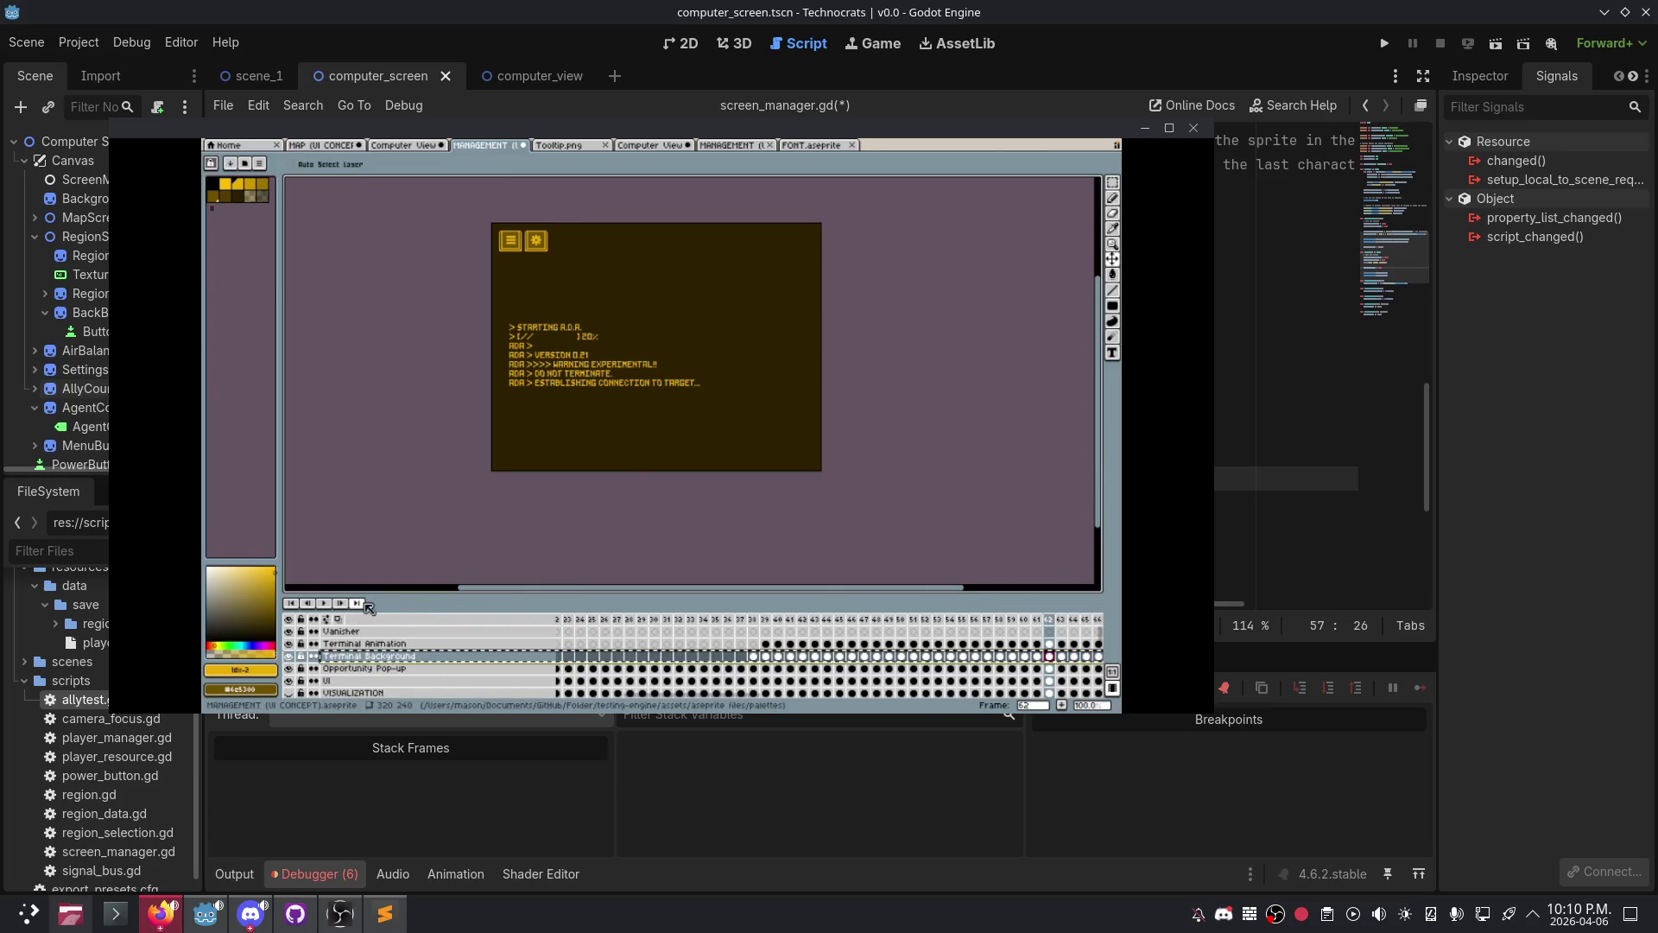
pyautogui.moveTo(386, 646); pyautogui.dragTo(380, 631)
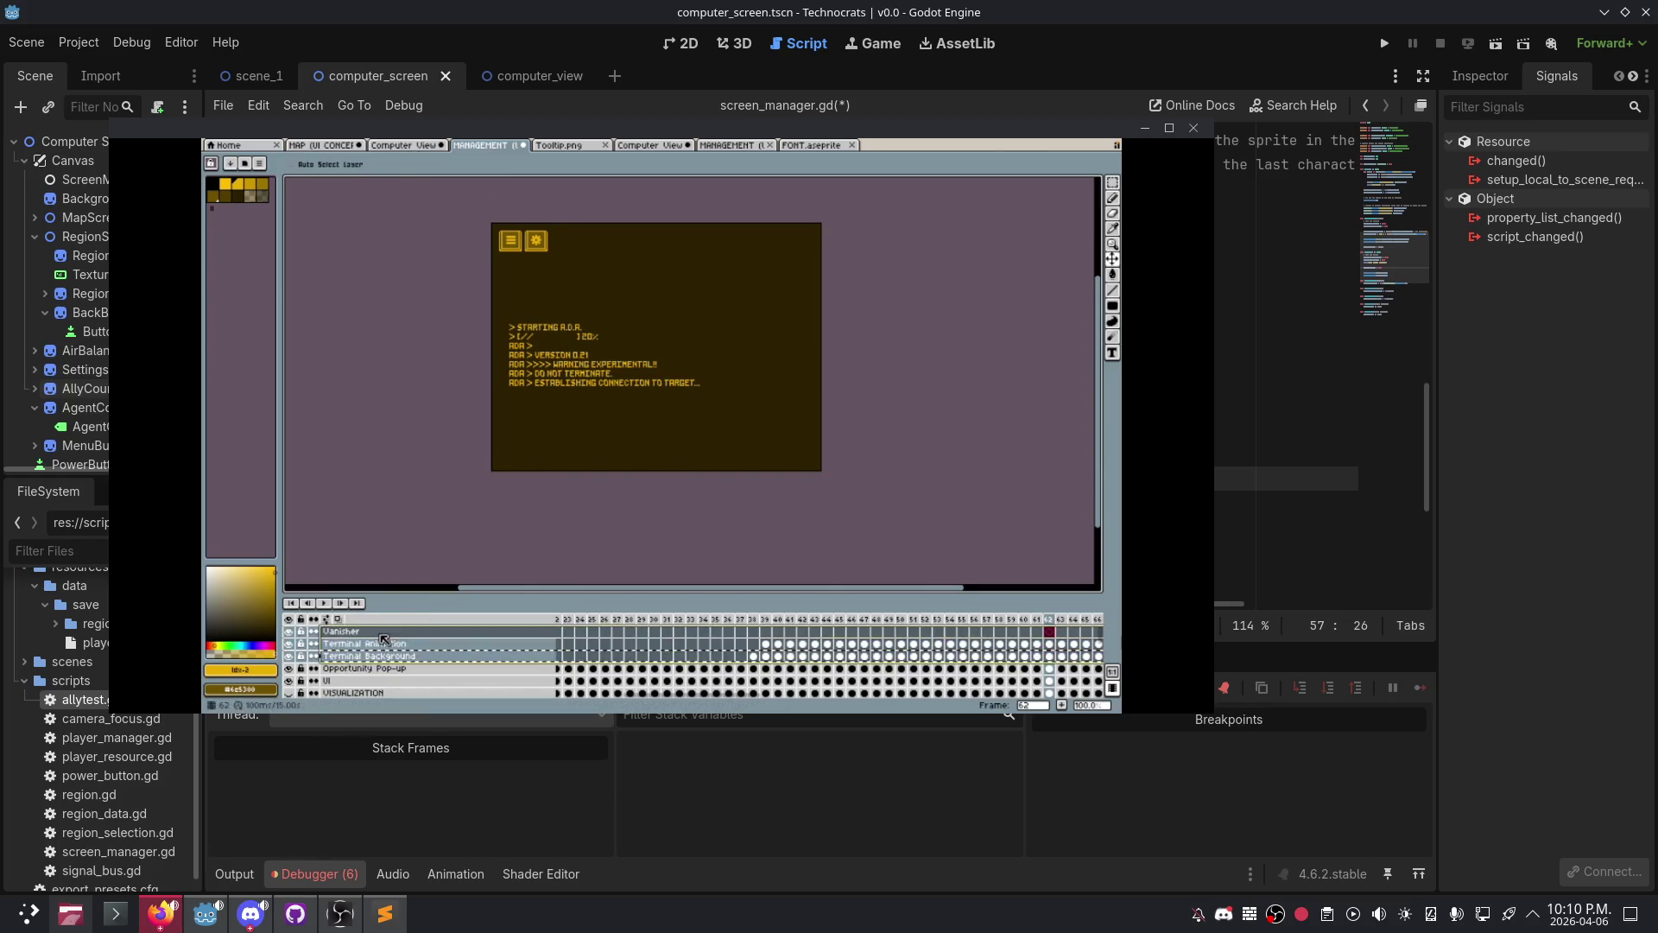
# - Paste the three terminal layers into Computer View and shift their dark screen right and down
pyautogui.click(406, 146)
pyautogui.rightClick(404, 635)
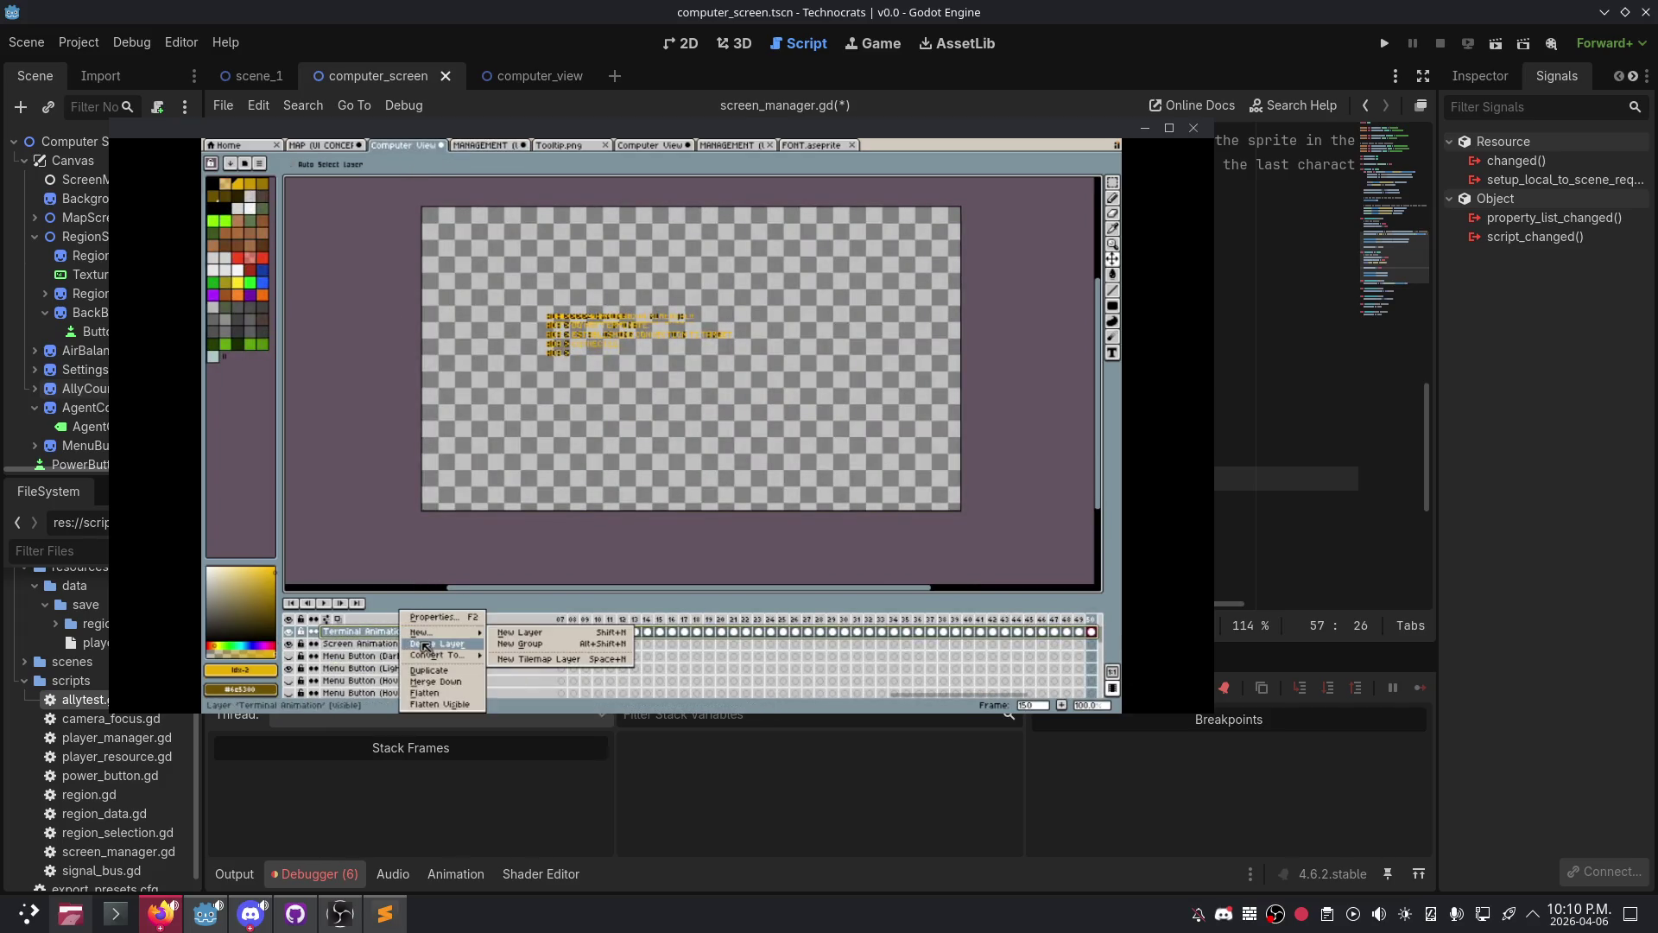
pyautogui.press('Escape')
pyautogui.hotkey('ctrl', 'v')
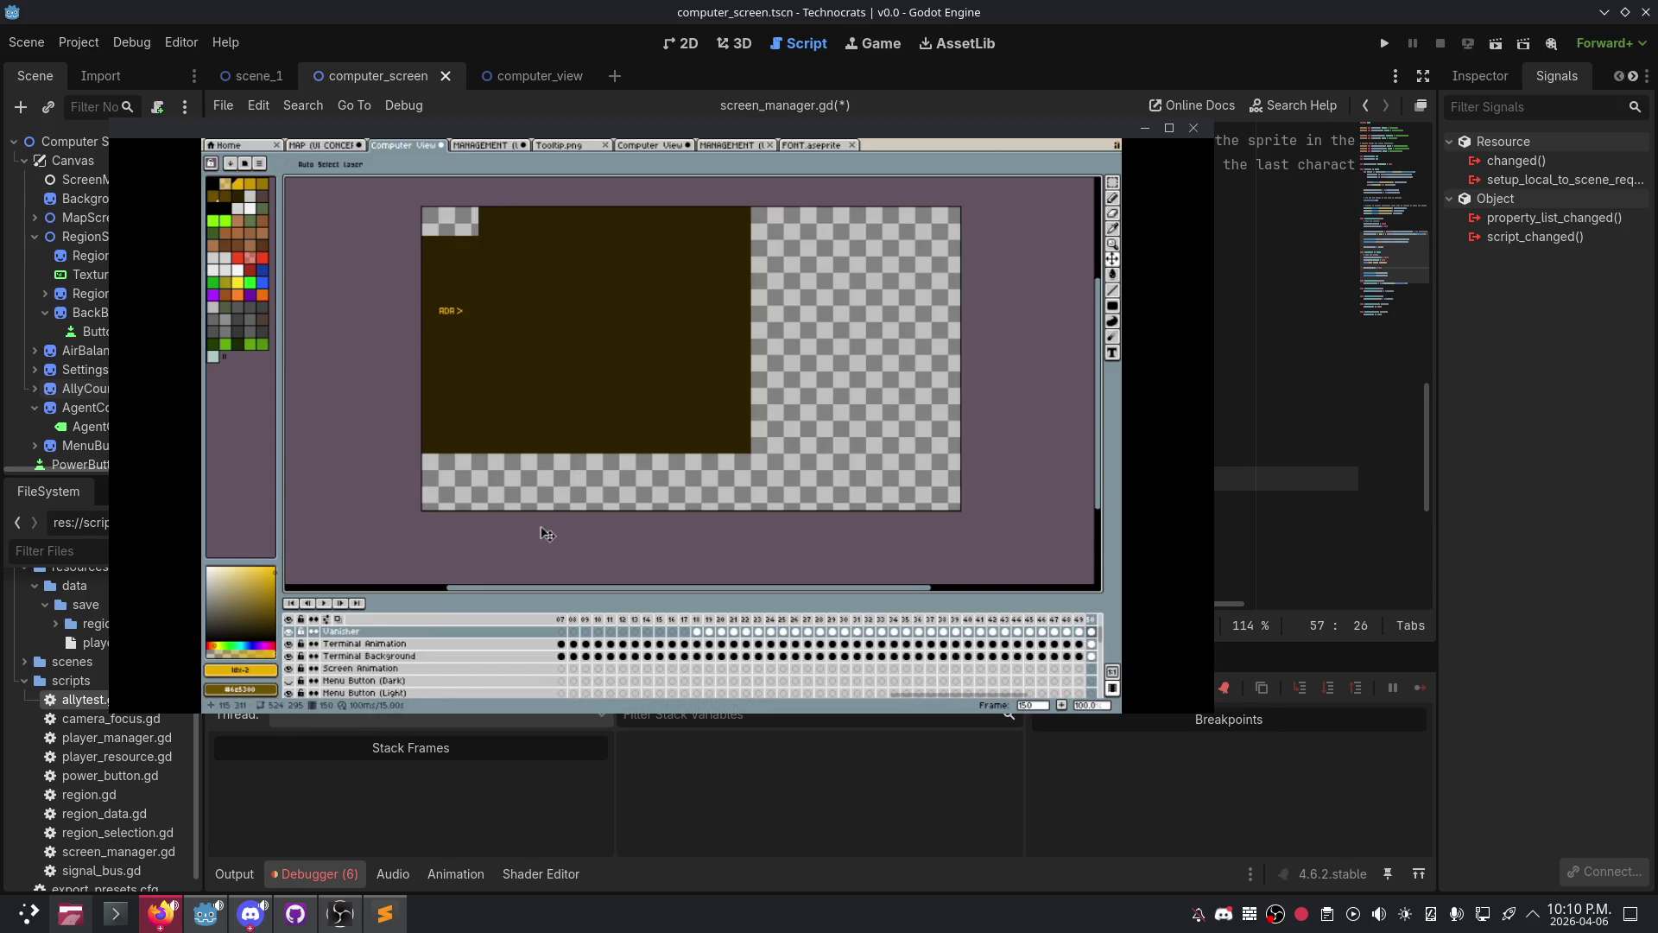
pyautogui.moveTo(518, 632); pyautogui.dragTo(519, 655)
pyautogui.click(1112, 259)
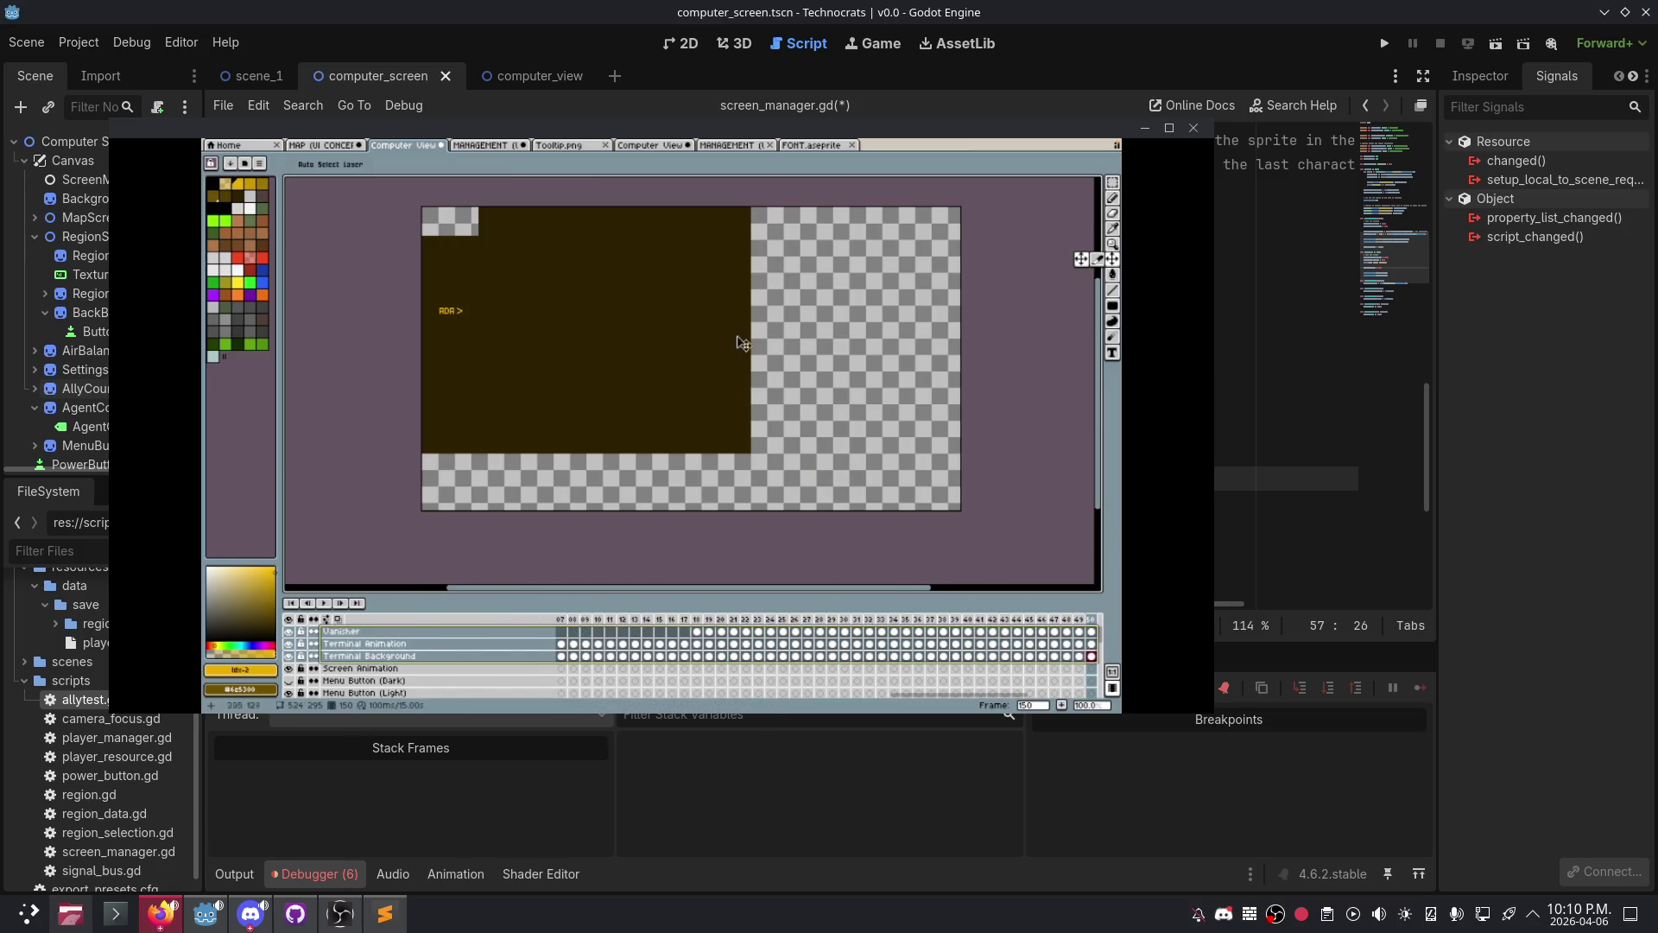
pyautogui.moveTo(681, 333); pyautogui.dragTo(789, 366)
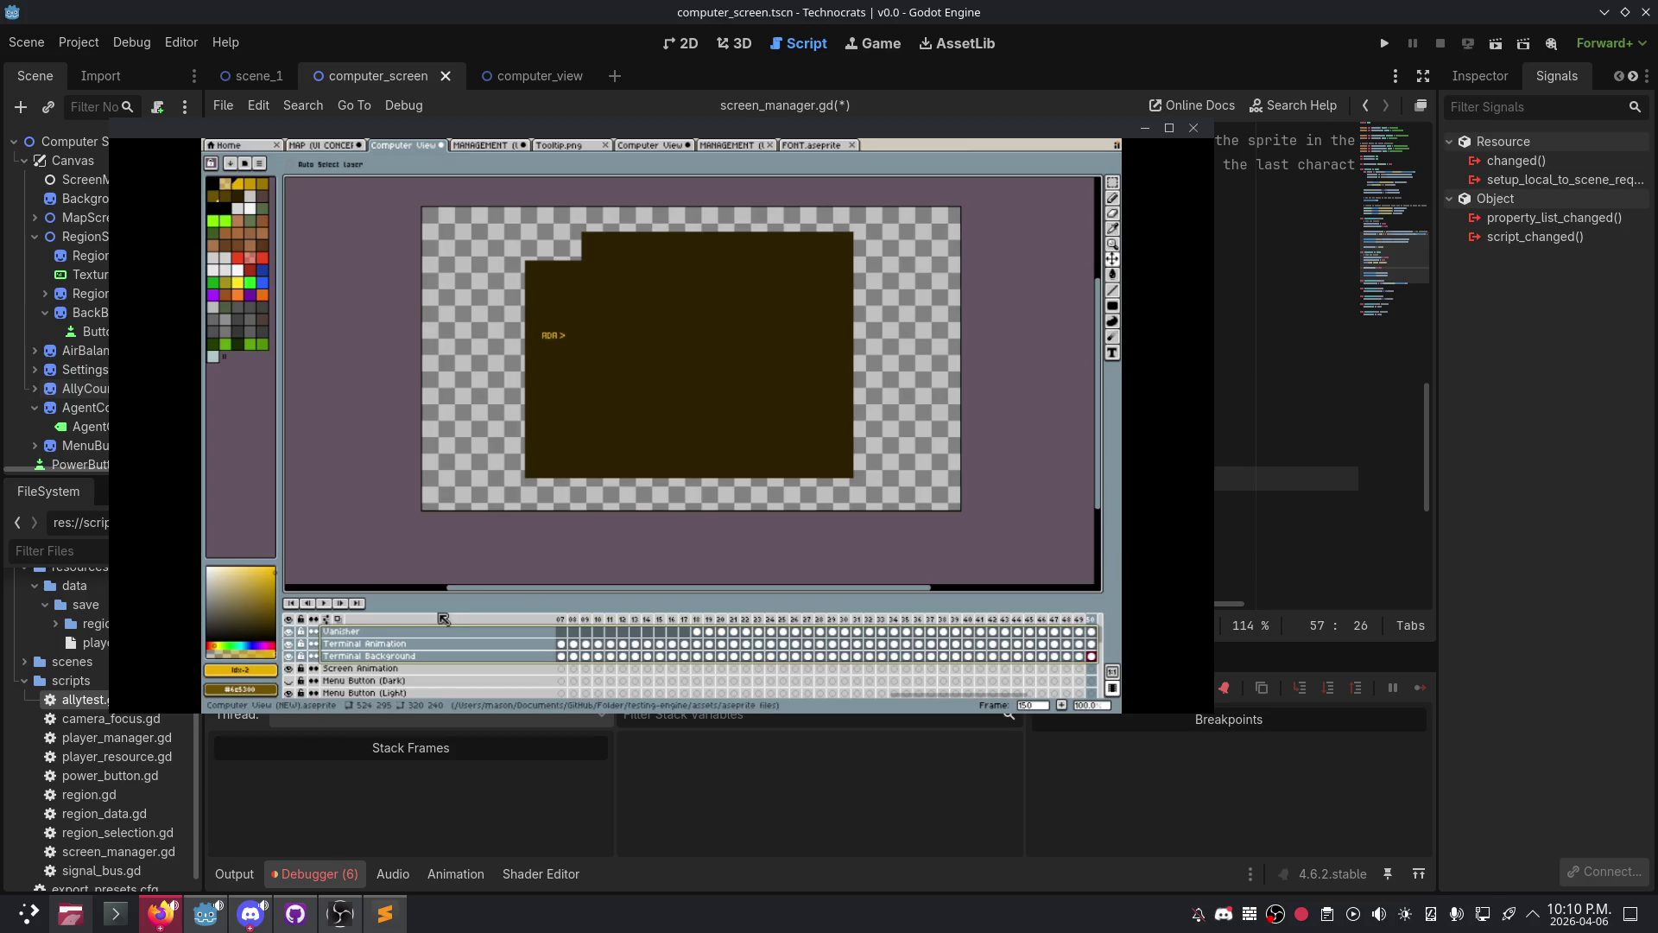
# - Hide the Screen layer in Computer View's layer stack
pyautogui.scroll(-2, 391, 648)
pyautogui.scroll(-3, 380, 652)
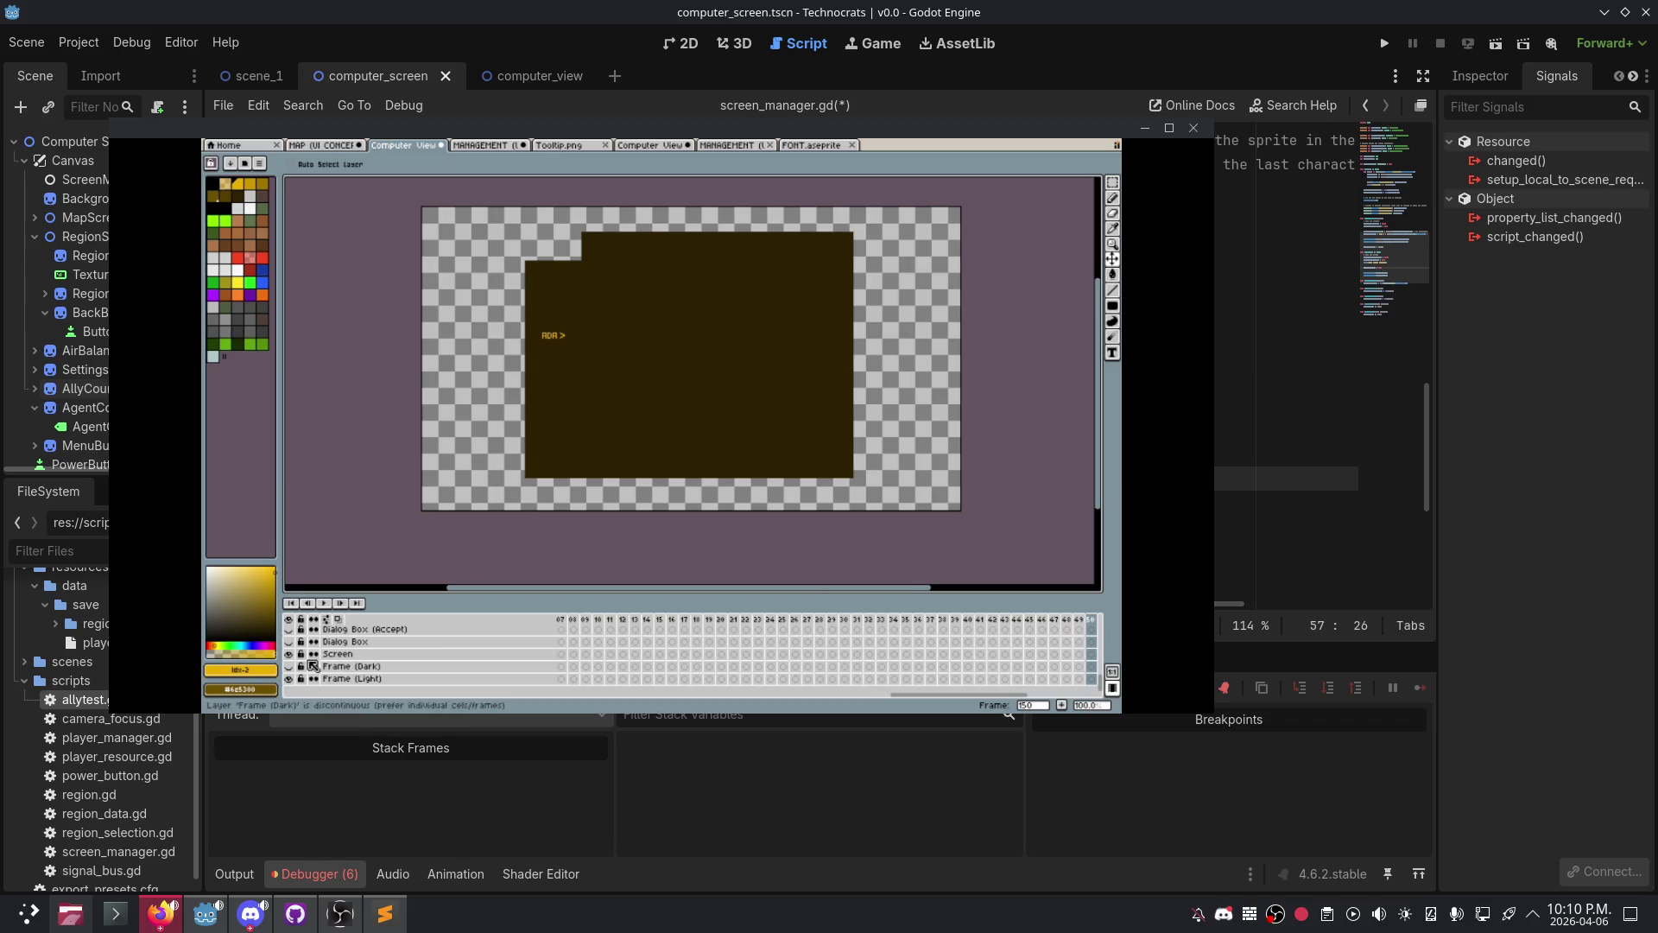
pyautogui.click(288, 653)
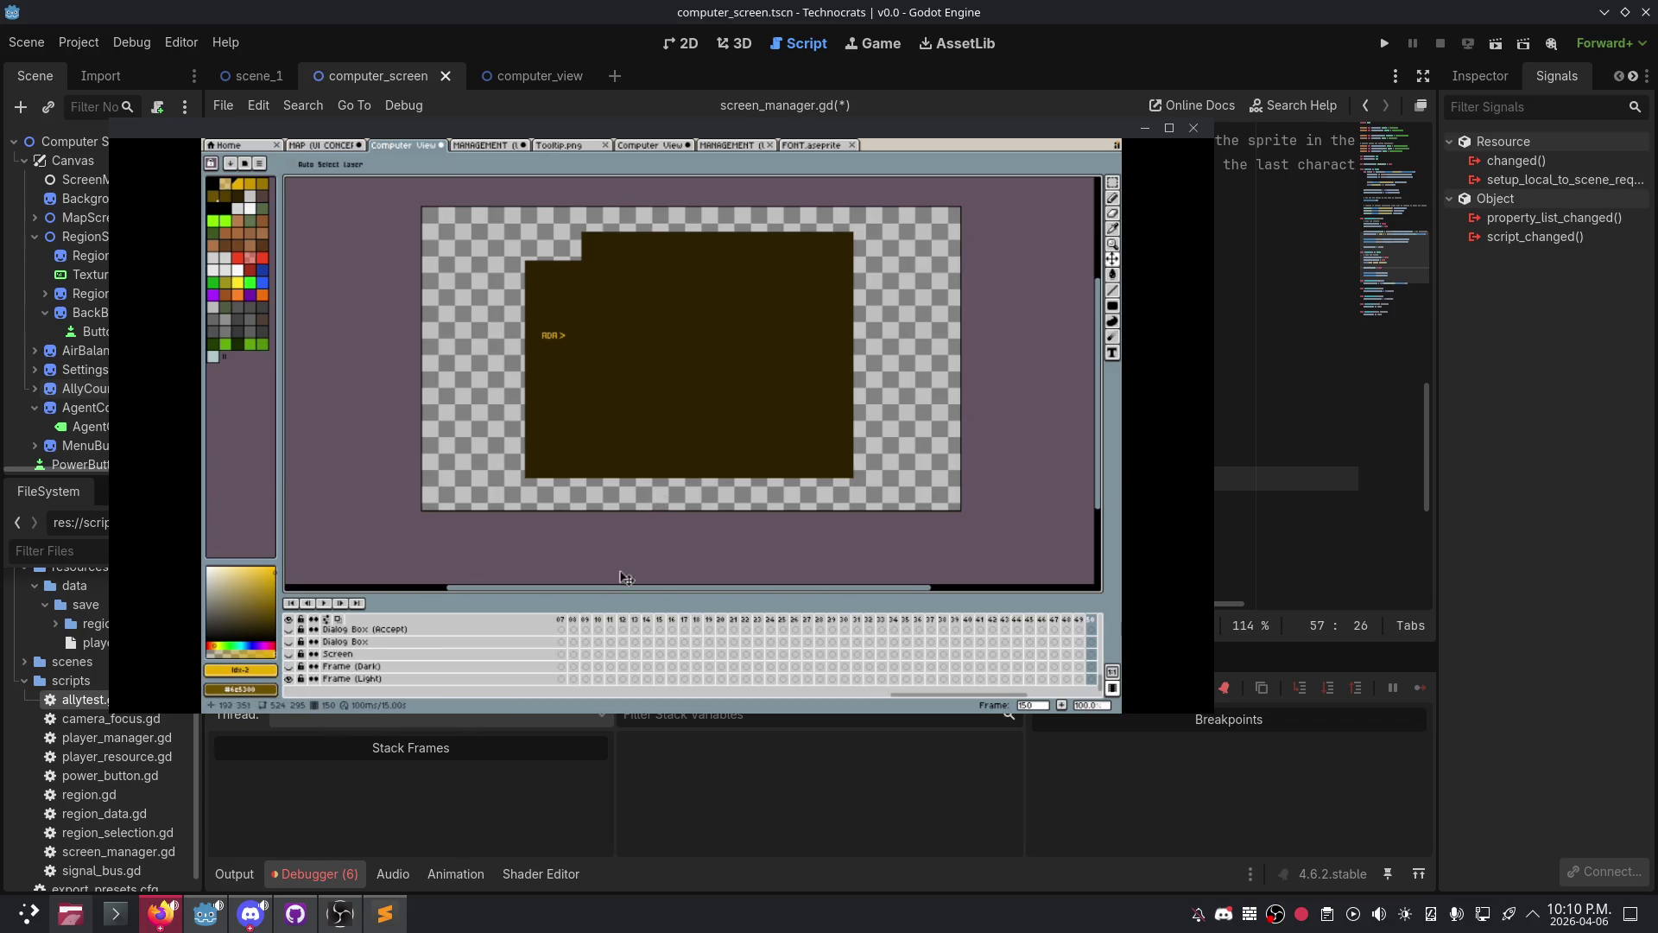
pyautogui.scroll(3, 607, 640)
pyautogui.scroll(2, 607, 640)
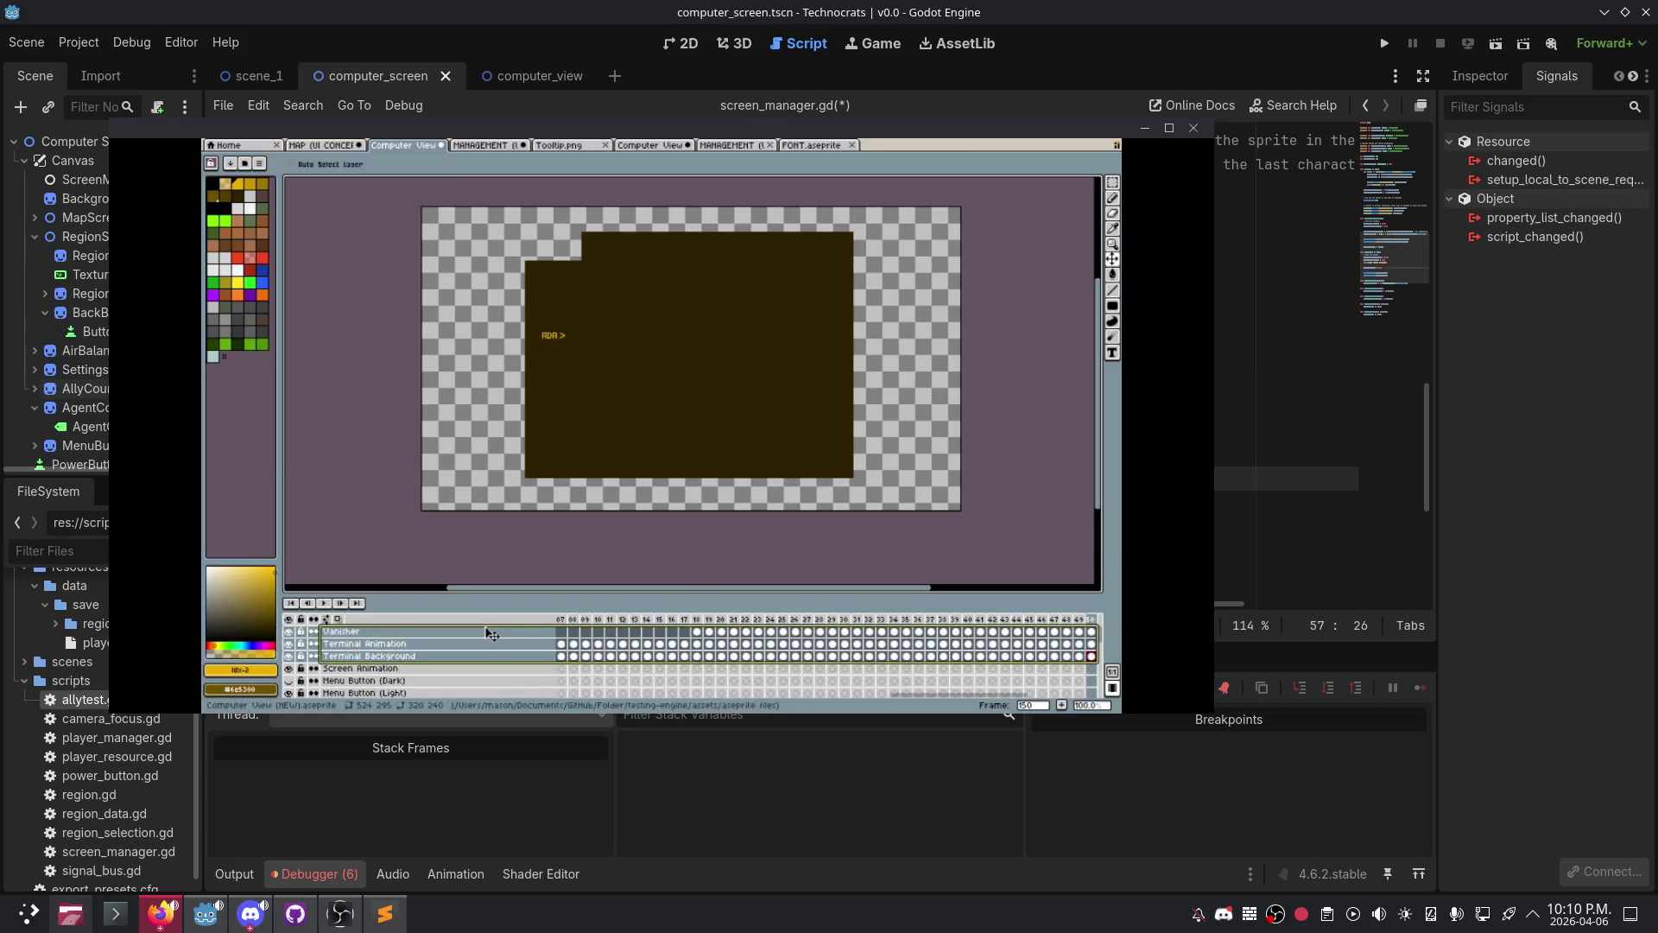
pyautogui.hscroll(5, 678, 672)
pyautogui.hscroll(-6, 678, 672)
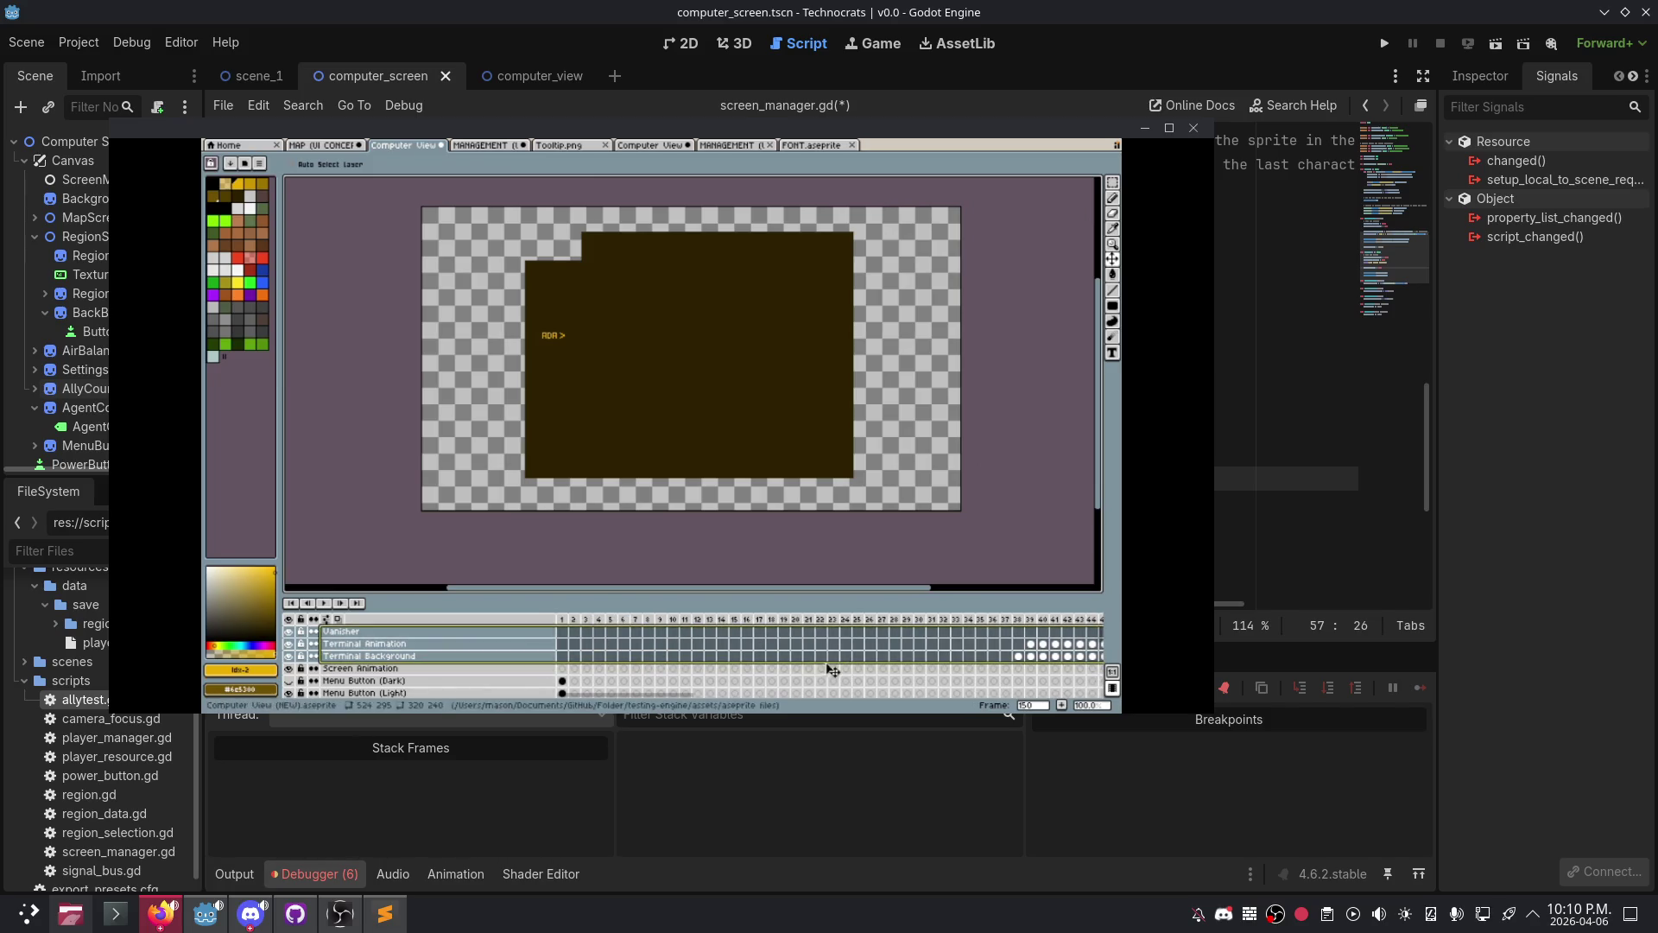
# - Scroll the timeline to the Terminal, Menu Button, Settings Button and Power Button layers' frame cels
pyautogui.scroll(-1, 570, 672)
pyautogui.click(564, 656)
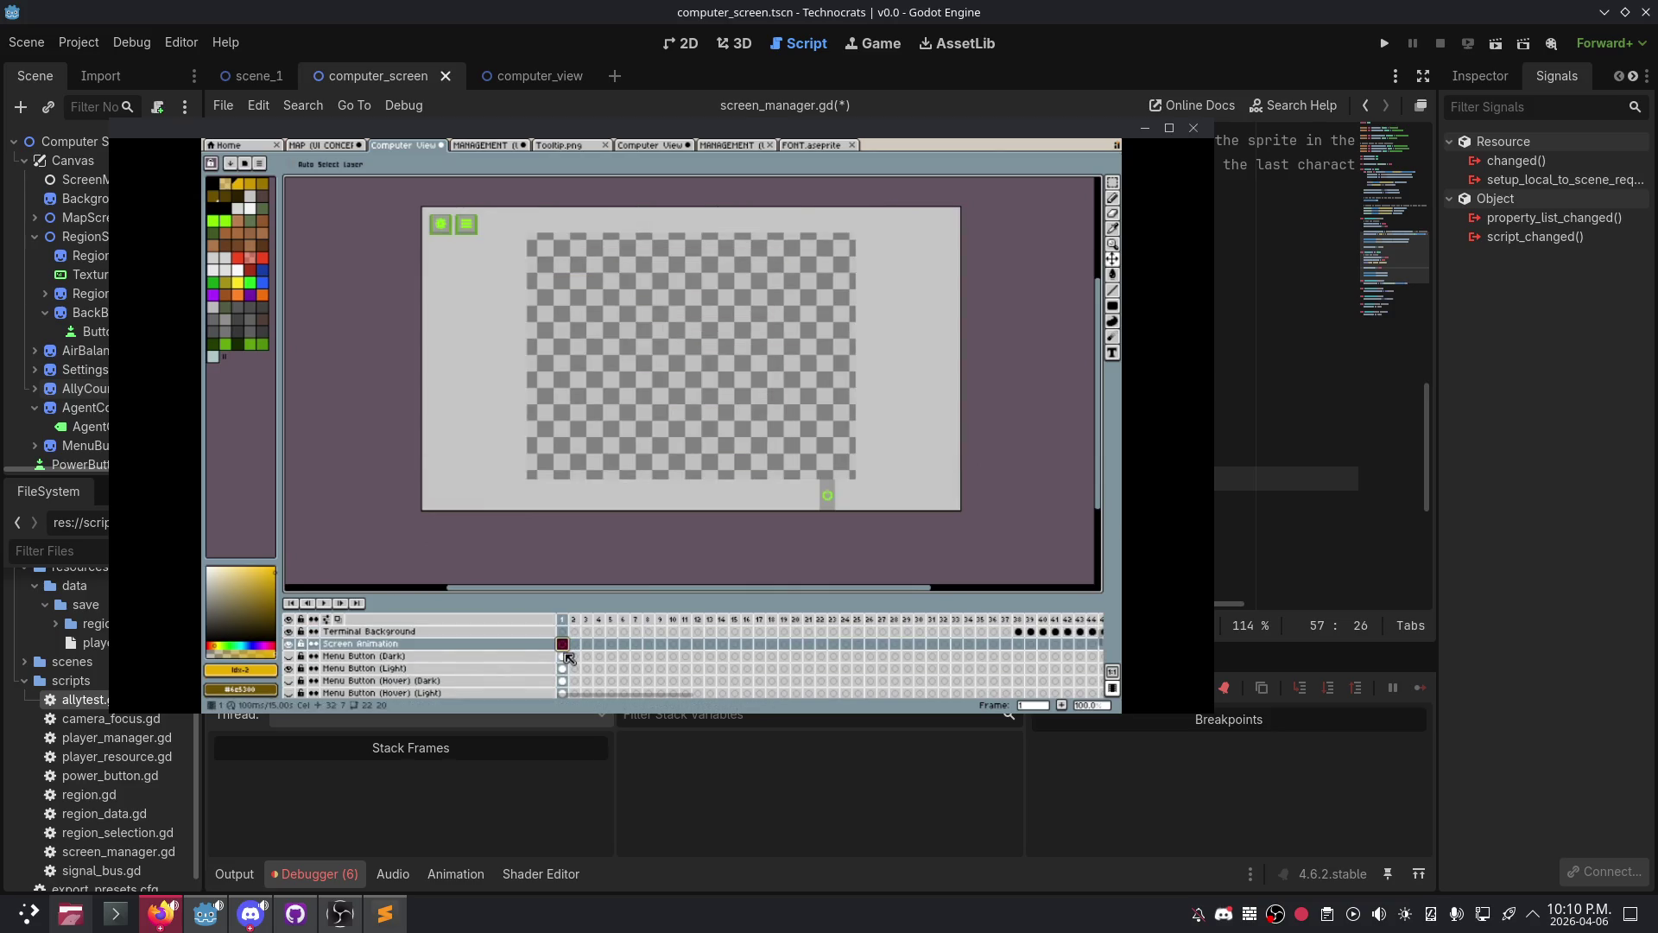
pyautogui.scroll(-4, 570, 665)
pyautogui.click(563, 679)
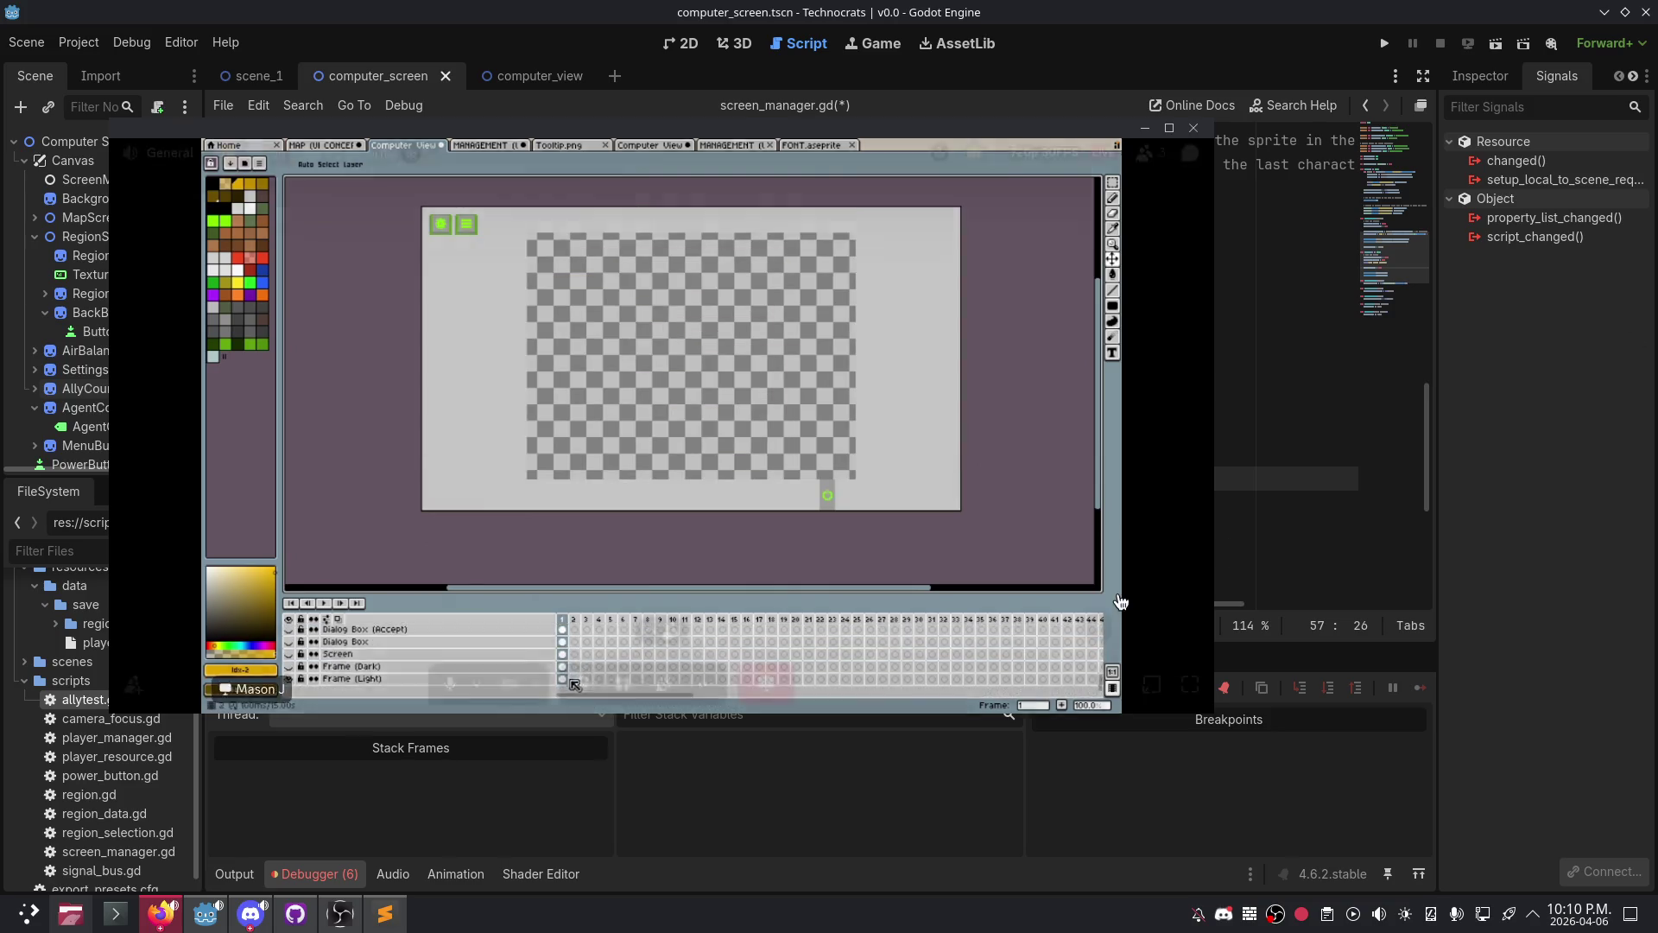
pyautogui.moveTo(604, 518)
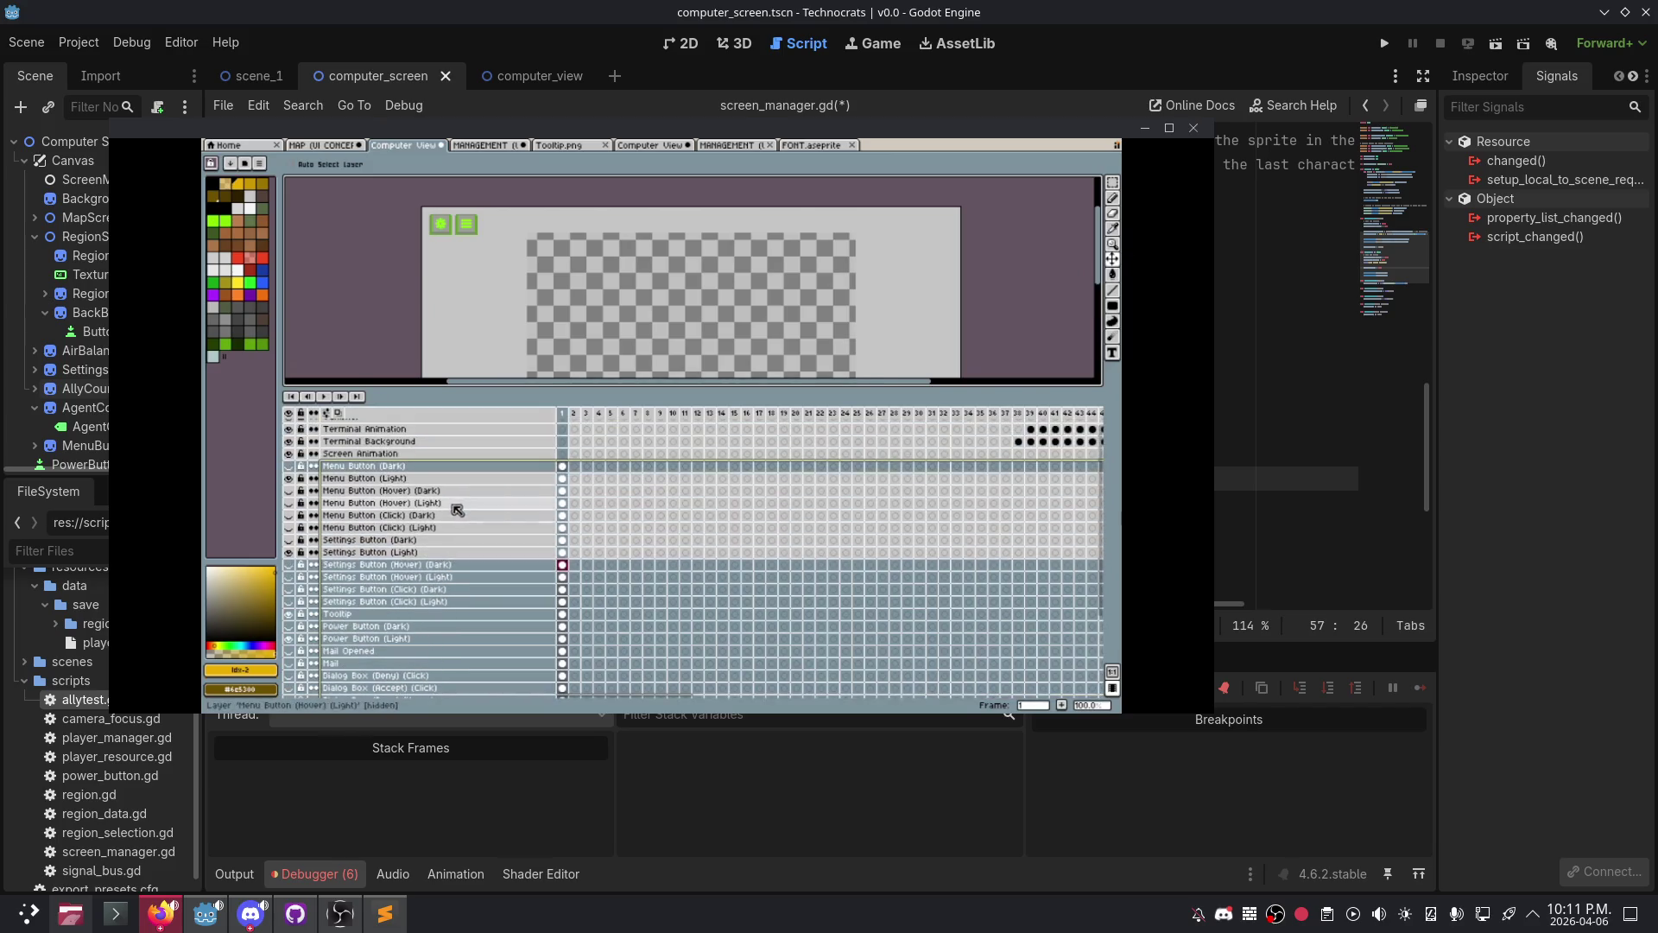
# - Dismiss the stream's viewing options and close the stream viewer to get back to Godot
pyautogui.moveTo(1174, 466)
pyautogui.rightClick(326, 226)
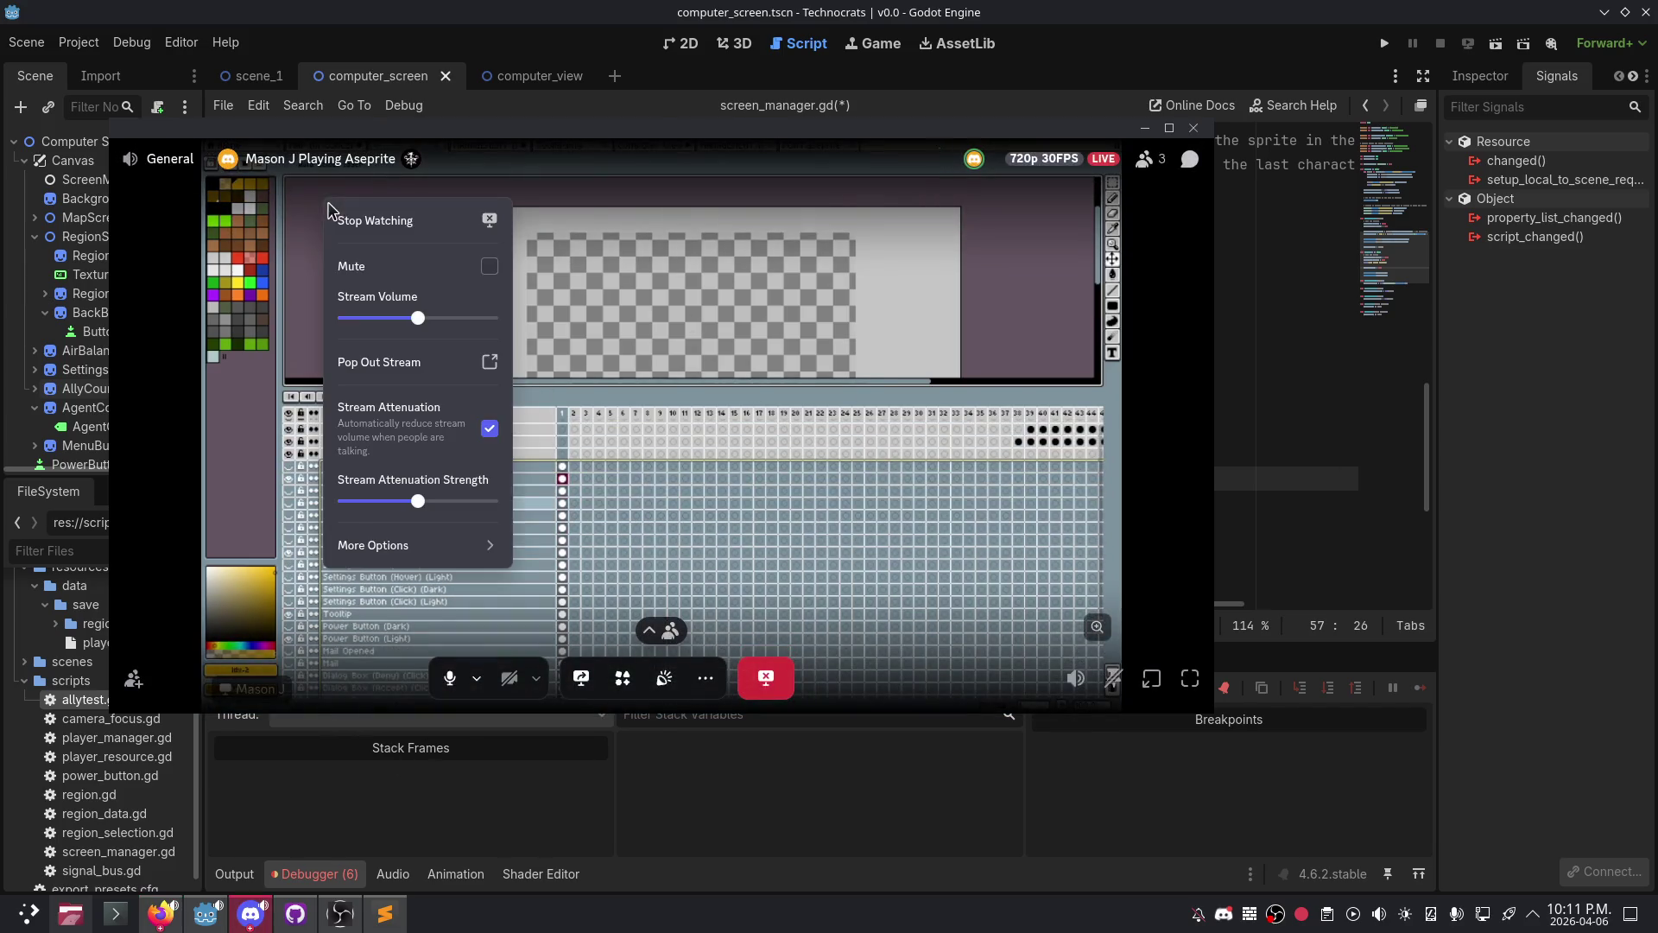
pyautogui.press('Escape')
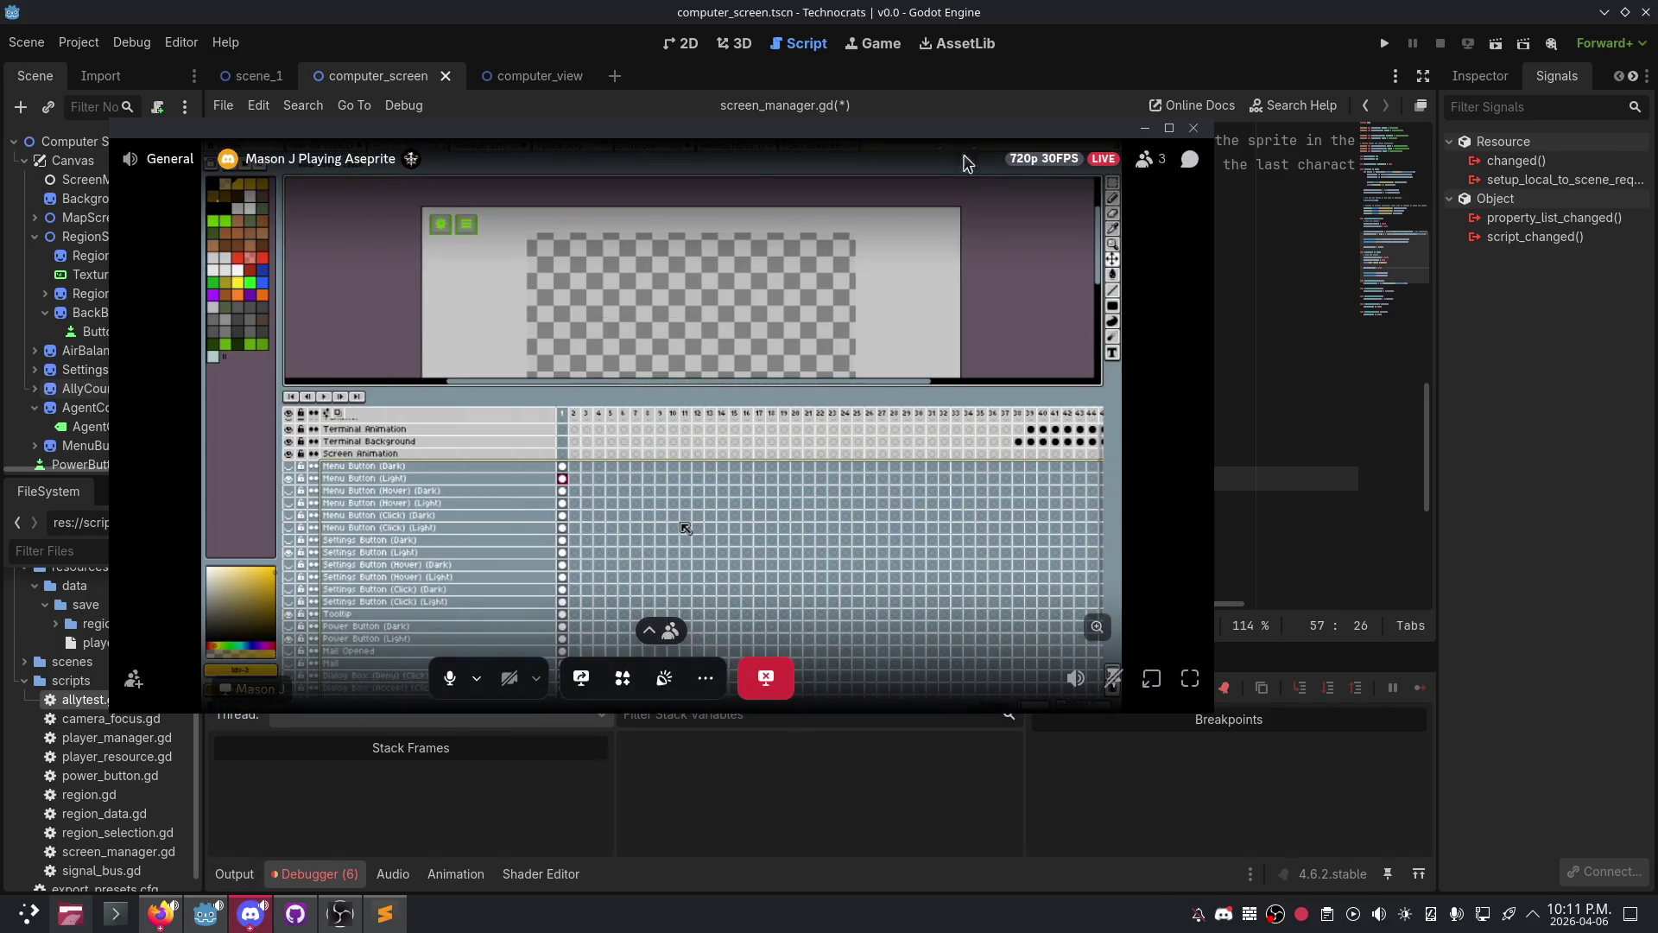
pyautogui.click(256, 917)
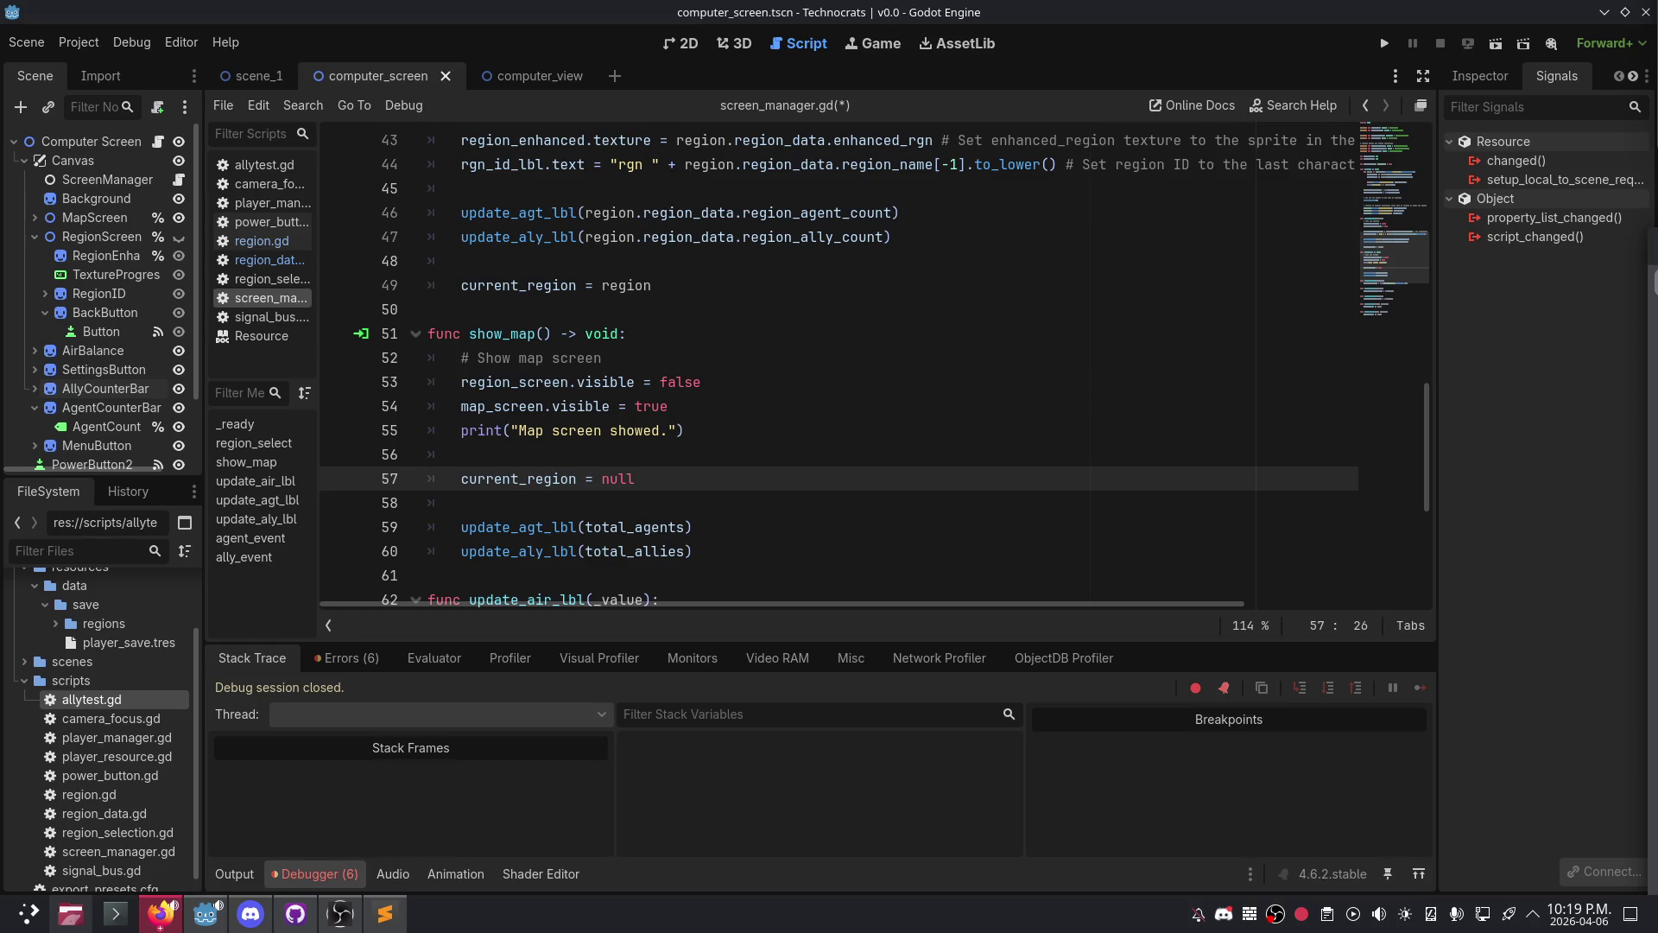
# - Review show_map() in screen_manager.gd and bring out the side panel at the right screen edge
pyautogui.moveTo(1655, 282)
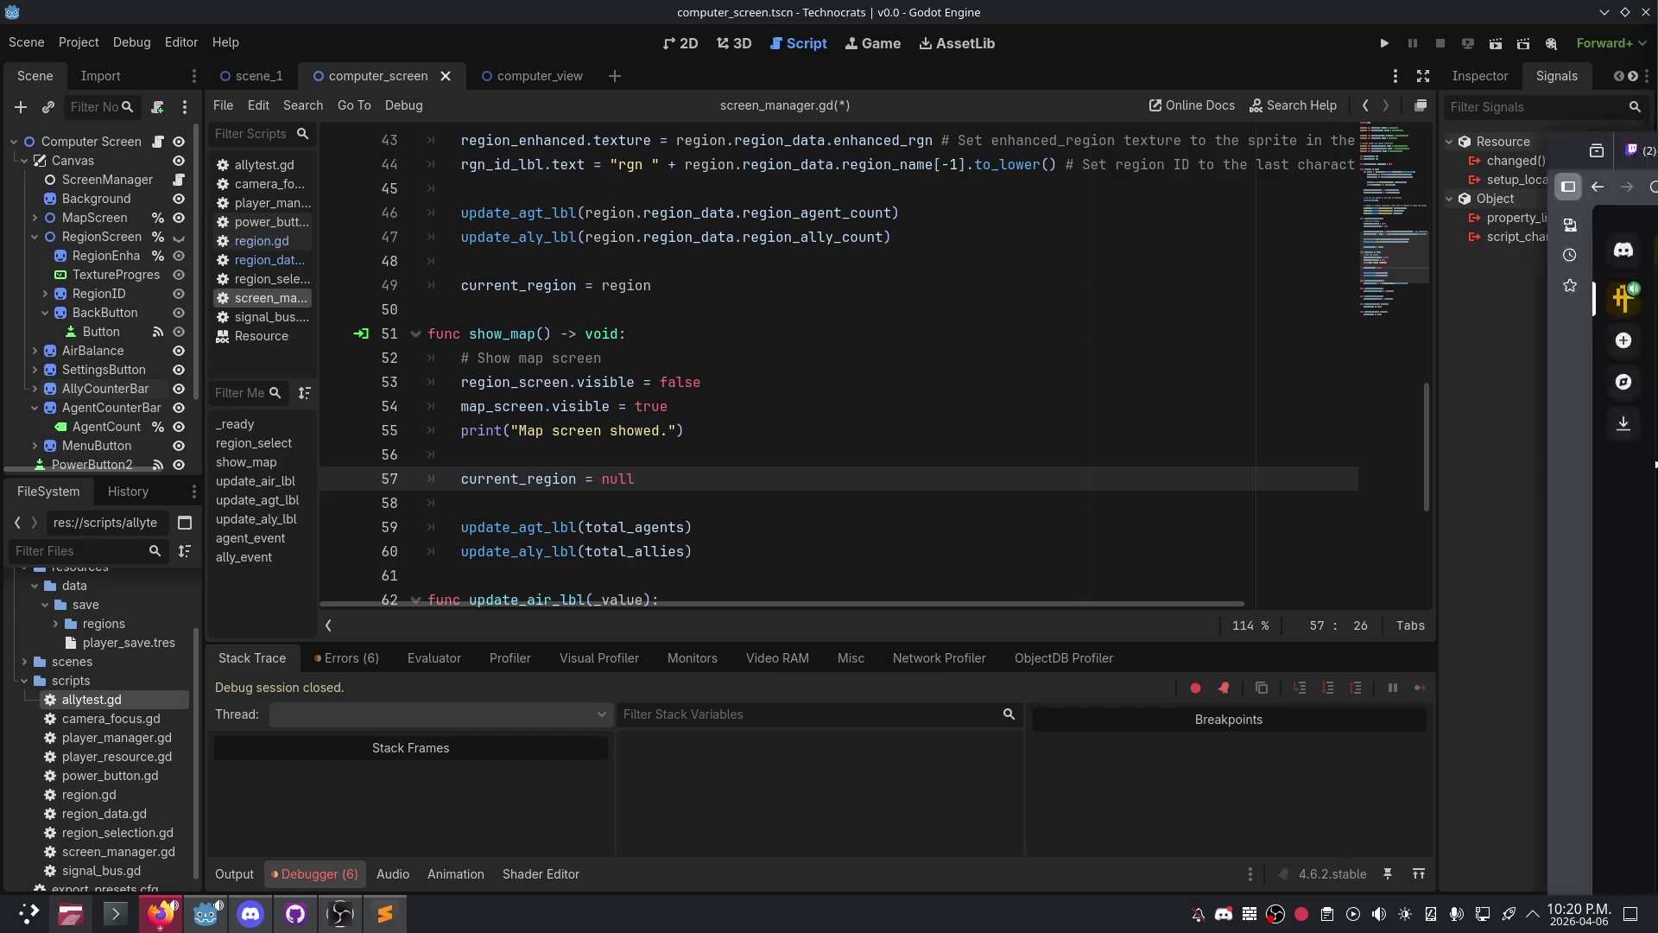
# - Bring the Discord browser window onscreen and maximize it
pyautogui.moveTo(1657, 52)
pyautogui.mouseDown()
pyautogui.moveTo(1179, 49)
pyautogui.moveTo(1127, 32)
pyautogui.moveTo(1118, 250)
pyautogui.moveTo(1041, 427)
pyautogui.mouseUp()
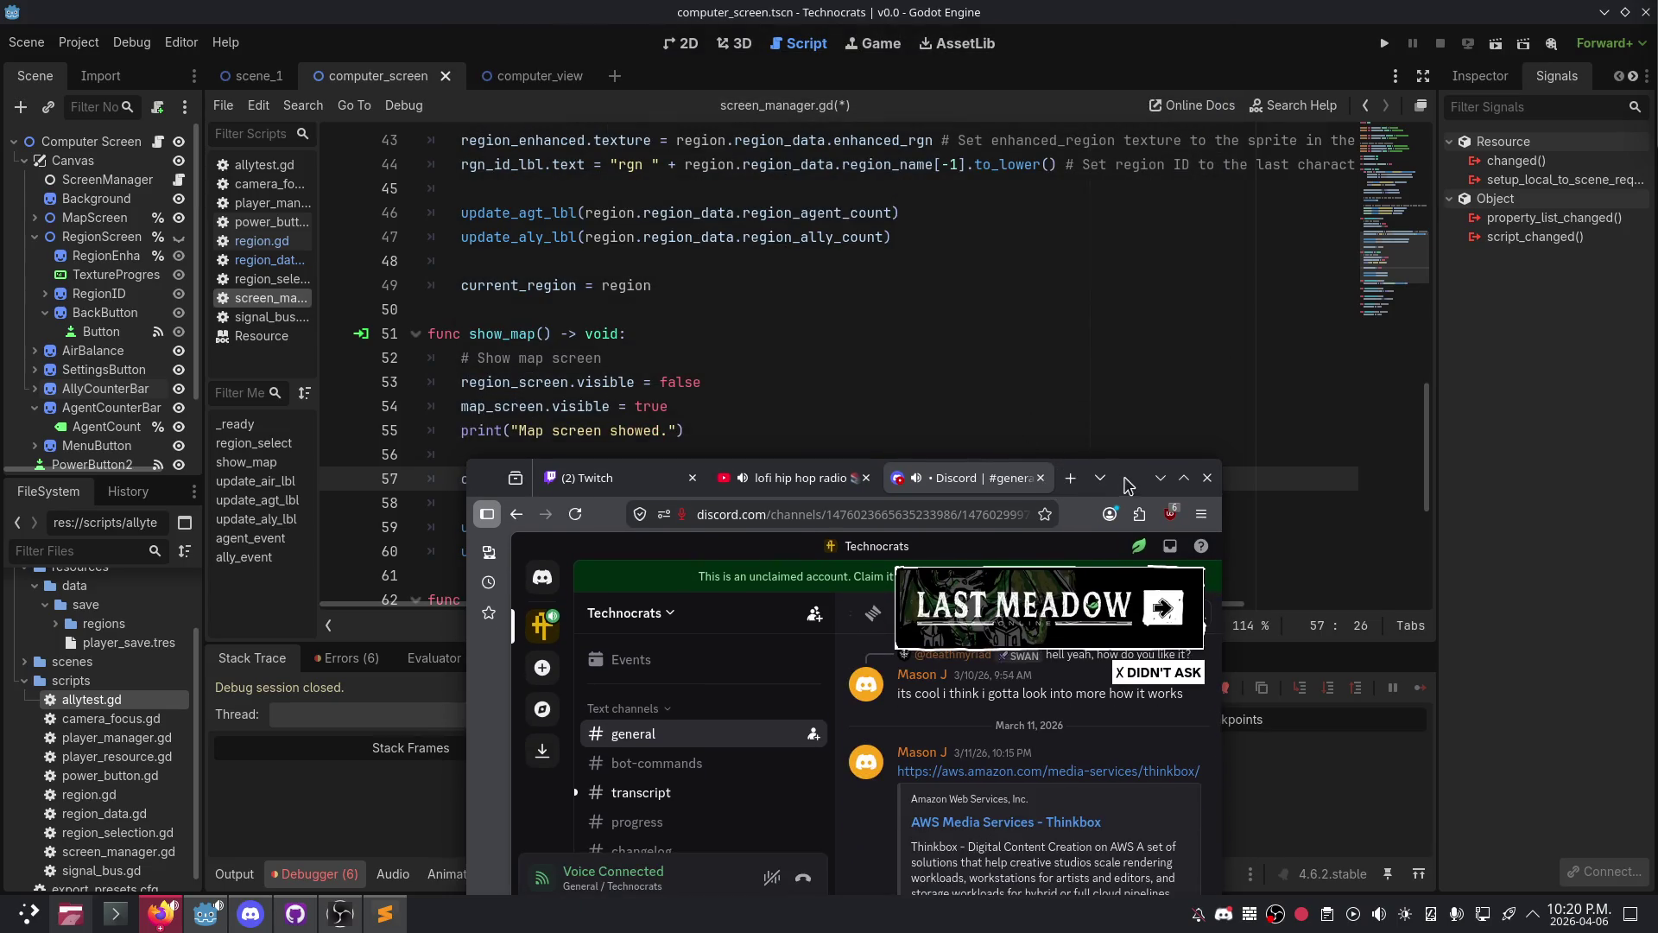
pyautogui.moveTo(1084, 488); pyautogui.dragTo(1067, 246)
pyautogui.doubleClick(1139, 246)
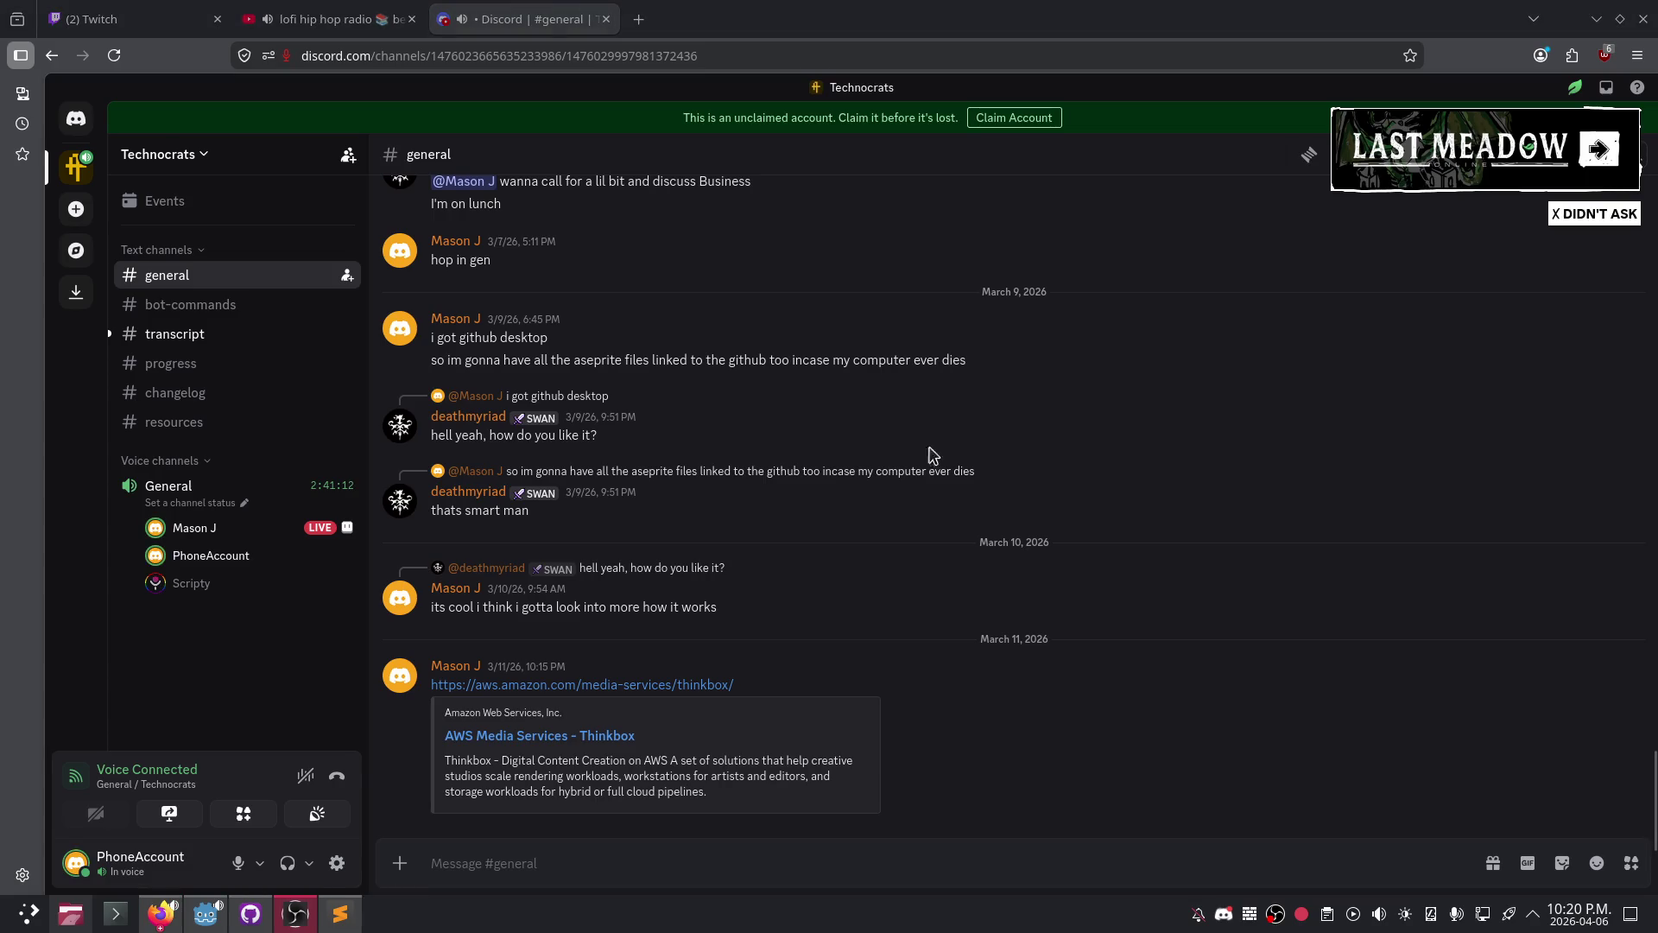
# - Watch the teammate's Aseprite stream, pop it out, then close the pop-out, leaving a mini-player
pyautogui.moveTo(197, 543)
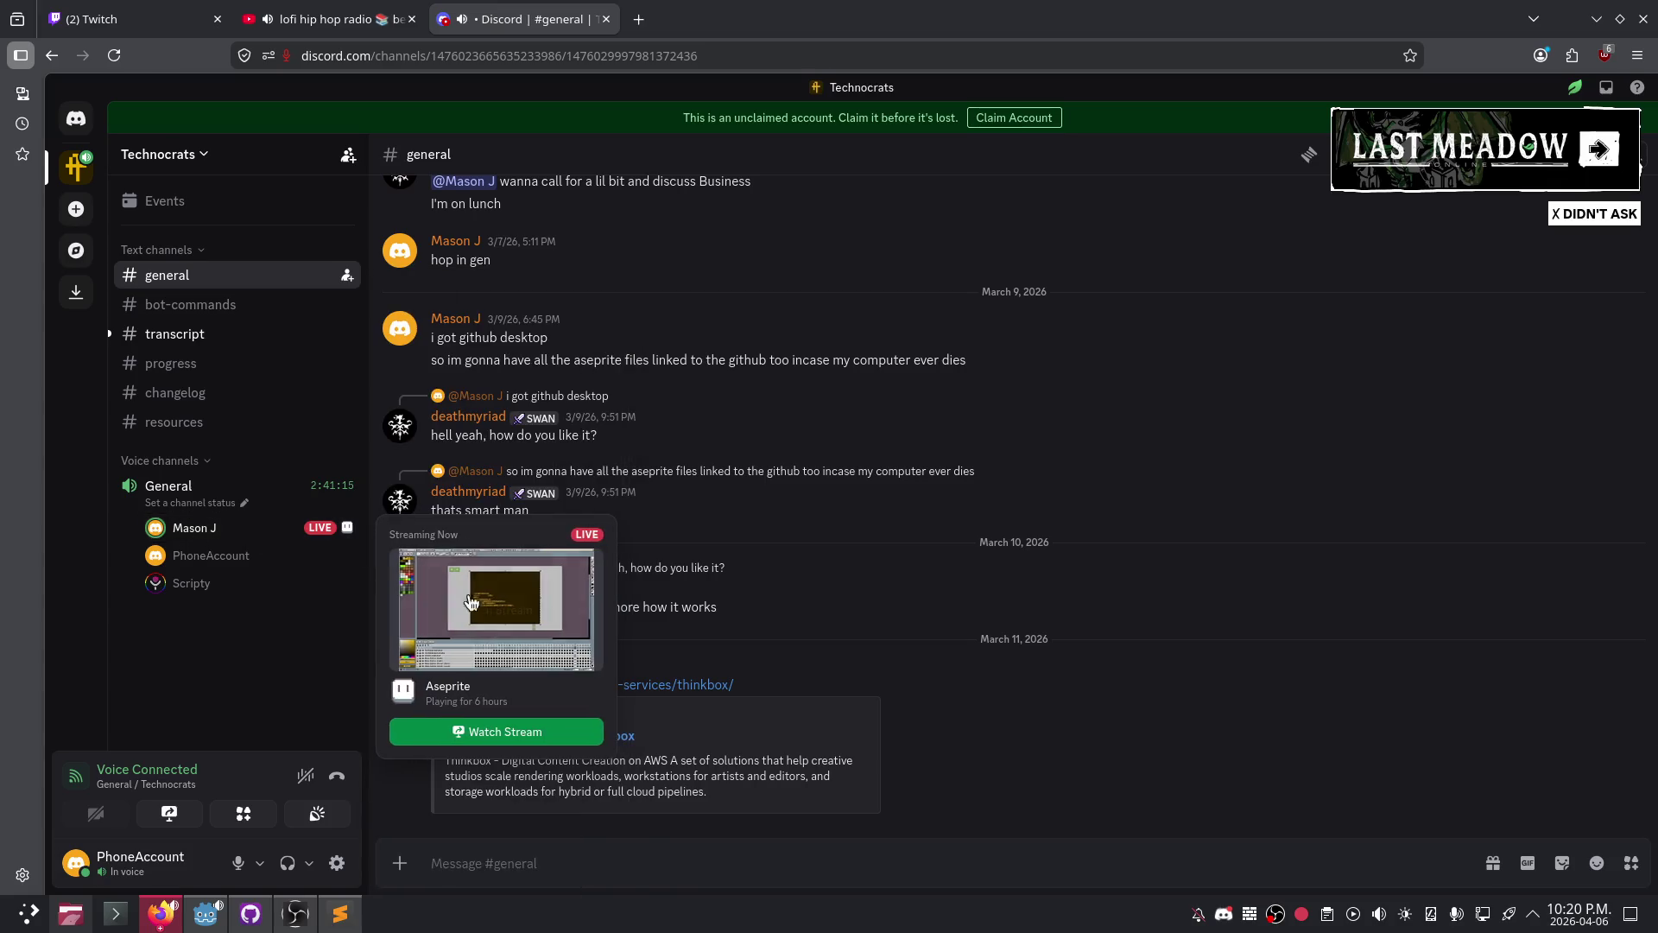
pyautogui.click(508, 732)
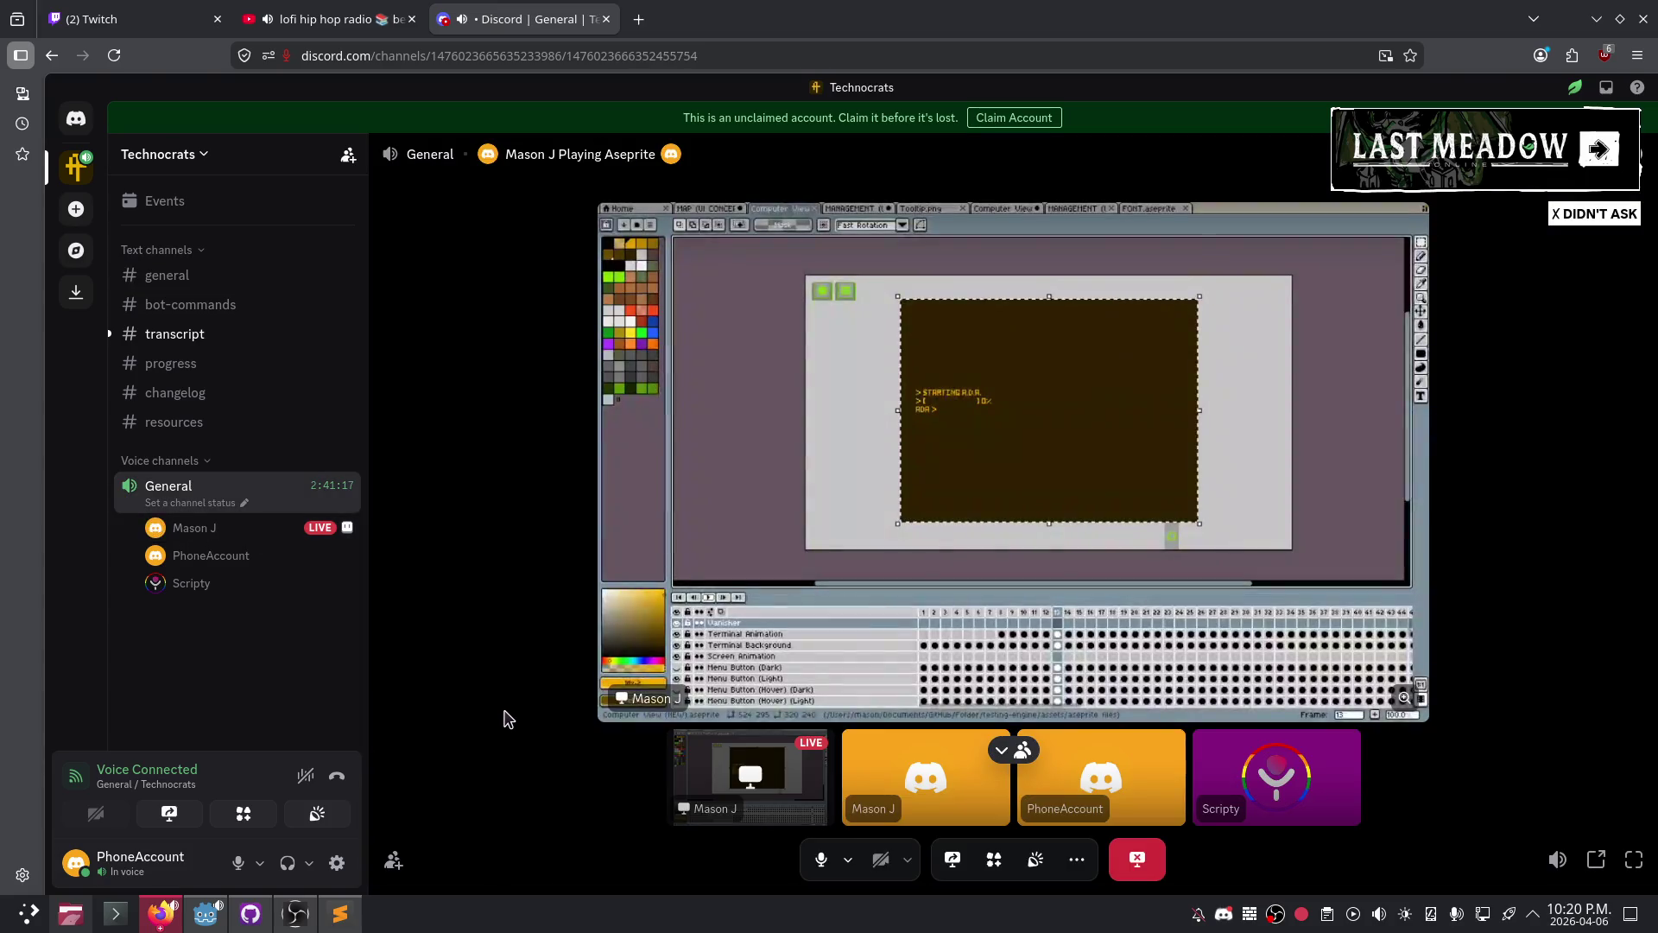
pyautogui.click(1571, 390)
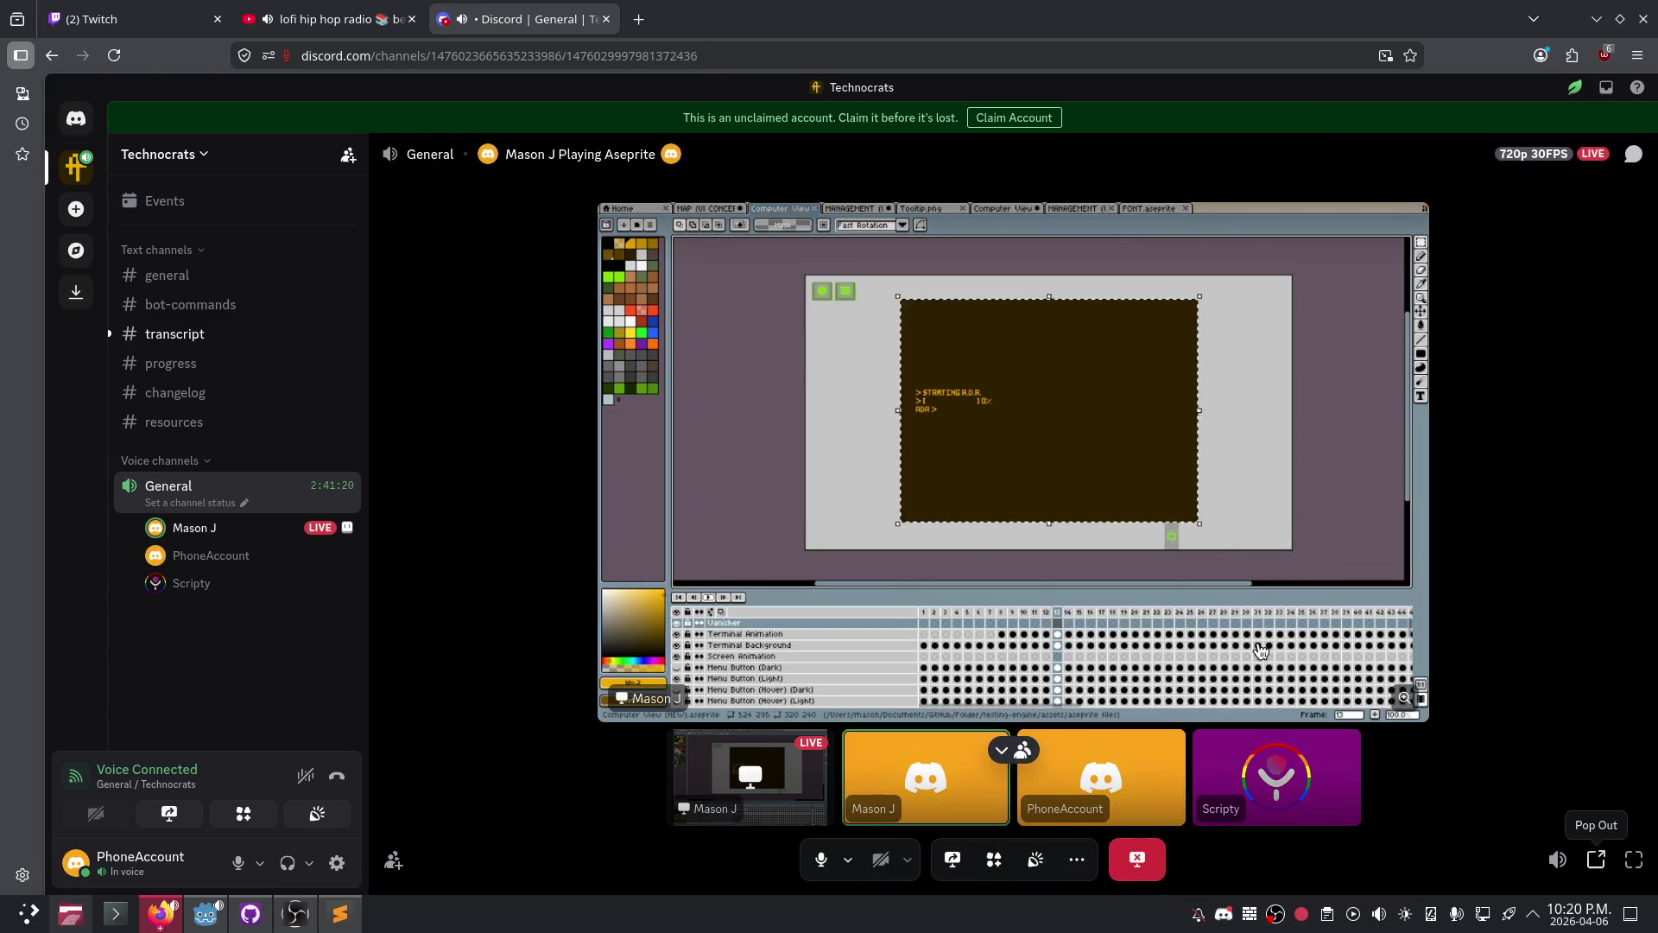
pyautogui.click(1597, 855)
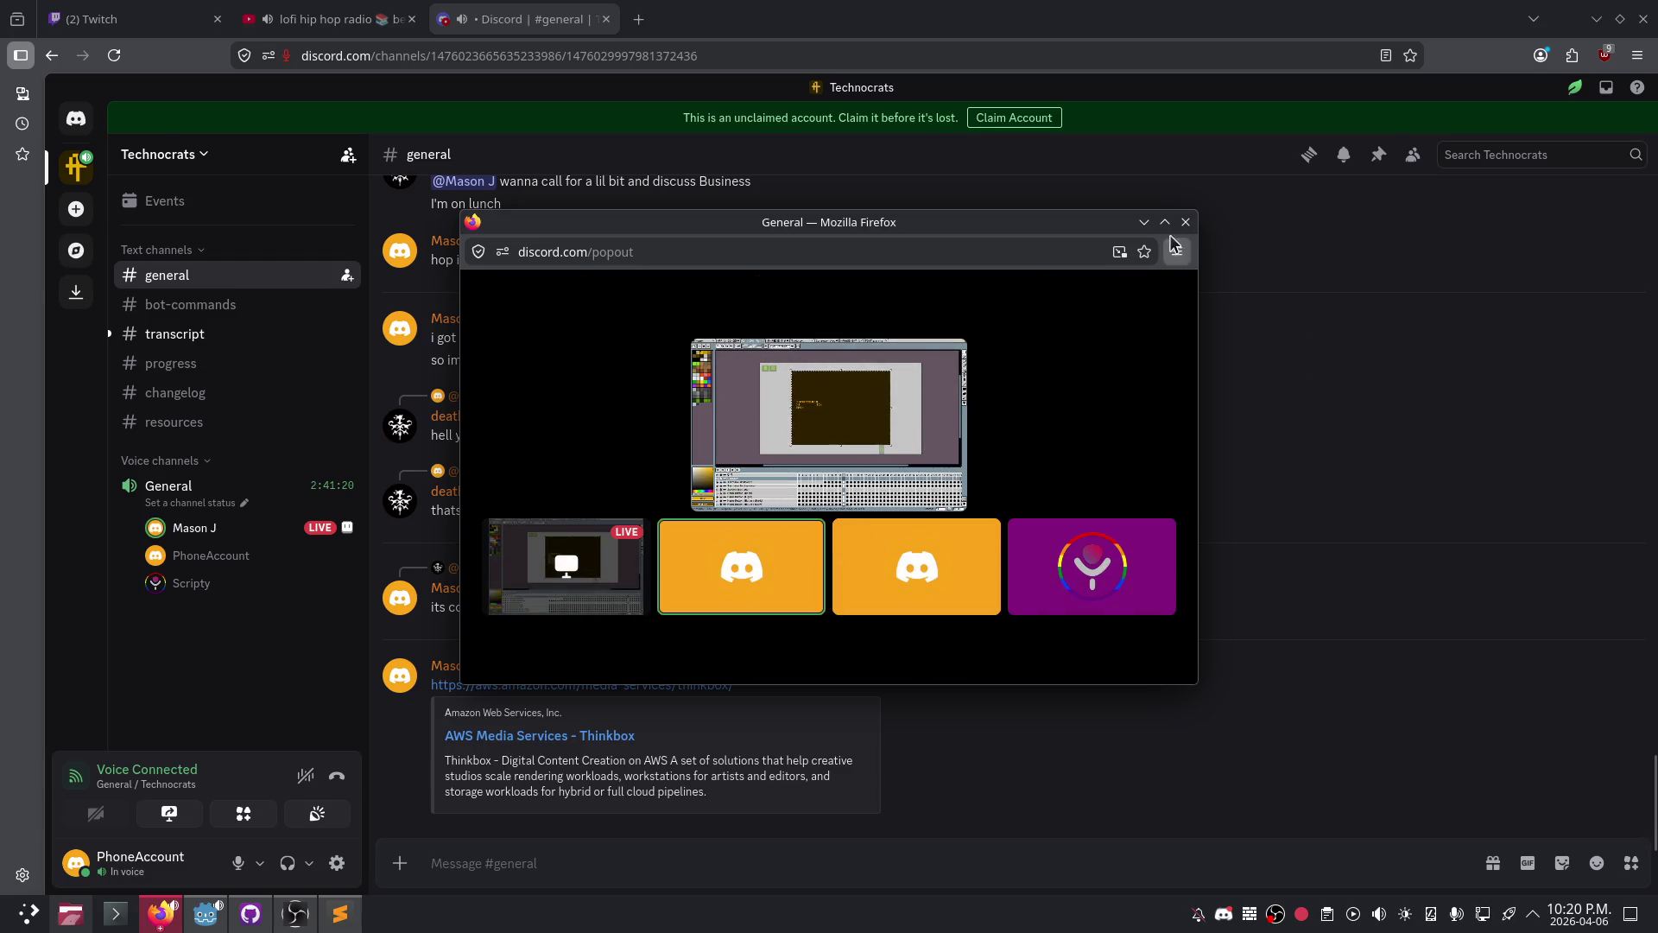
pyautogui.doubleClick(1073, 226)
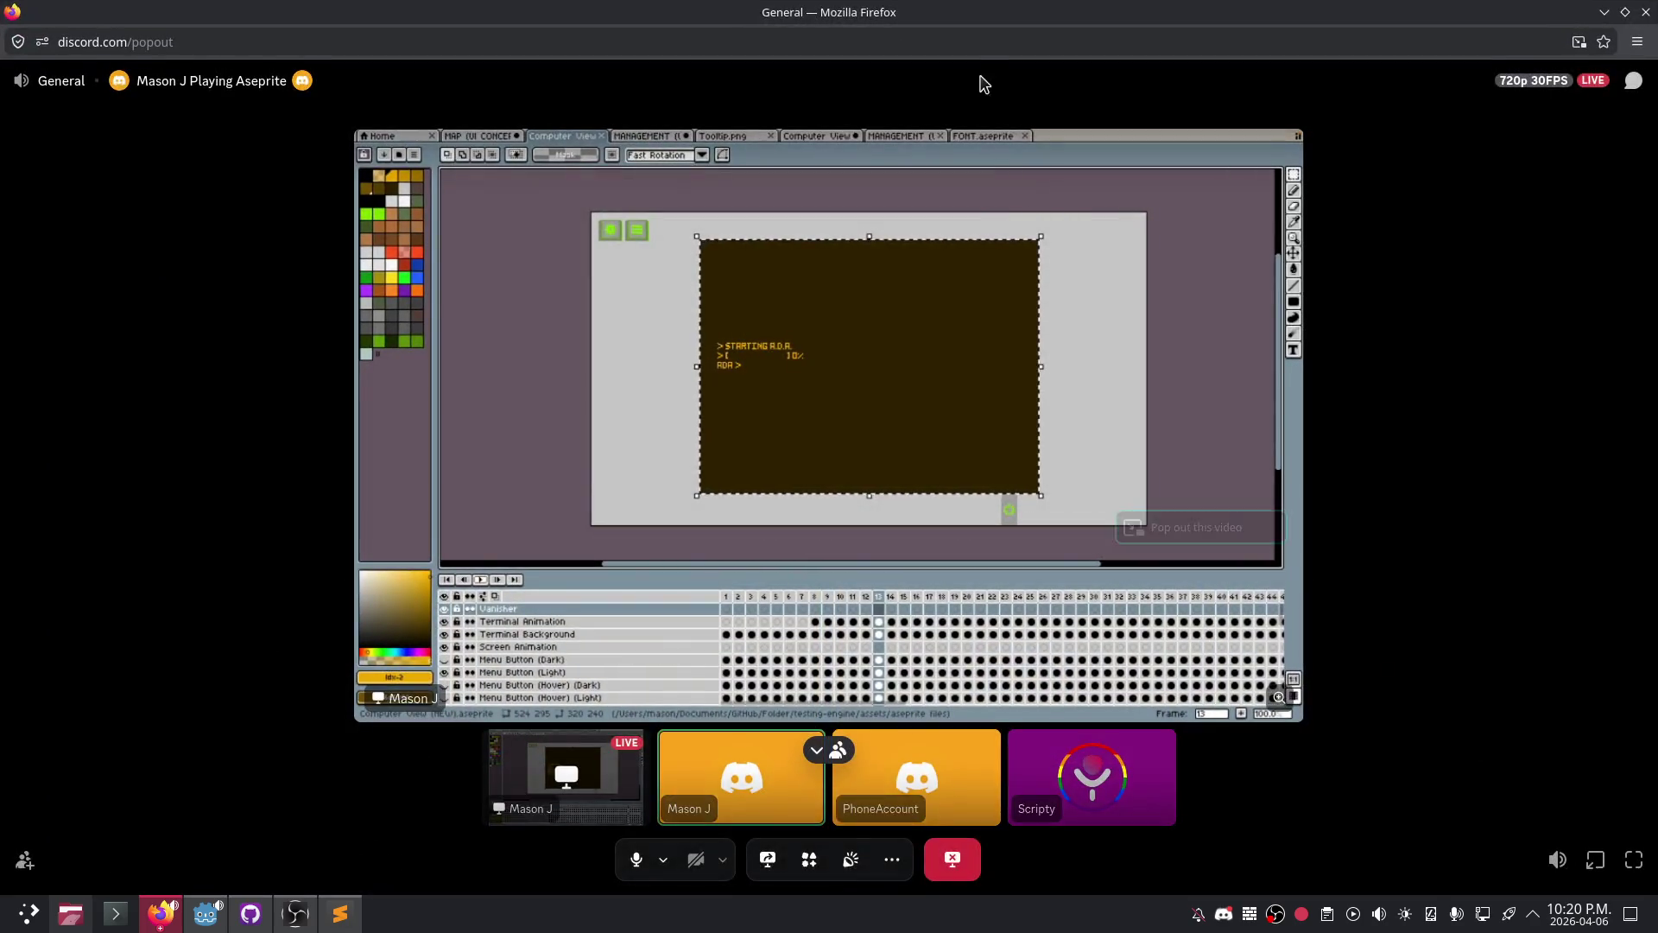
pyautogui.moveTo(981, 18); pyautogui.dragTo(965, 161)
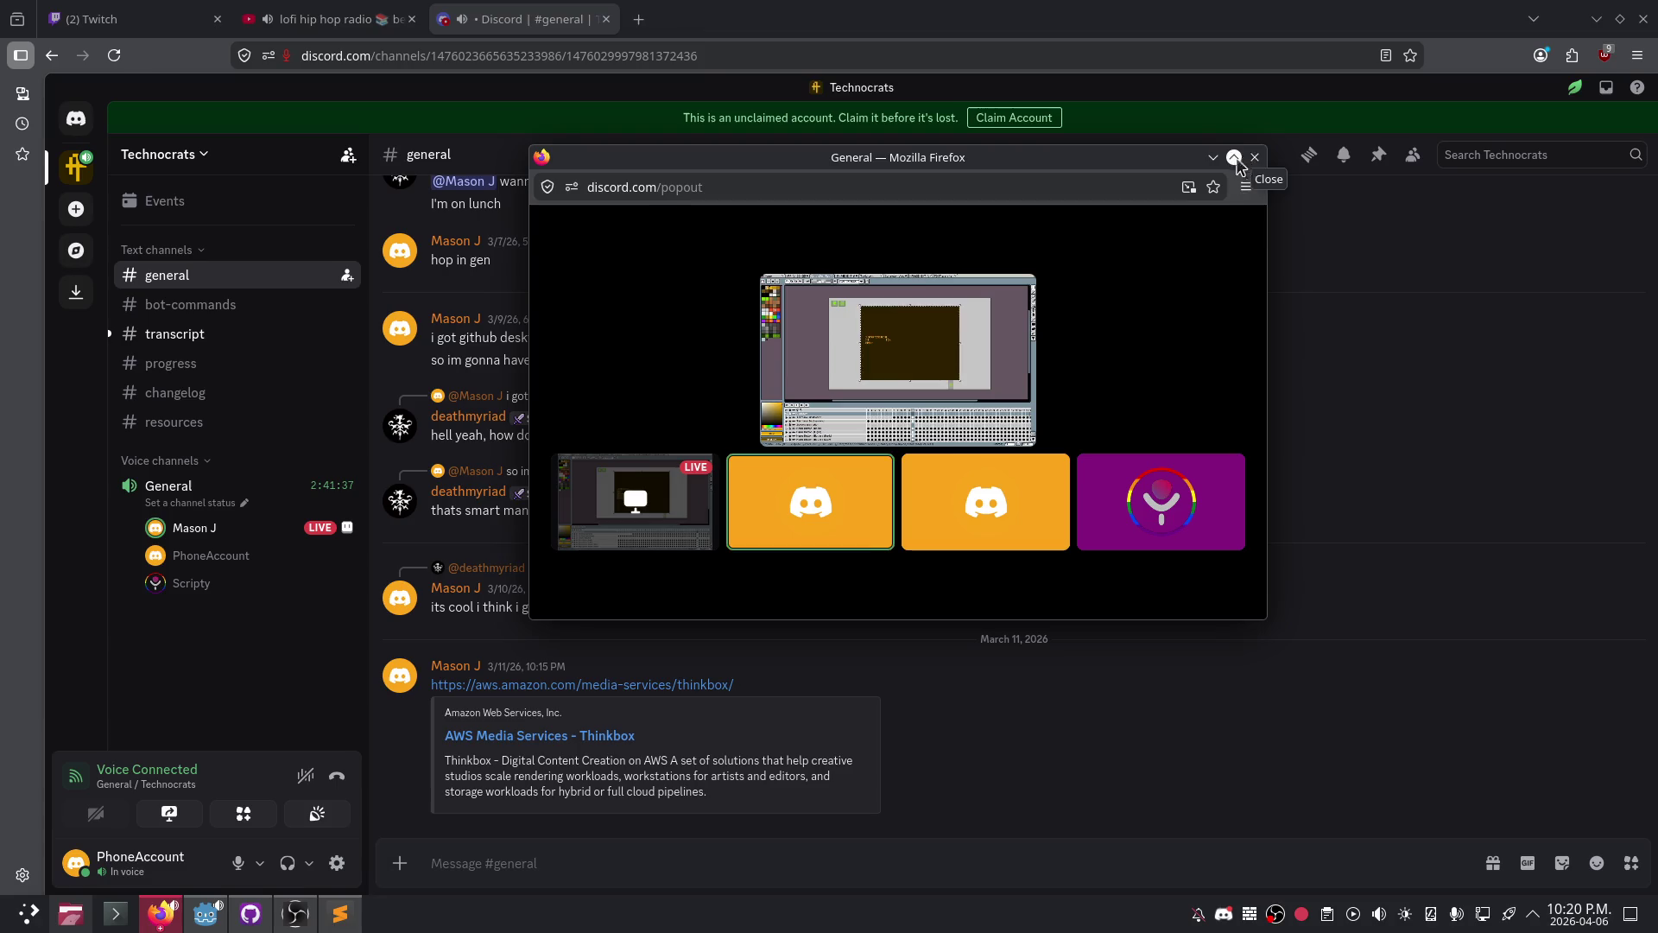
pyautogui.click(1254, 156)
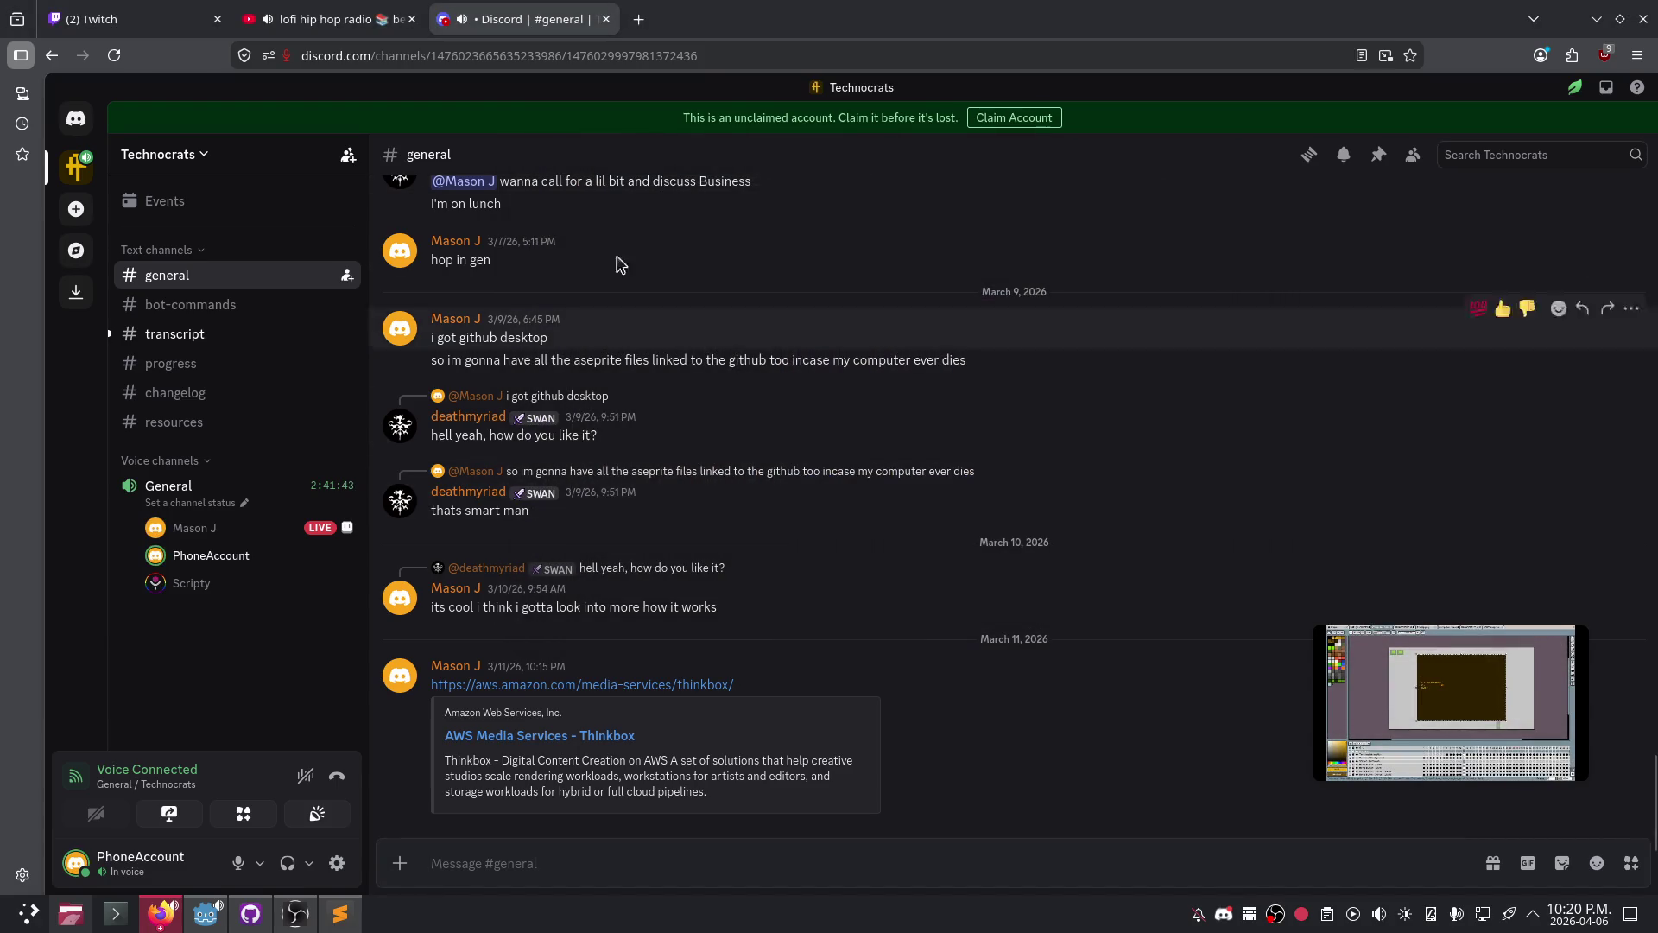
# - Move to the YouTube lofi stream tab, then return to Godot showing screen_manager.gd
pyautogui.moveTo(129, 19); pyautogui.dragTo(1189, 386)
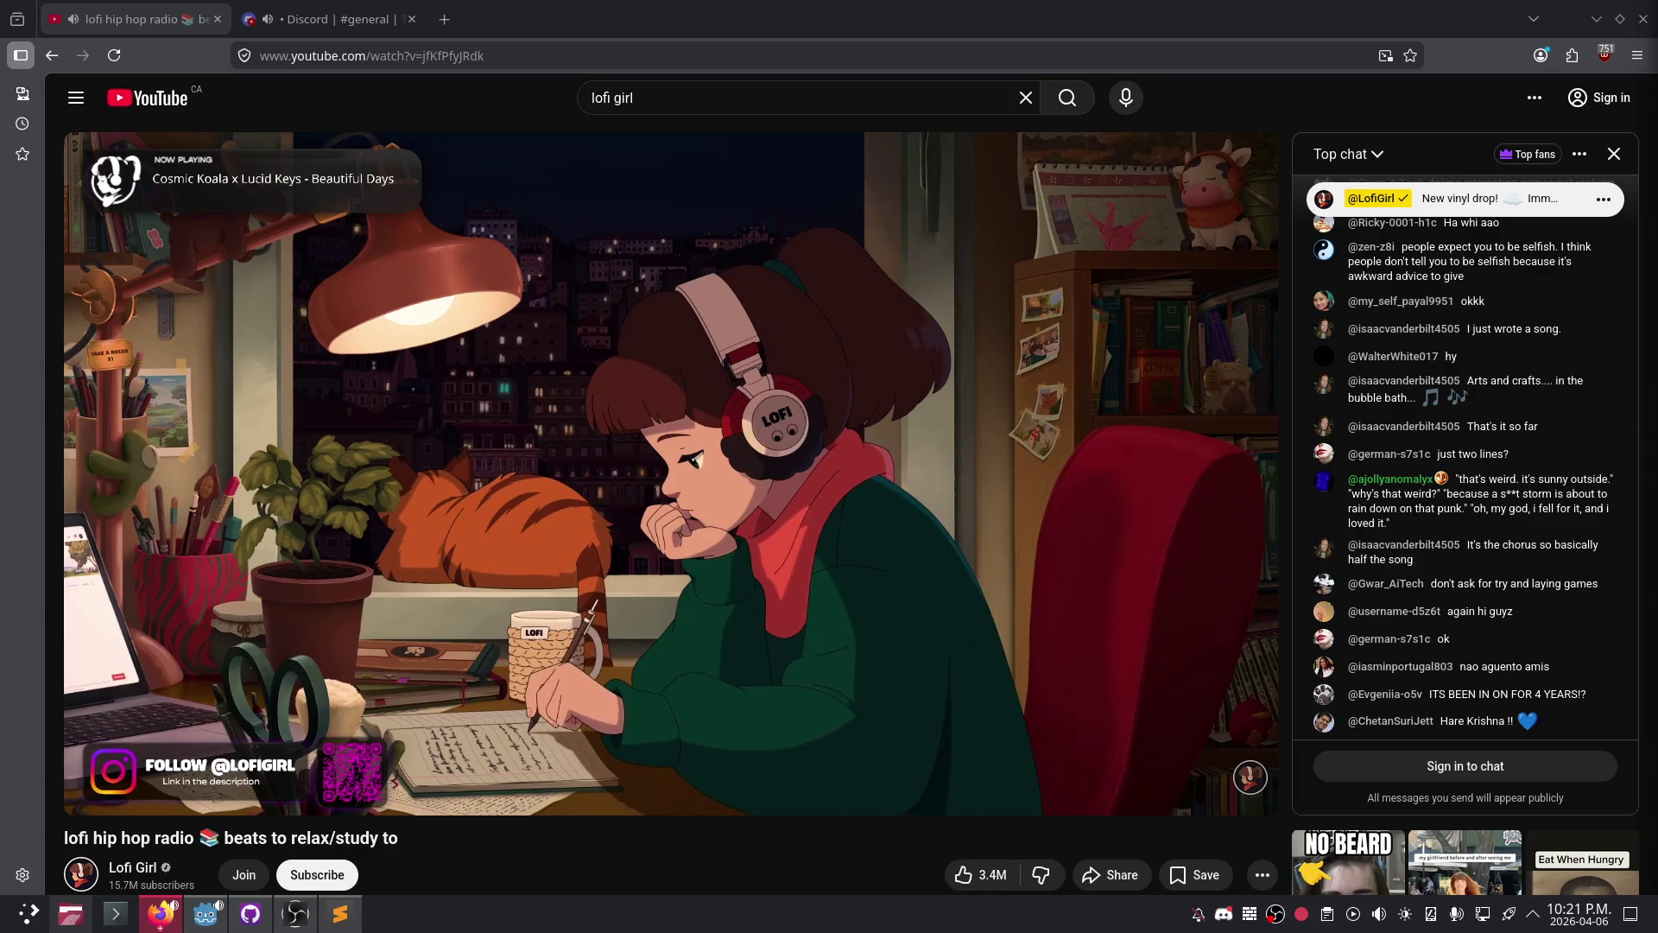
pyautogui.hotkey('alt', 'Tab')
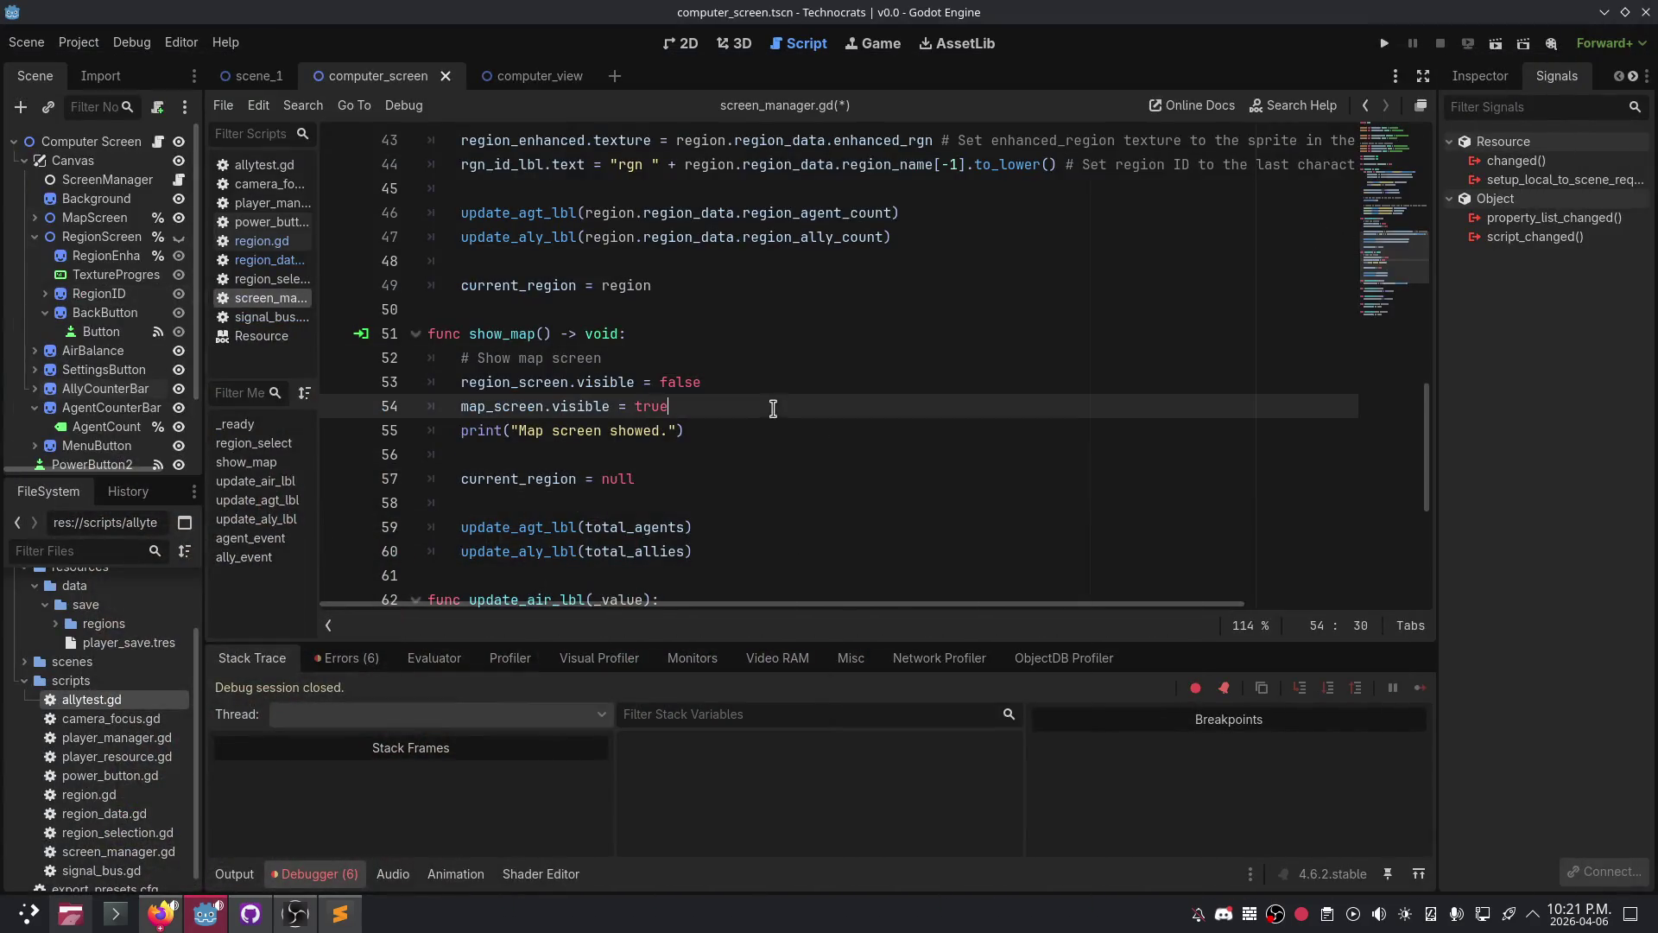
# - Widen the scene tree and code editor docks, placing the cursor at line 15's end
pyautogui.click(773, 408)
pyautogui.moveTo(1541, 21)
pyautogui.mouseDown()
pyautogui.moveTo(1509, 101)
pyautogui.moveTo(1511, 4)
pyautogui.mouseUp()
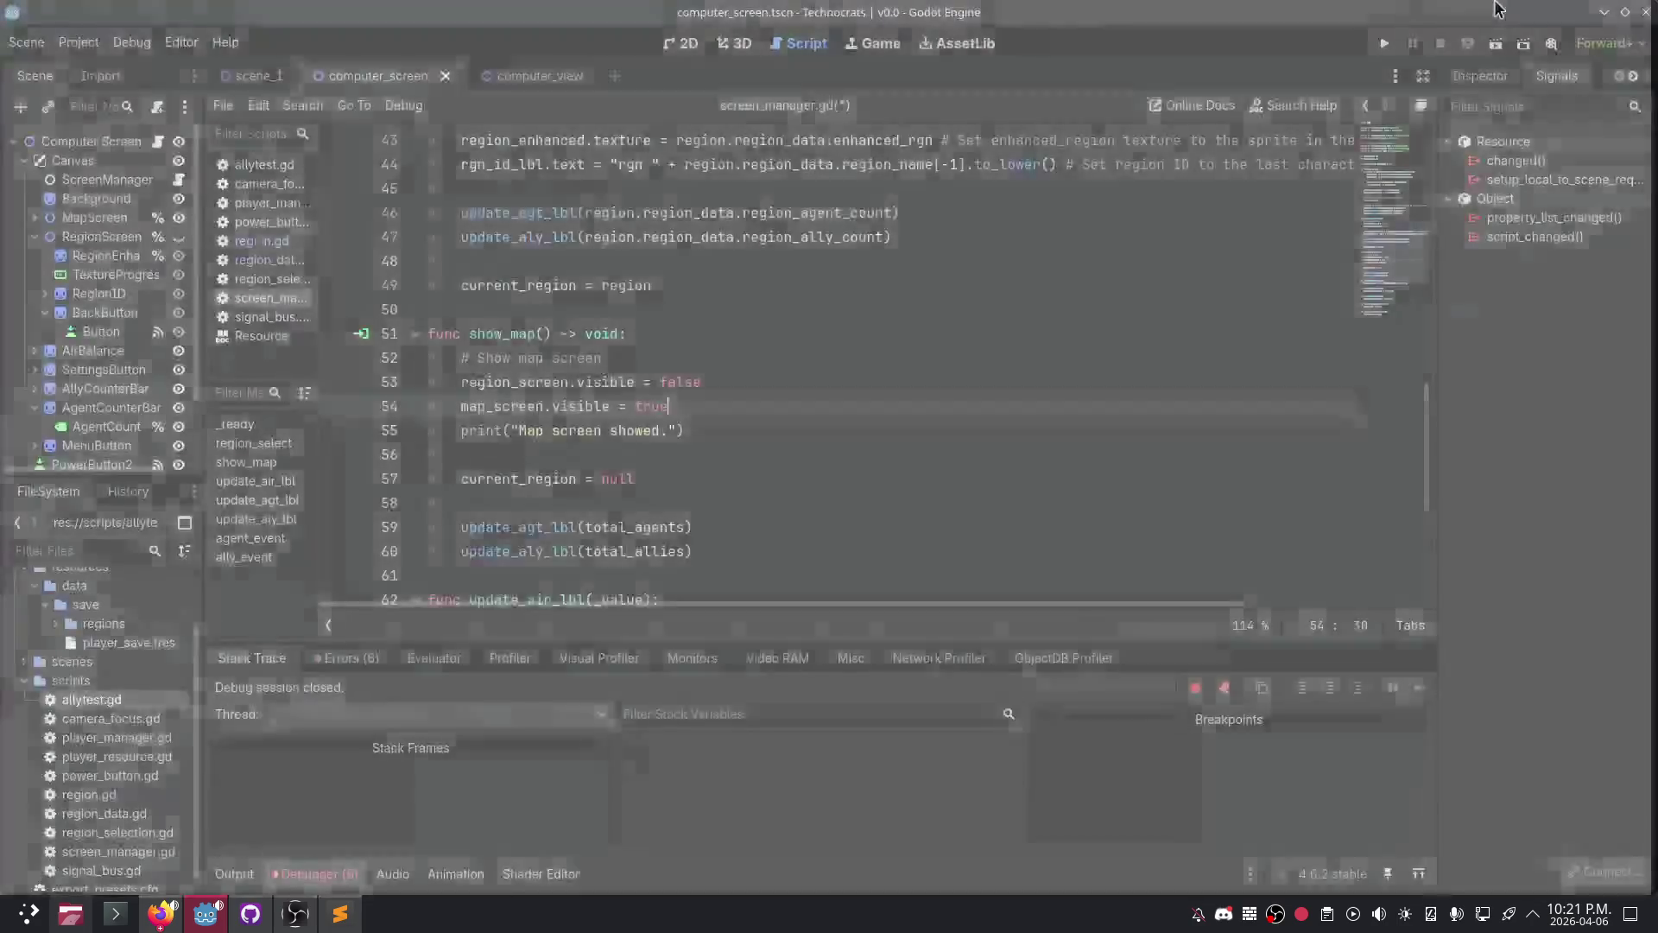
pyautogui.scroll(-2, 884, 281)
pyautogui.scroll(-2, 872, 293)
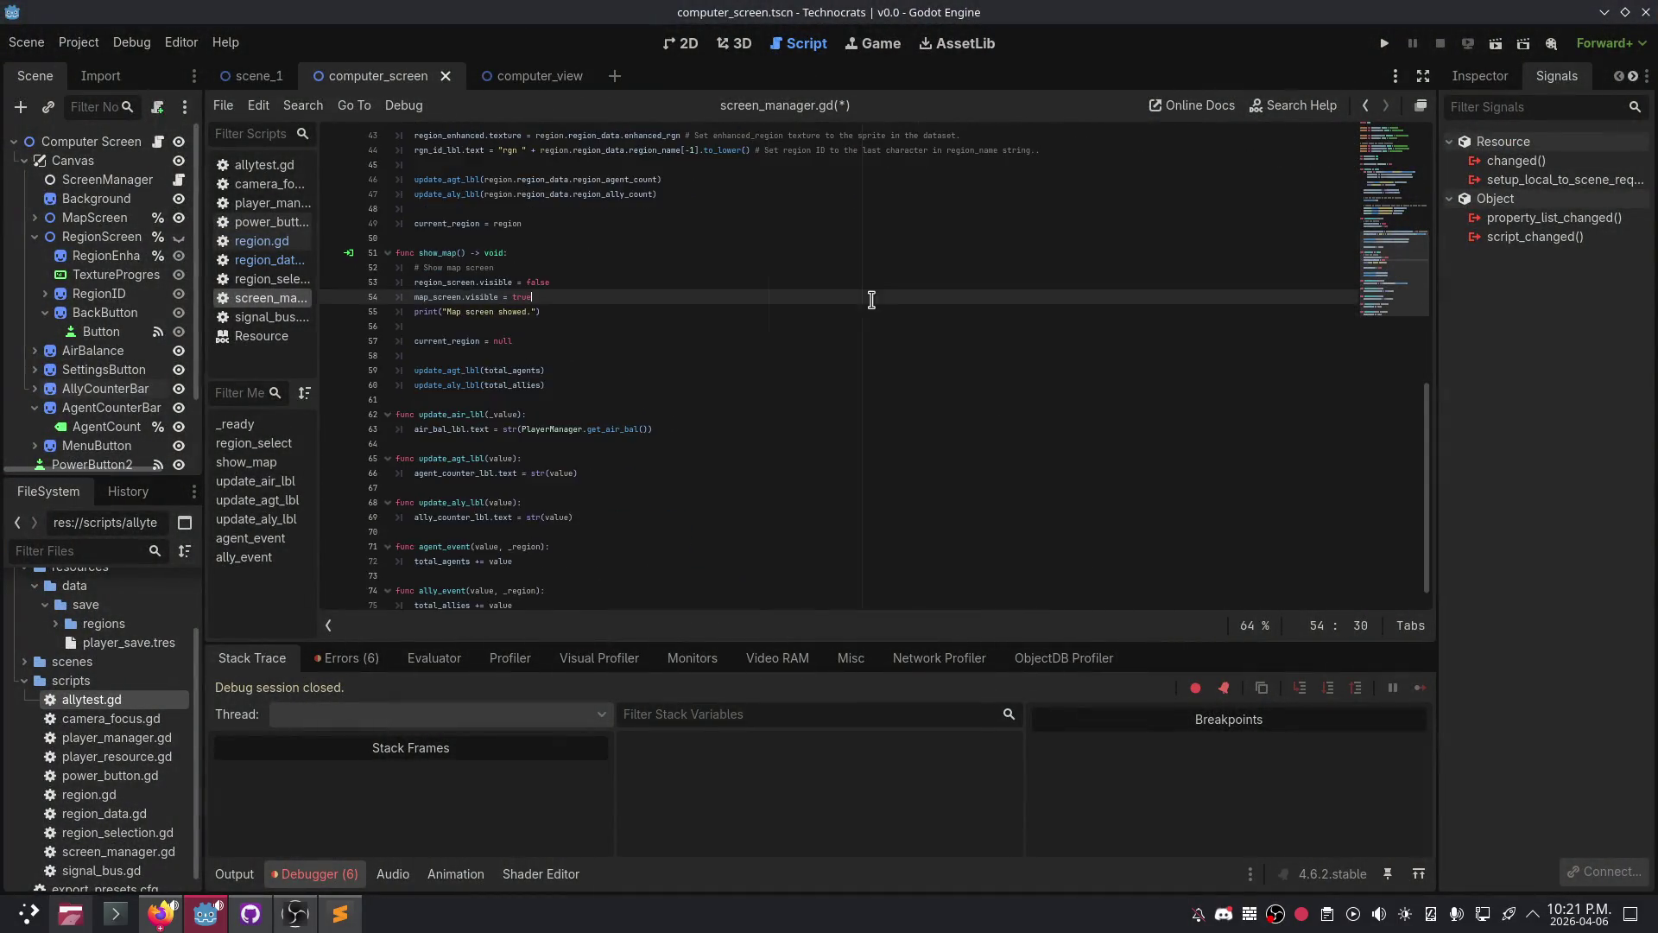
pyautogui.scroll(10, 602, 352)
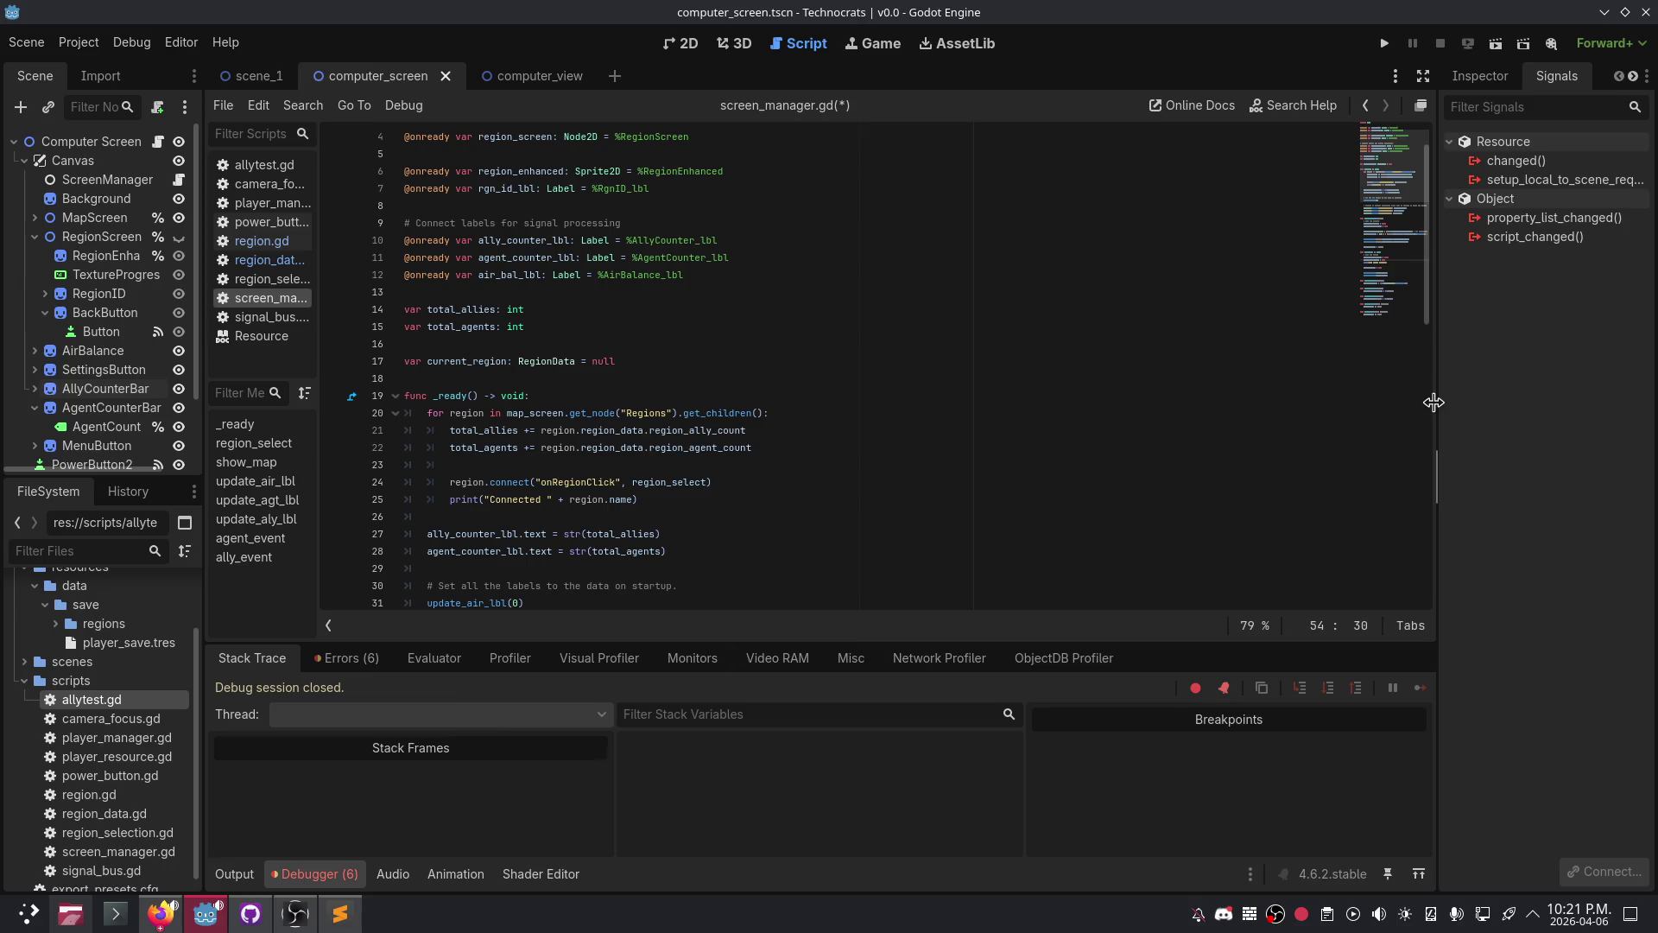
pyautogui.moveTo(1433, 400); pyautogui.dragTo(1464, 400)
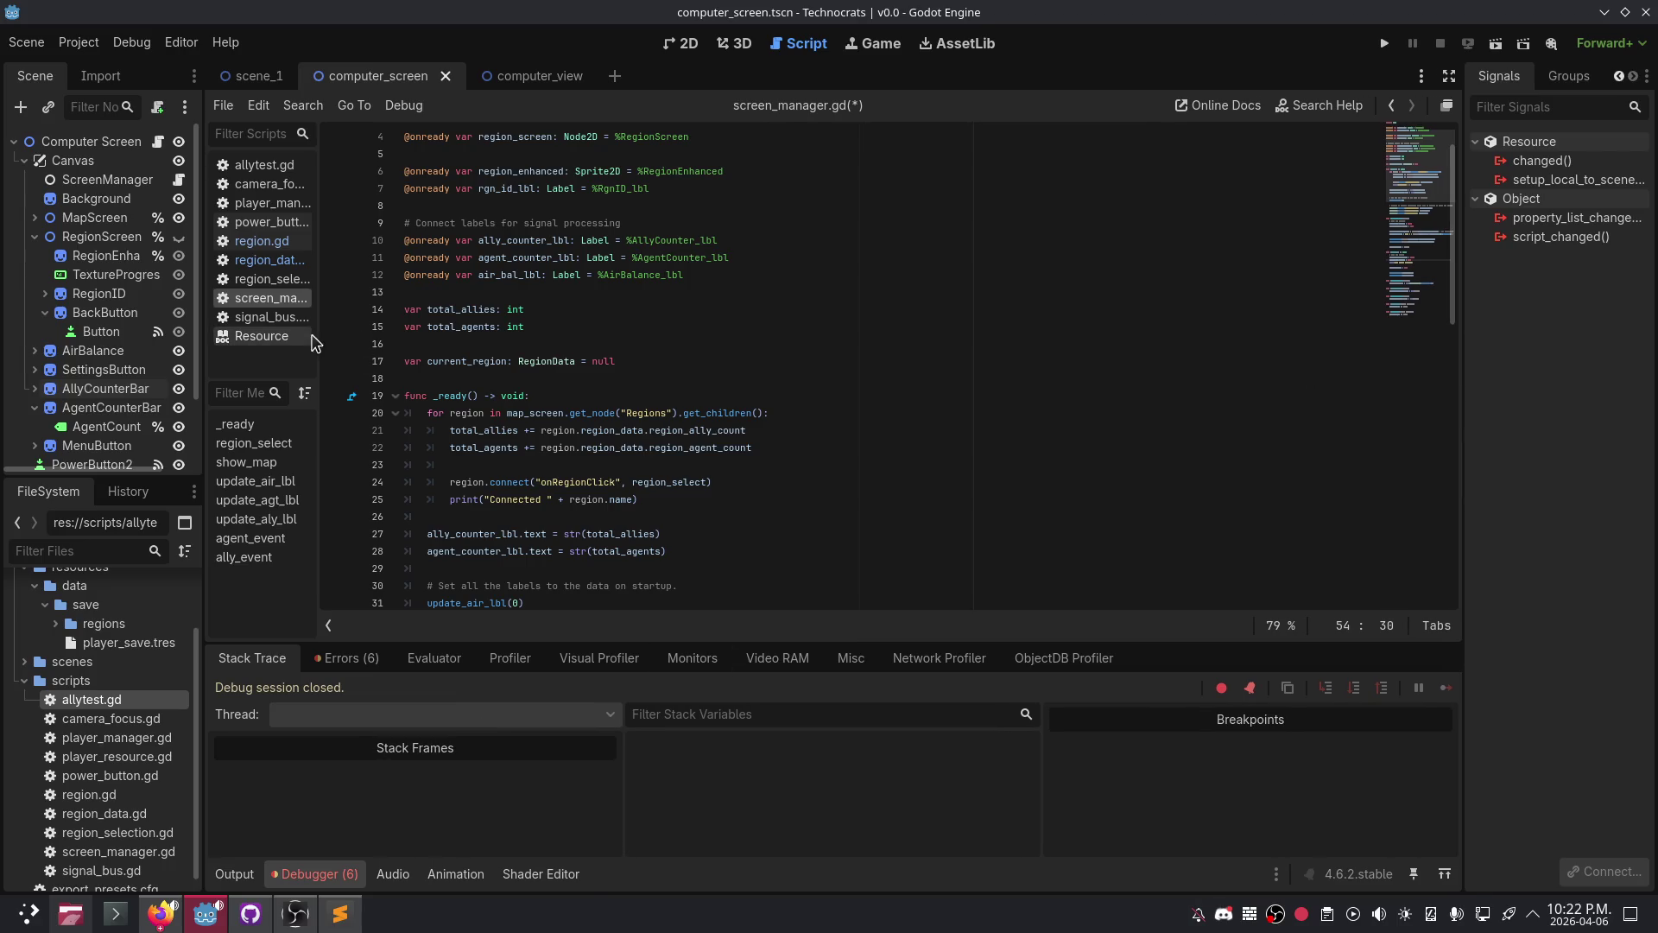
pyautogui.moveTo(318, 349); pyautogui.dragTo(312, 349)
pyautogui.moveTo(202, 341)
pyautogui.mouseDown()
pyautogui.moveTo(146, 349)
pyautogui.moveTo(251, 350)
pyautogui.moveTo(233, 350)
pyautogui.mouseUp()
pyautogui.keyDown('ctrl'); pyautogui.scroll(2, 578, 455); pyautogui.keyUp('ctrl')
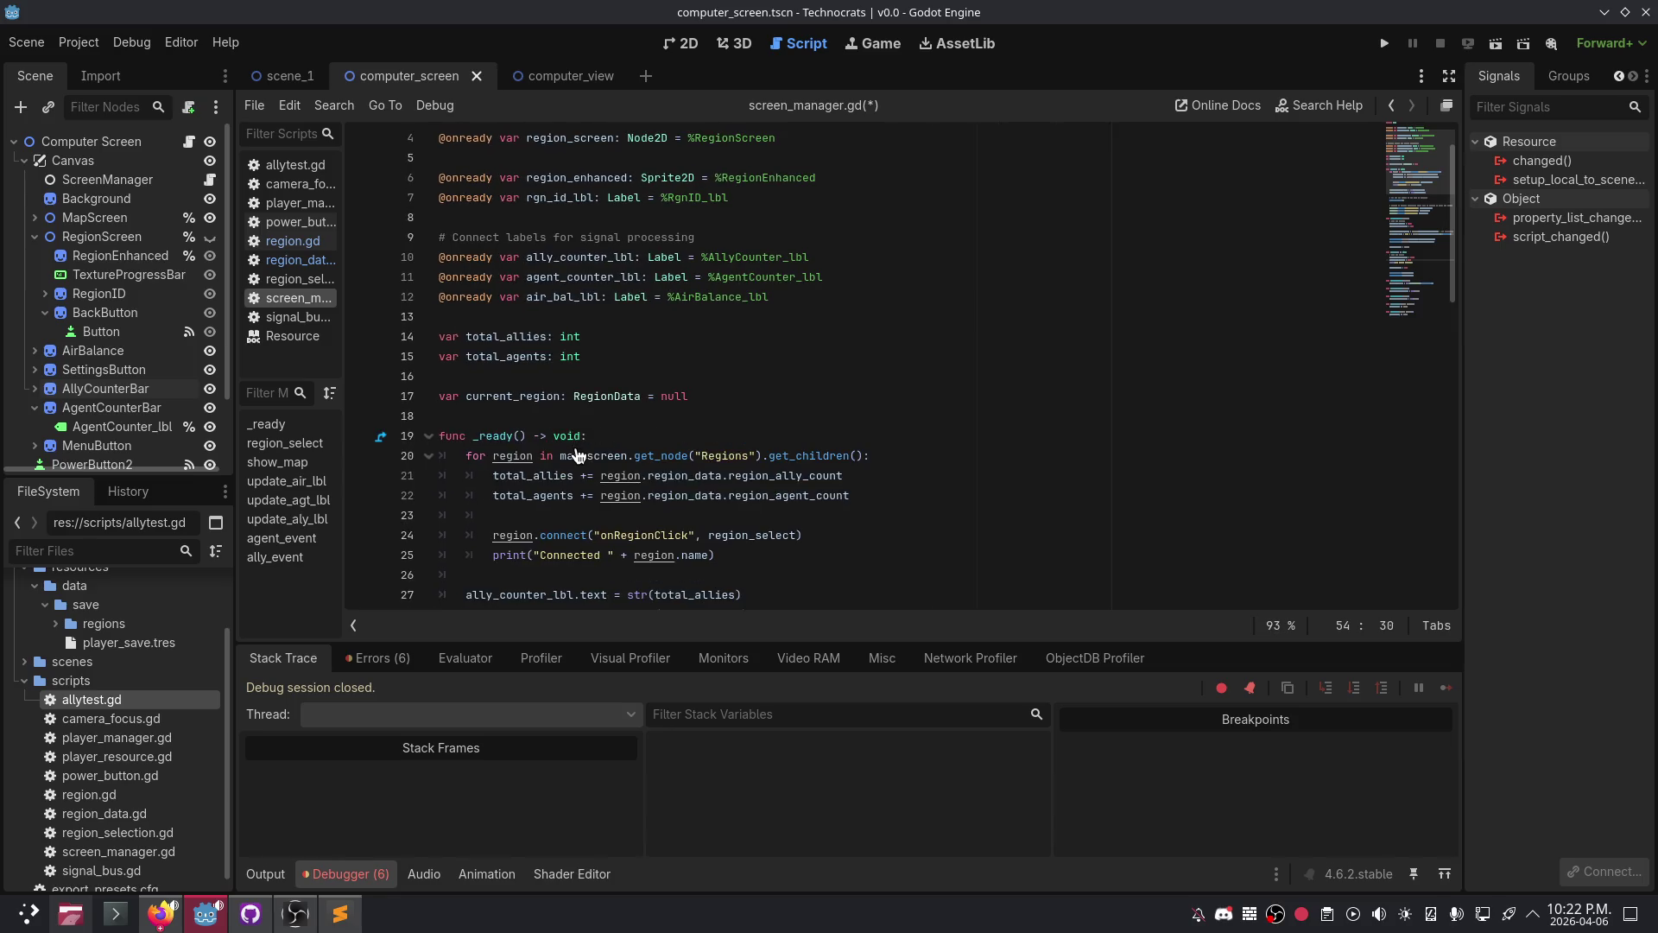
pyautogui.scroll(-1, 668, 297)
pyautogui.click(668, 298)
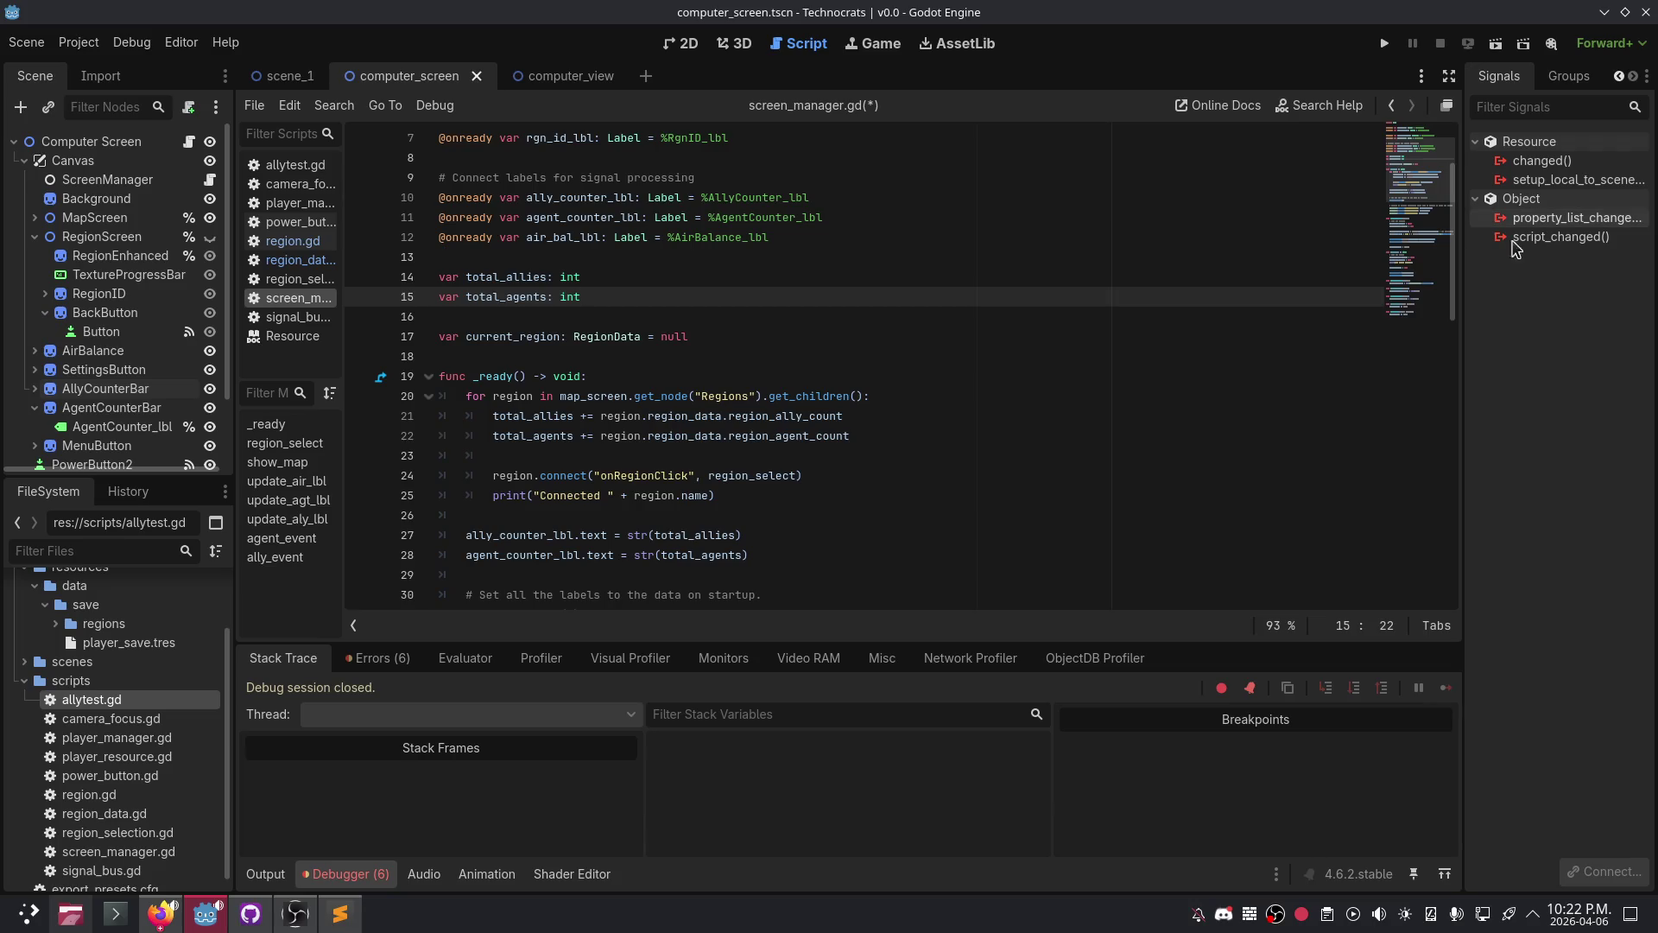
# - In Discord's browser tab, mute the transcript channel
pyautogui.click(1224, 916)
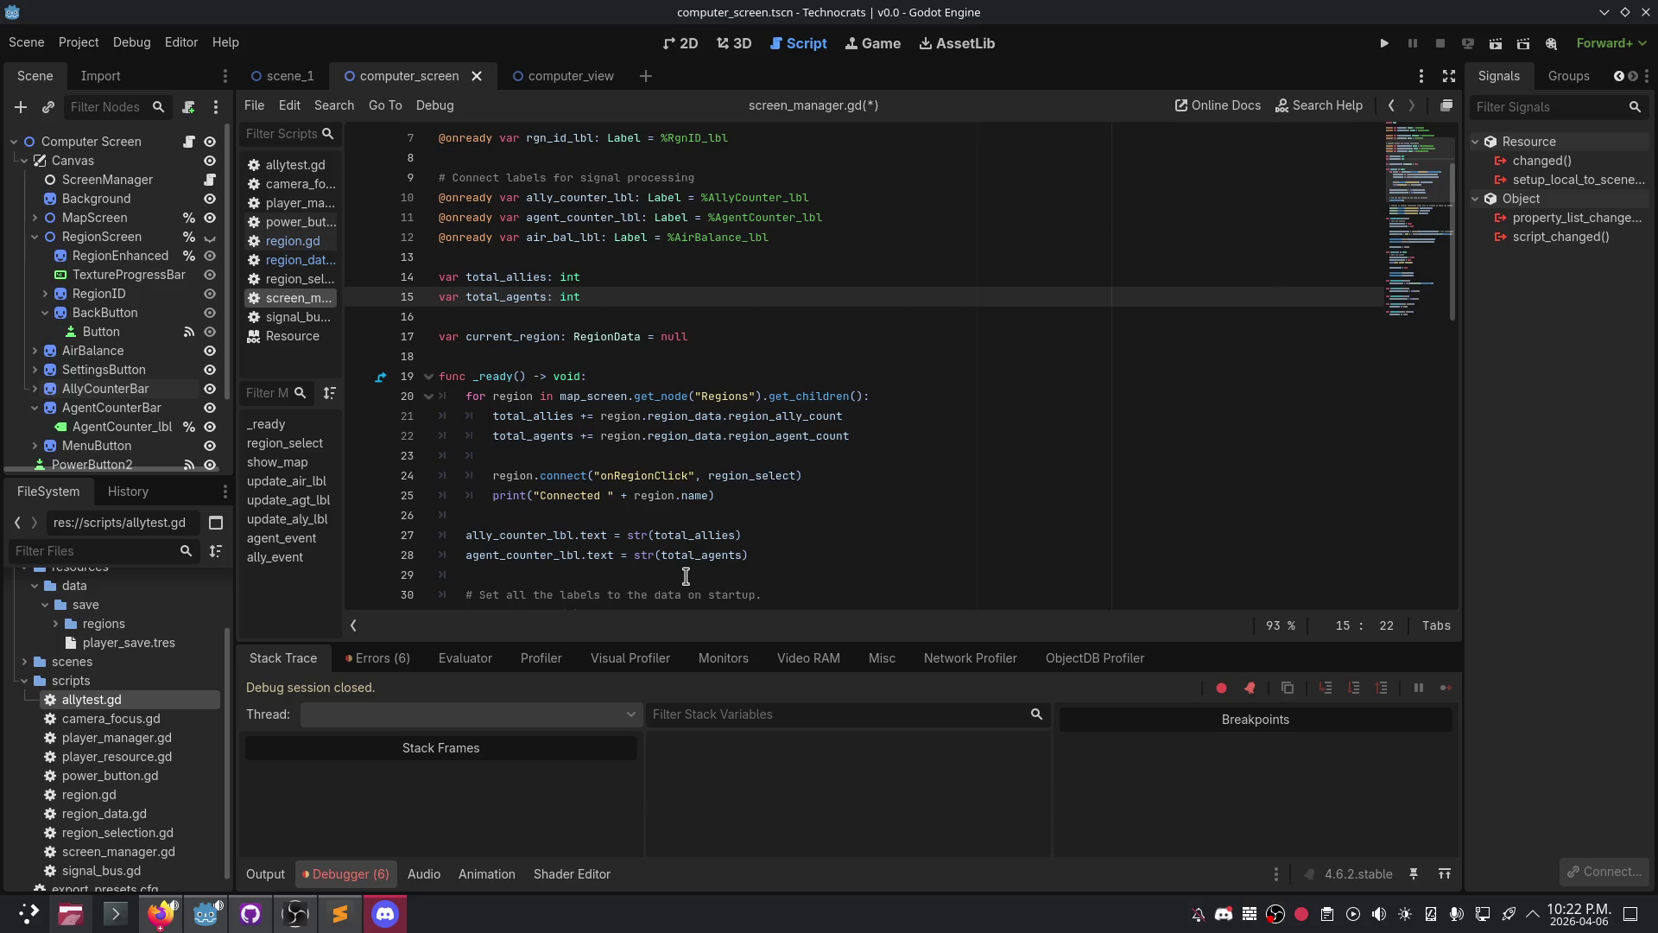
pyautogui.click(159, 913)
pyautogui.click(329, 19)
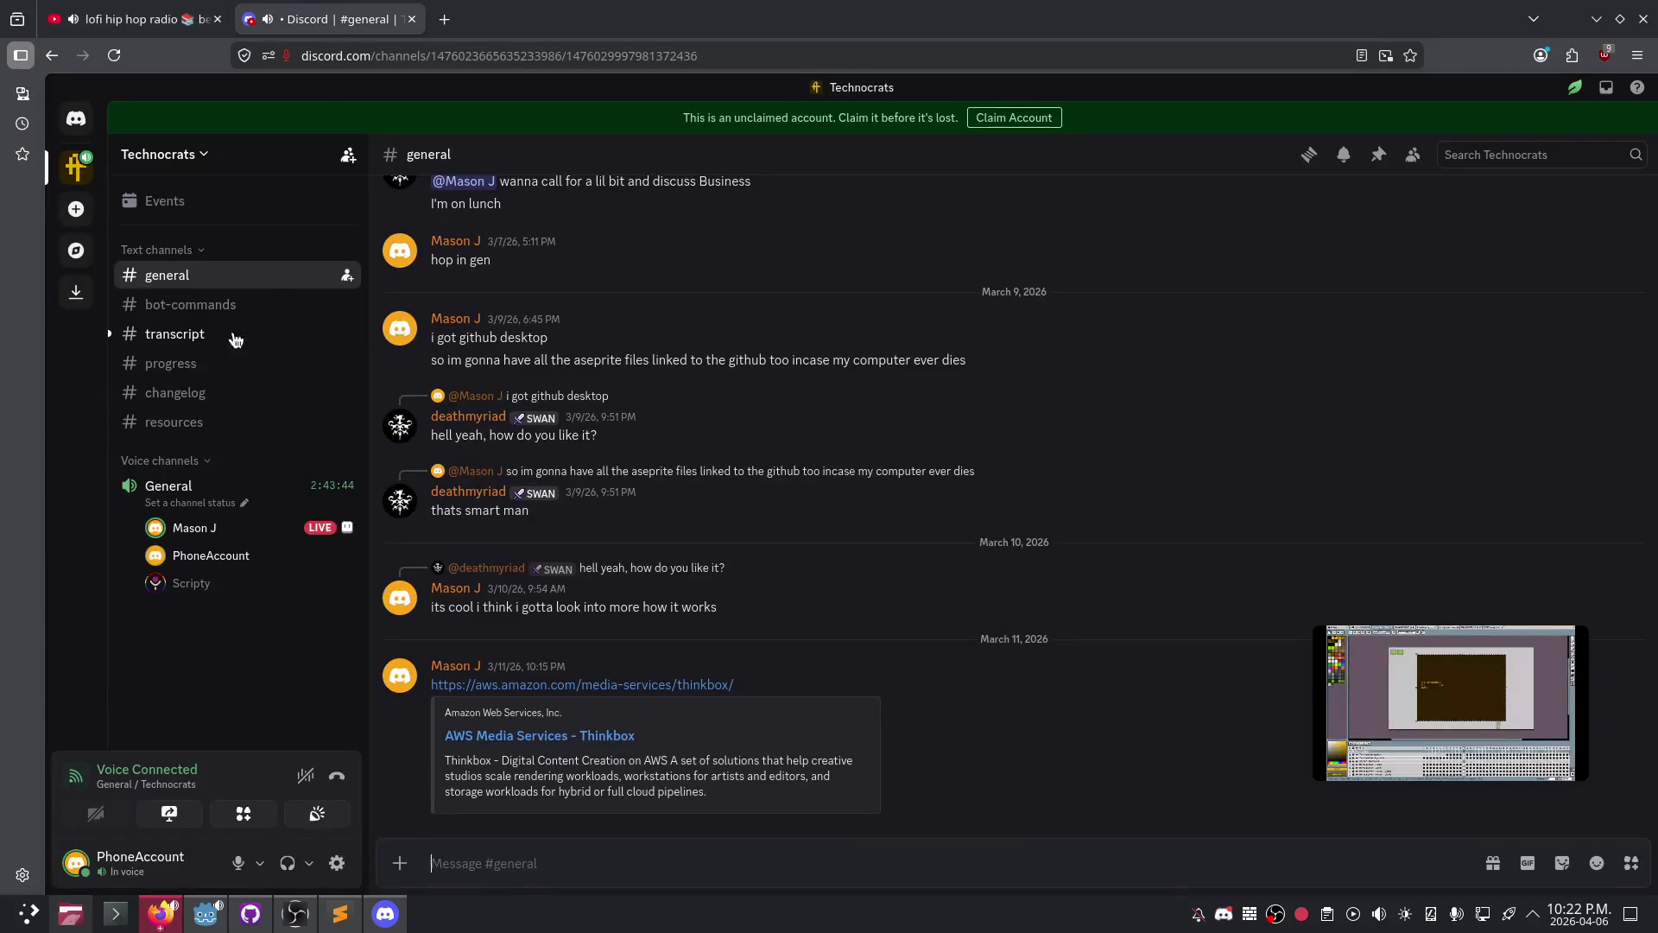
pyautogui.rightClick(197, 334)
pyautogui.click(268, 467)
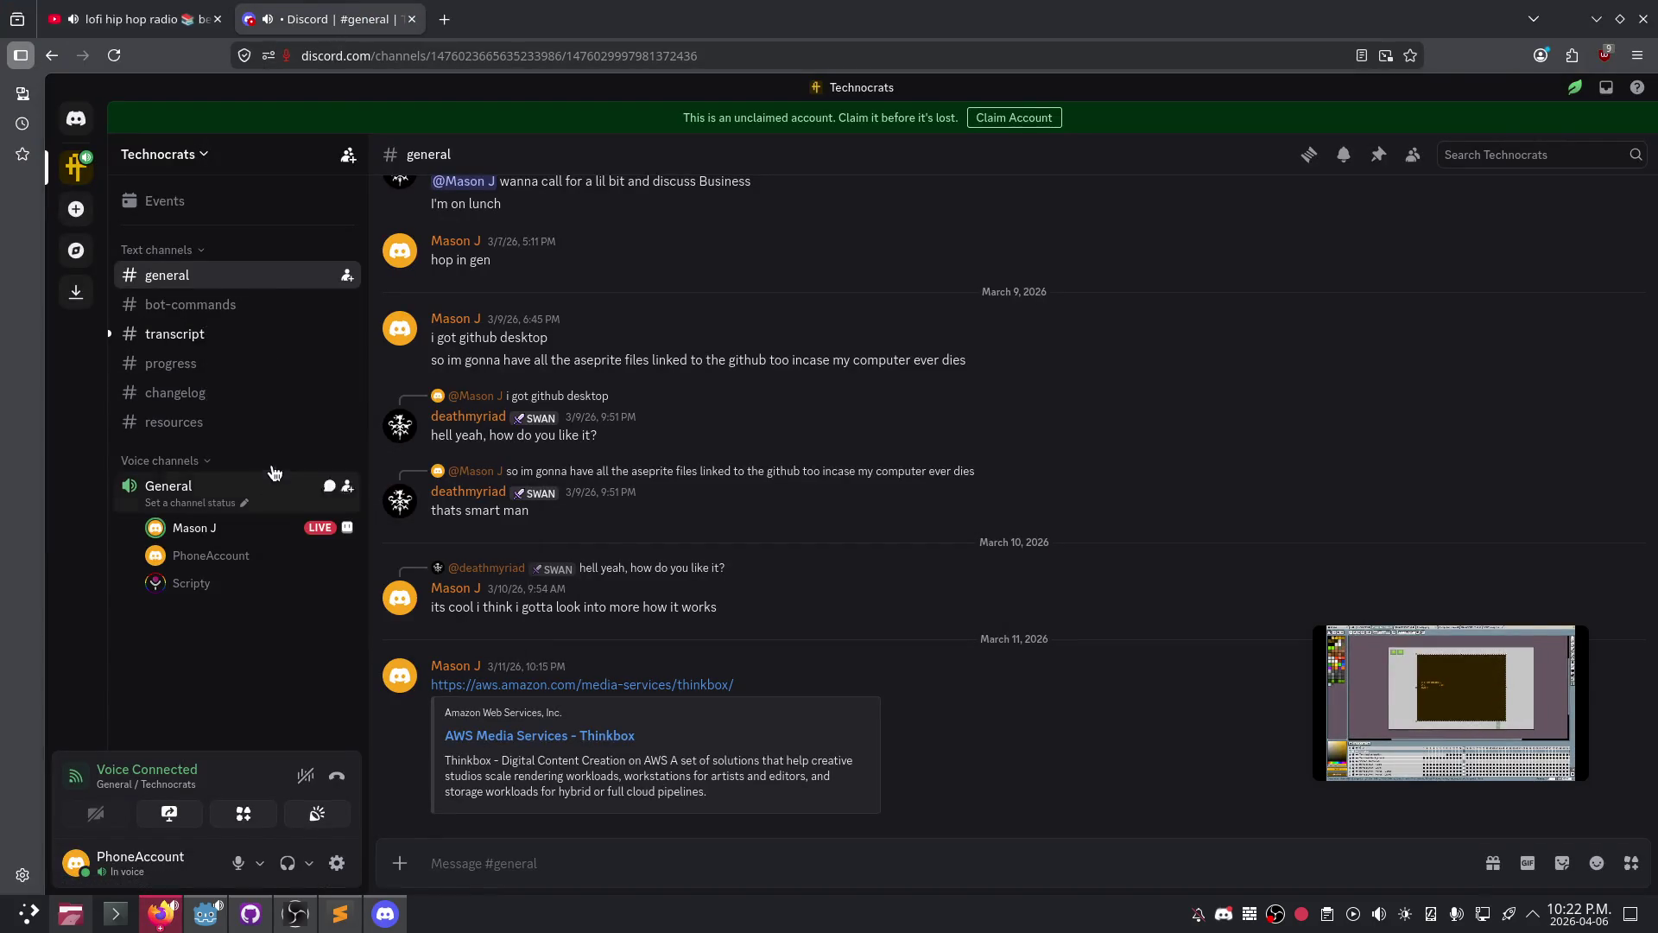
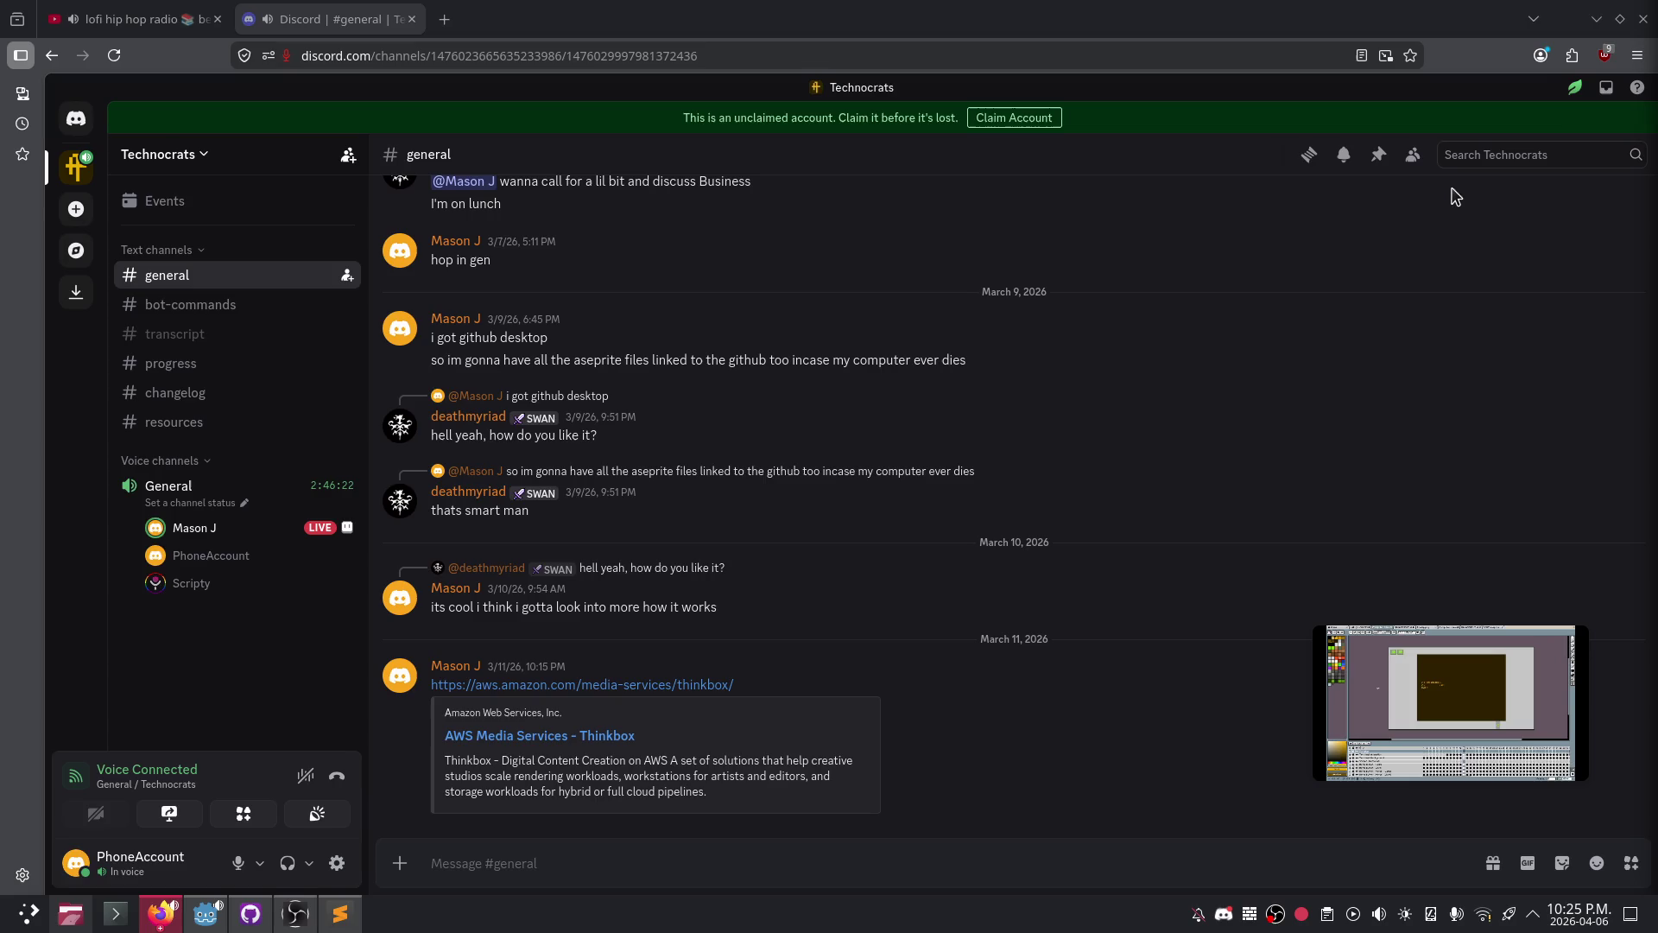
# - Return from Discord to the Godot editor and put the caret on line 20 of screen_manager.gd
pyautogui.hotkey('alt', 'Tab')
pyautogui.click(984, 391)
# - Review how screen_manager.gd declares and sums total_allies and total_agents, ending on line 15
pyautogui.click(739, 281)
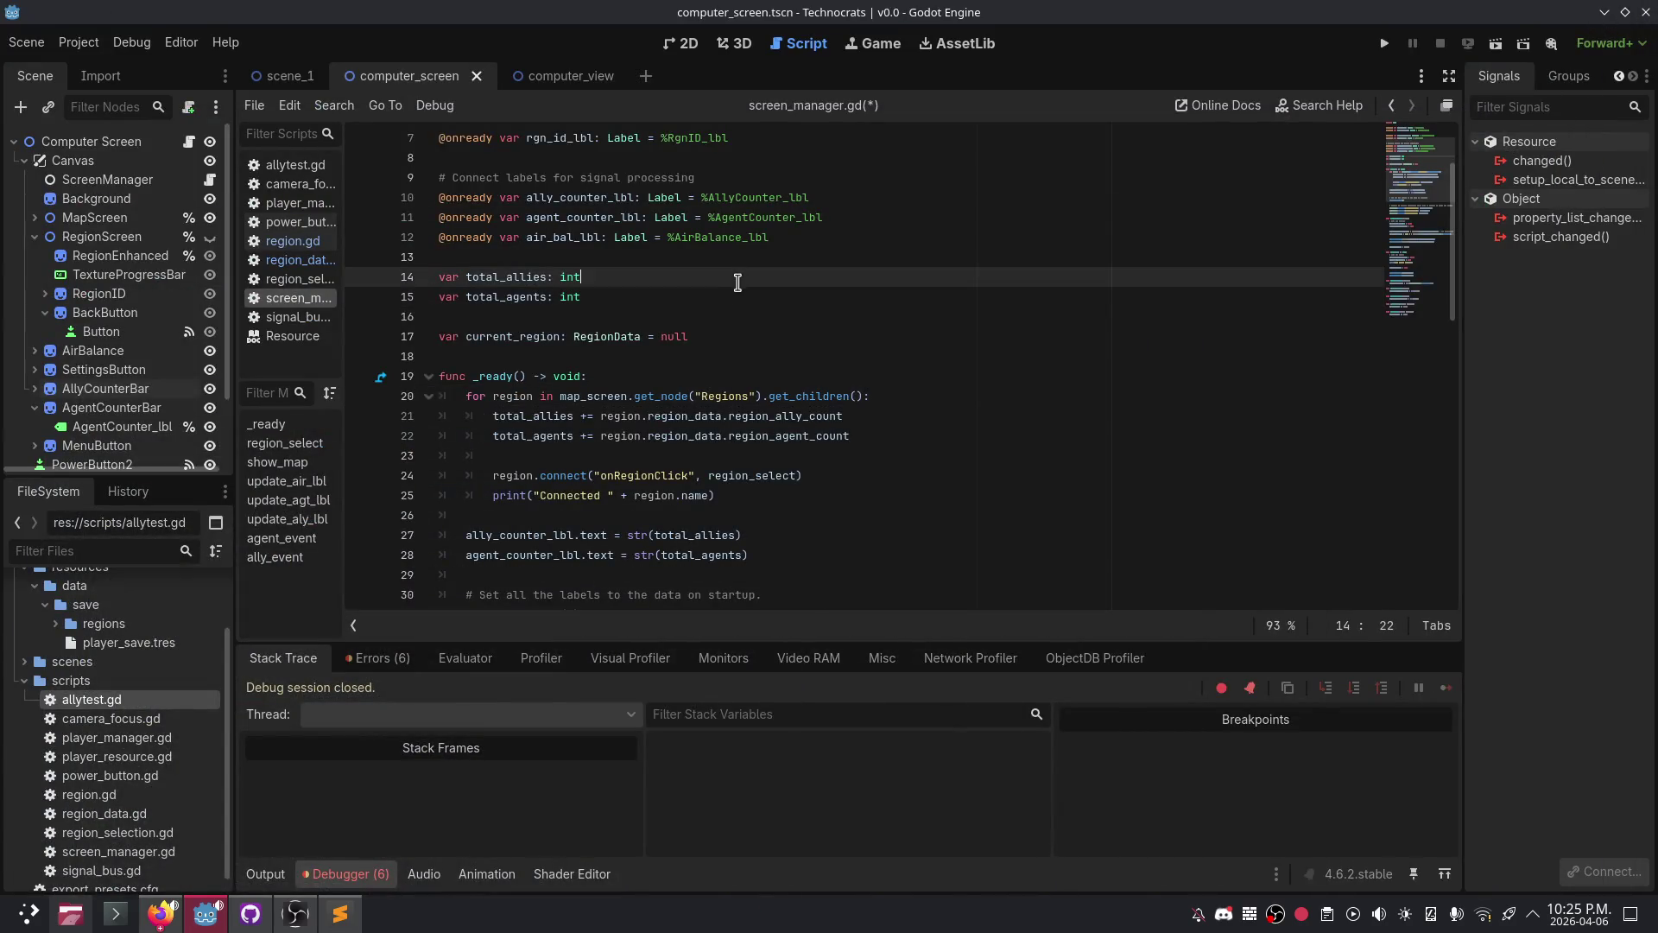
pyautogui.scroll(-8, 639, 442)
pyautogui.scroll(-7, 638, 441)
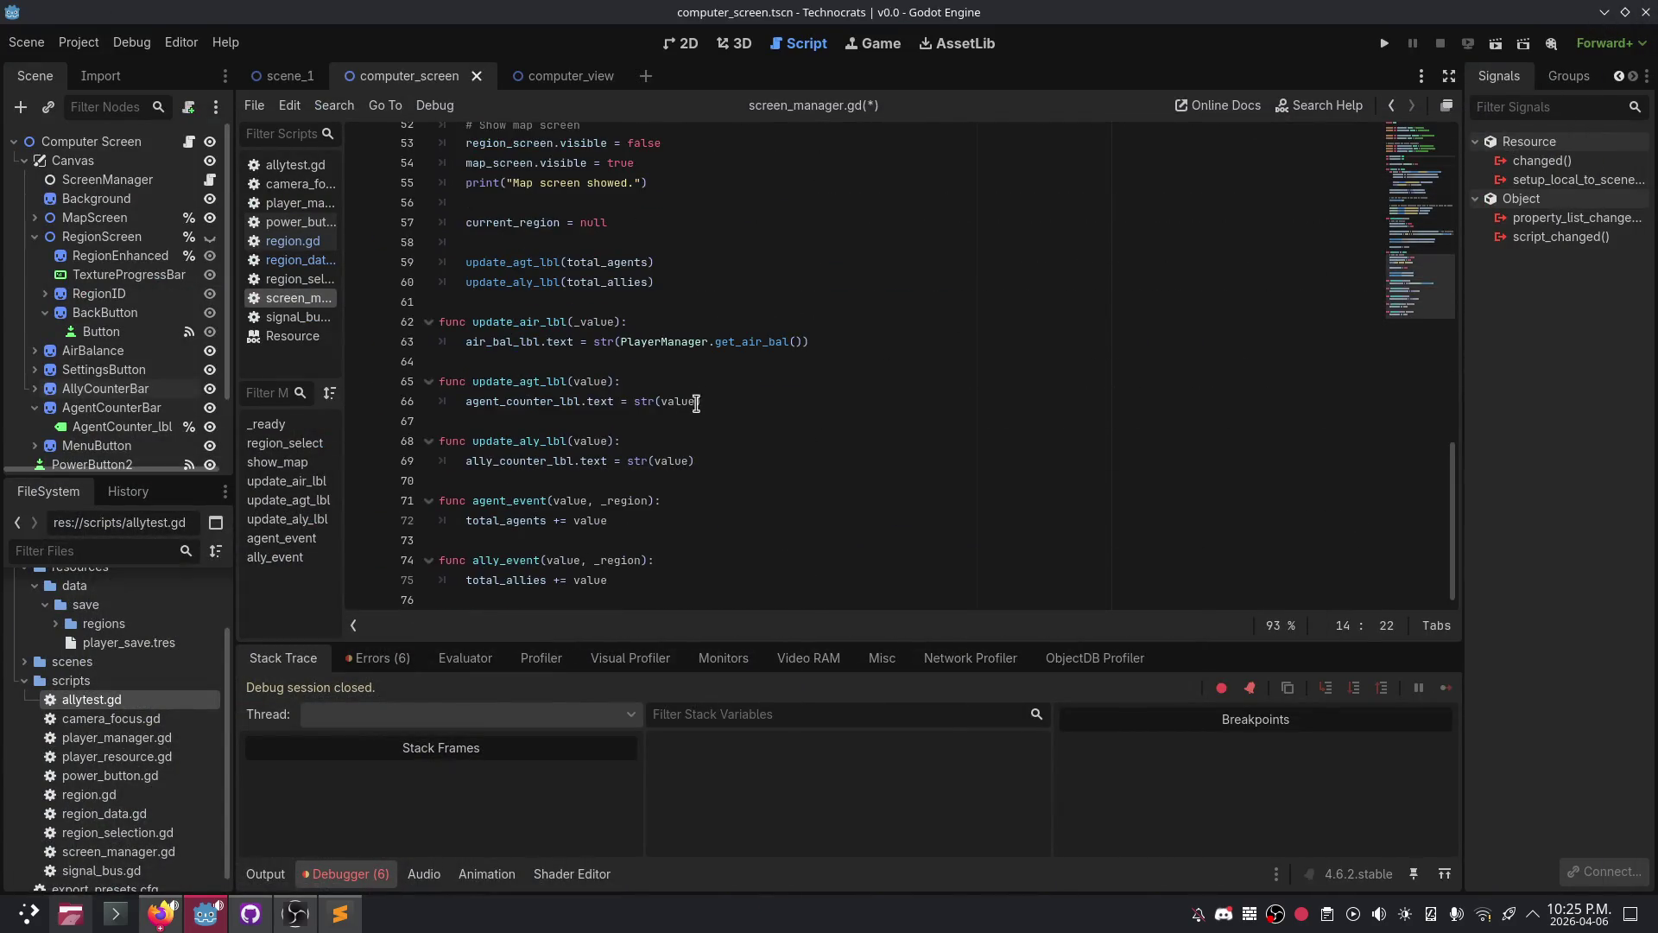
pyautogui.scroll(16, 722, 363)
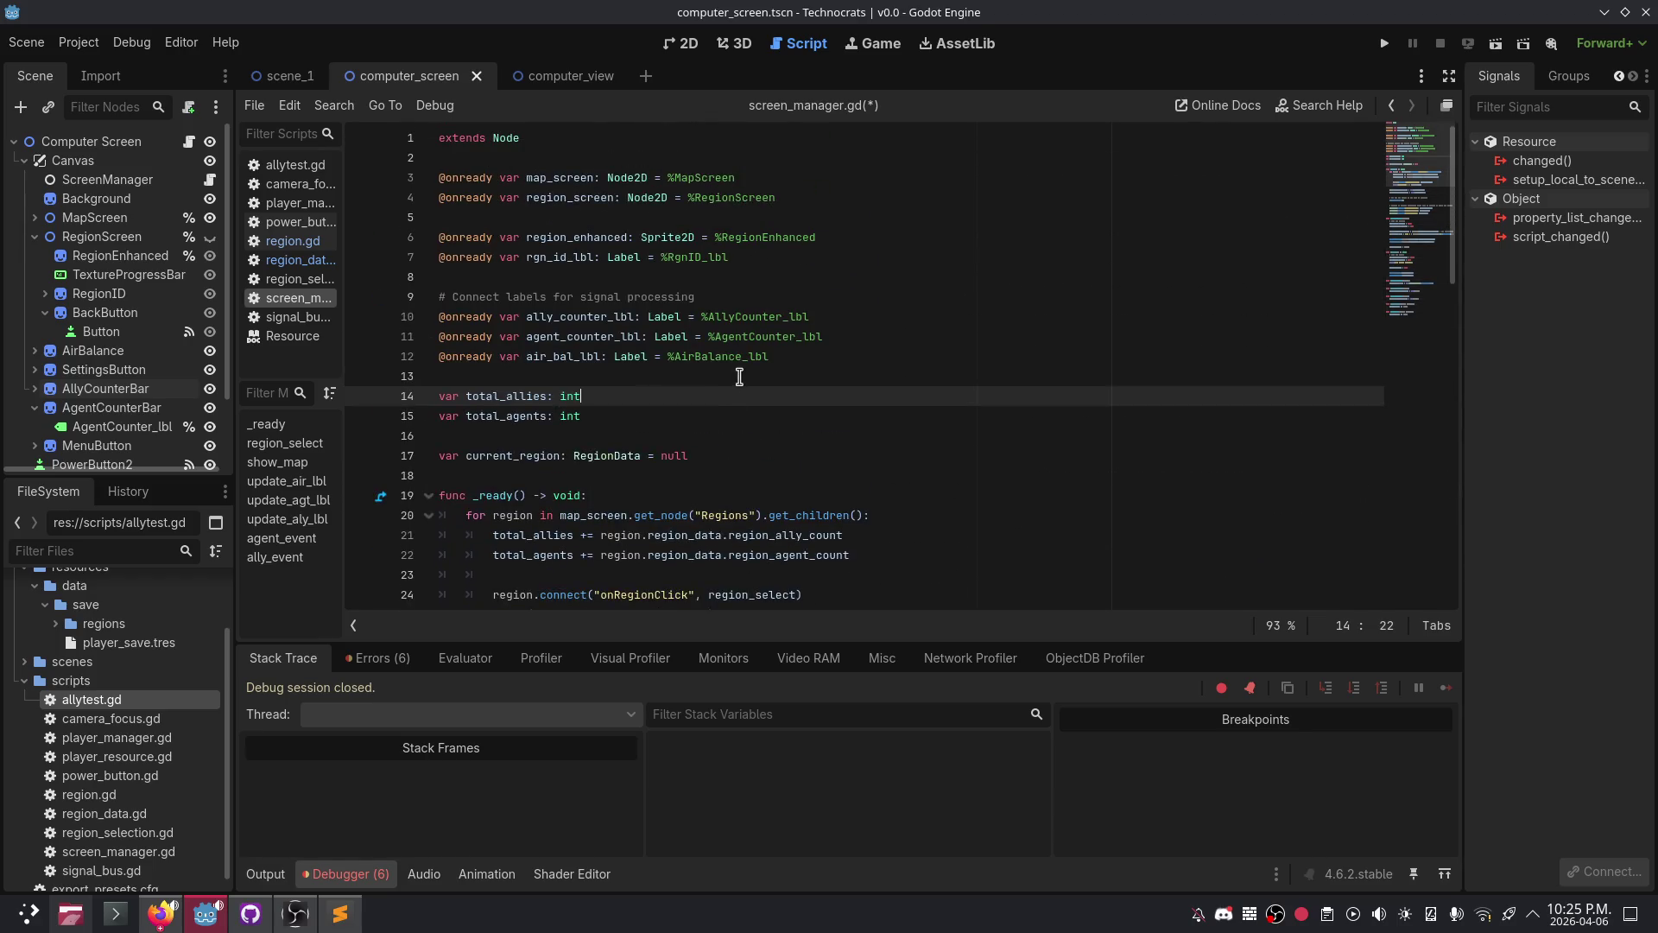
pyautogui.scroll(-10, 713, 387)
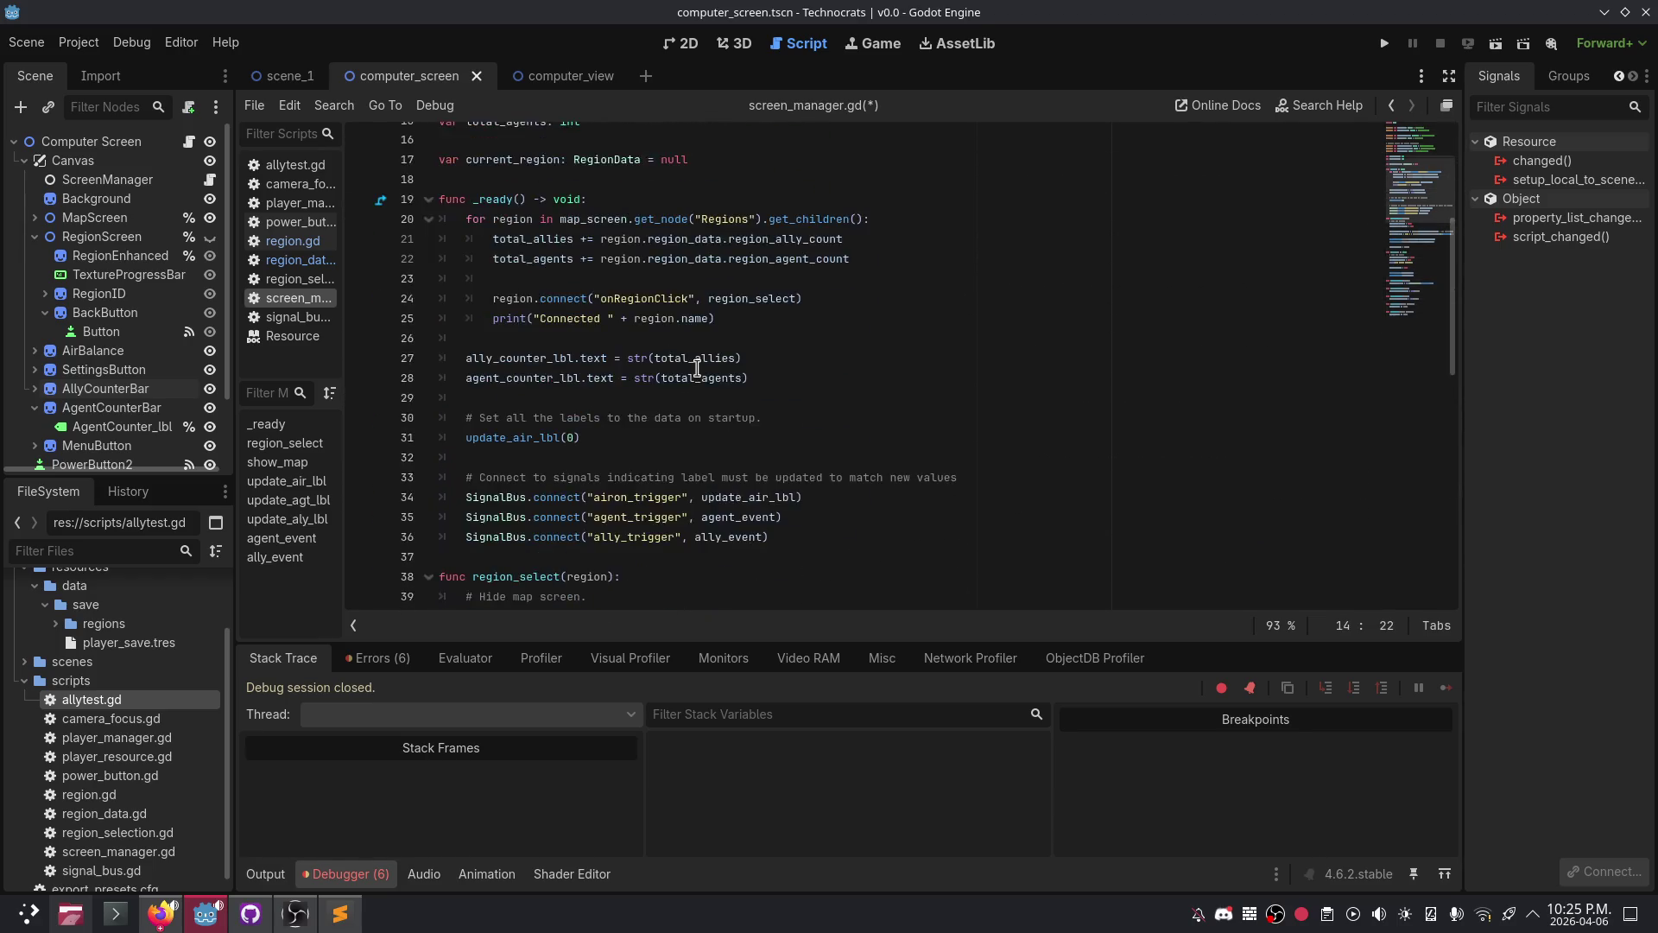
pyautogui.scroll(5, 681, 369)
pyautogui.scroll(4, 681, 369)
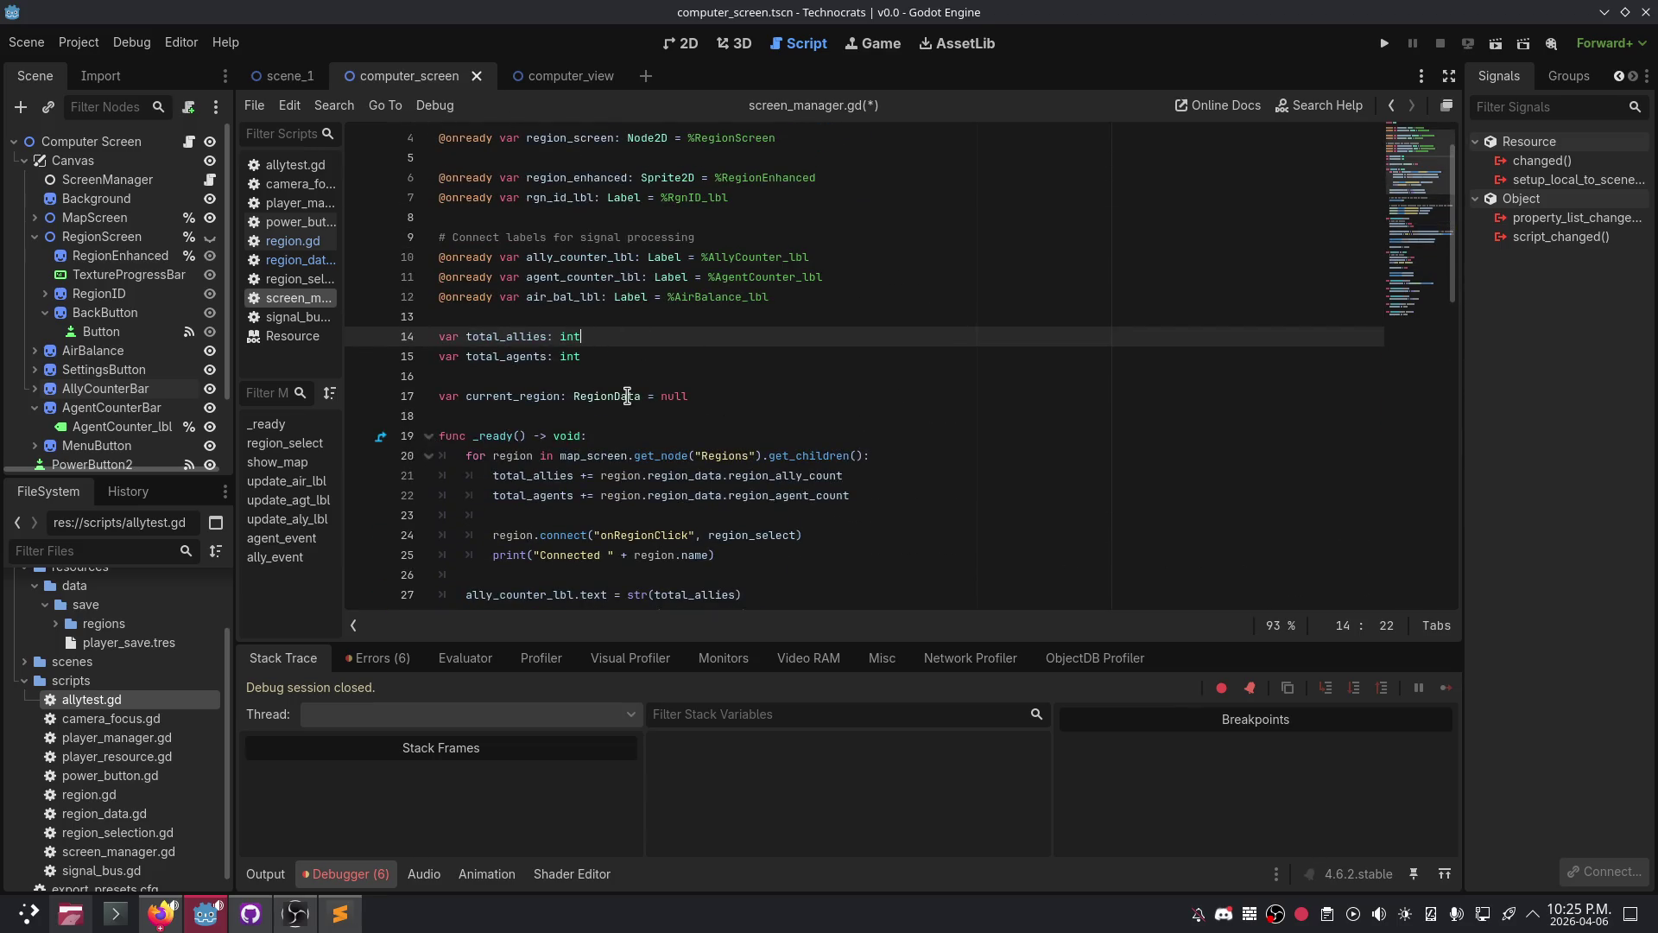
pyautogui.scroll(-6, 637, 394)
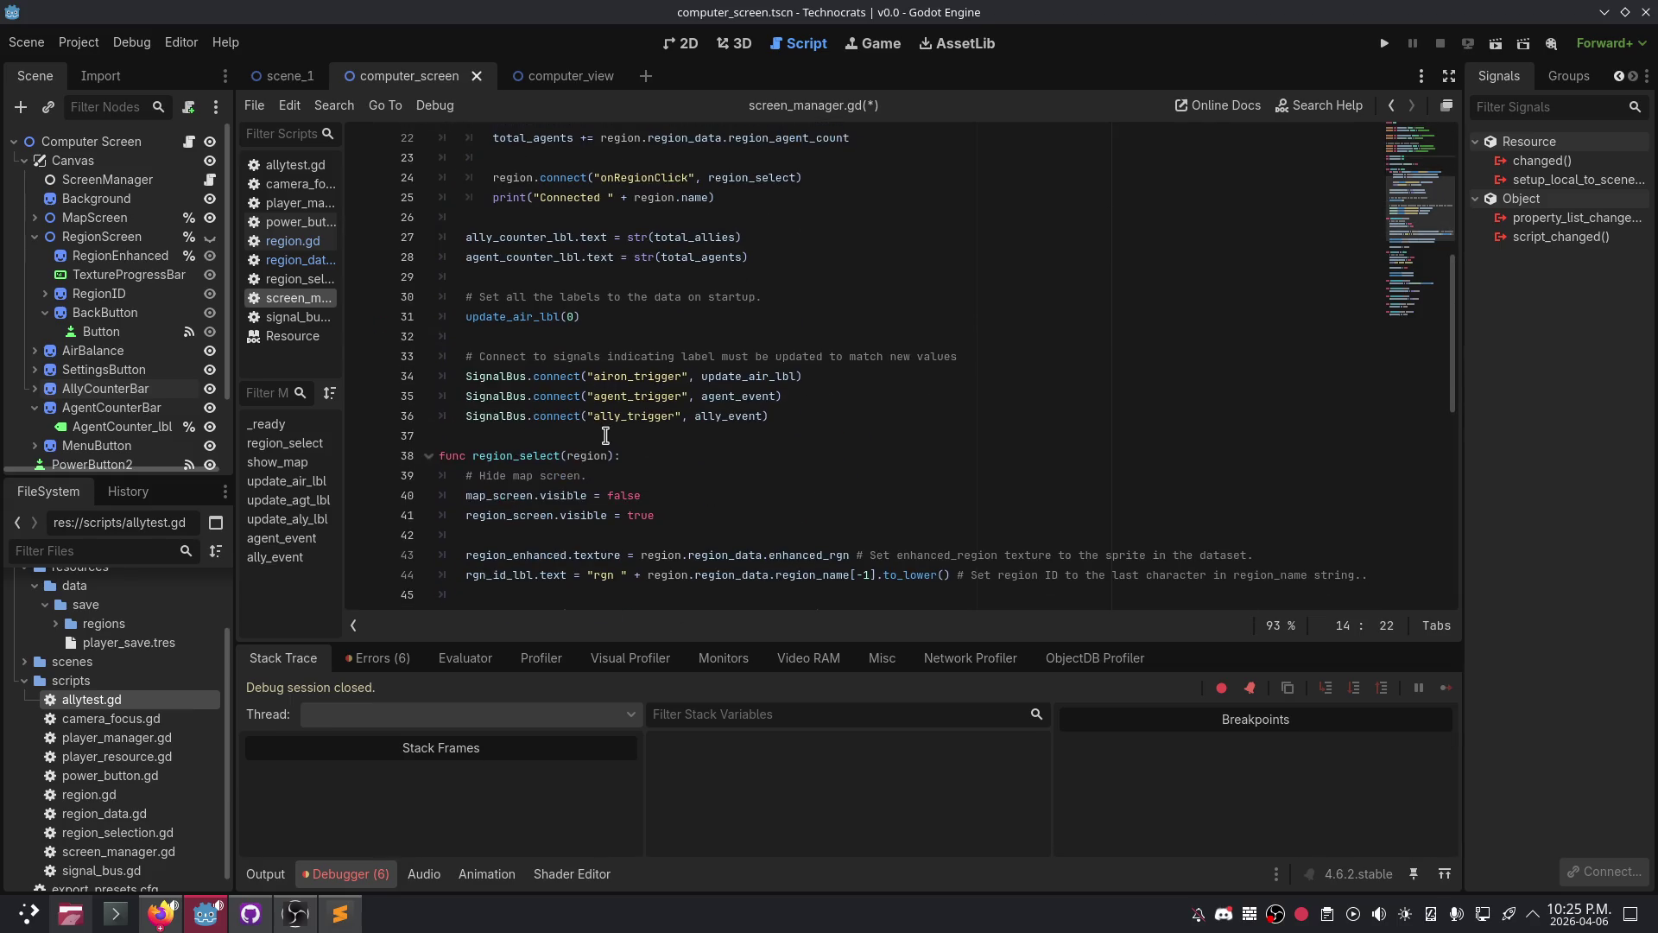
pyautogui.scroll(-2, 604, 441)
pyautogui.scroll(6, 677, 415)
pyautogui.scroll(3, 689, 380)
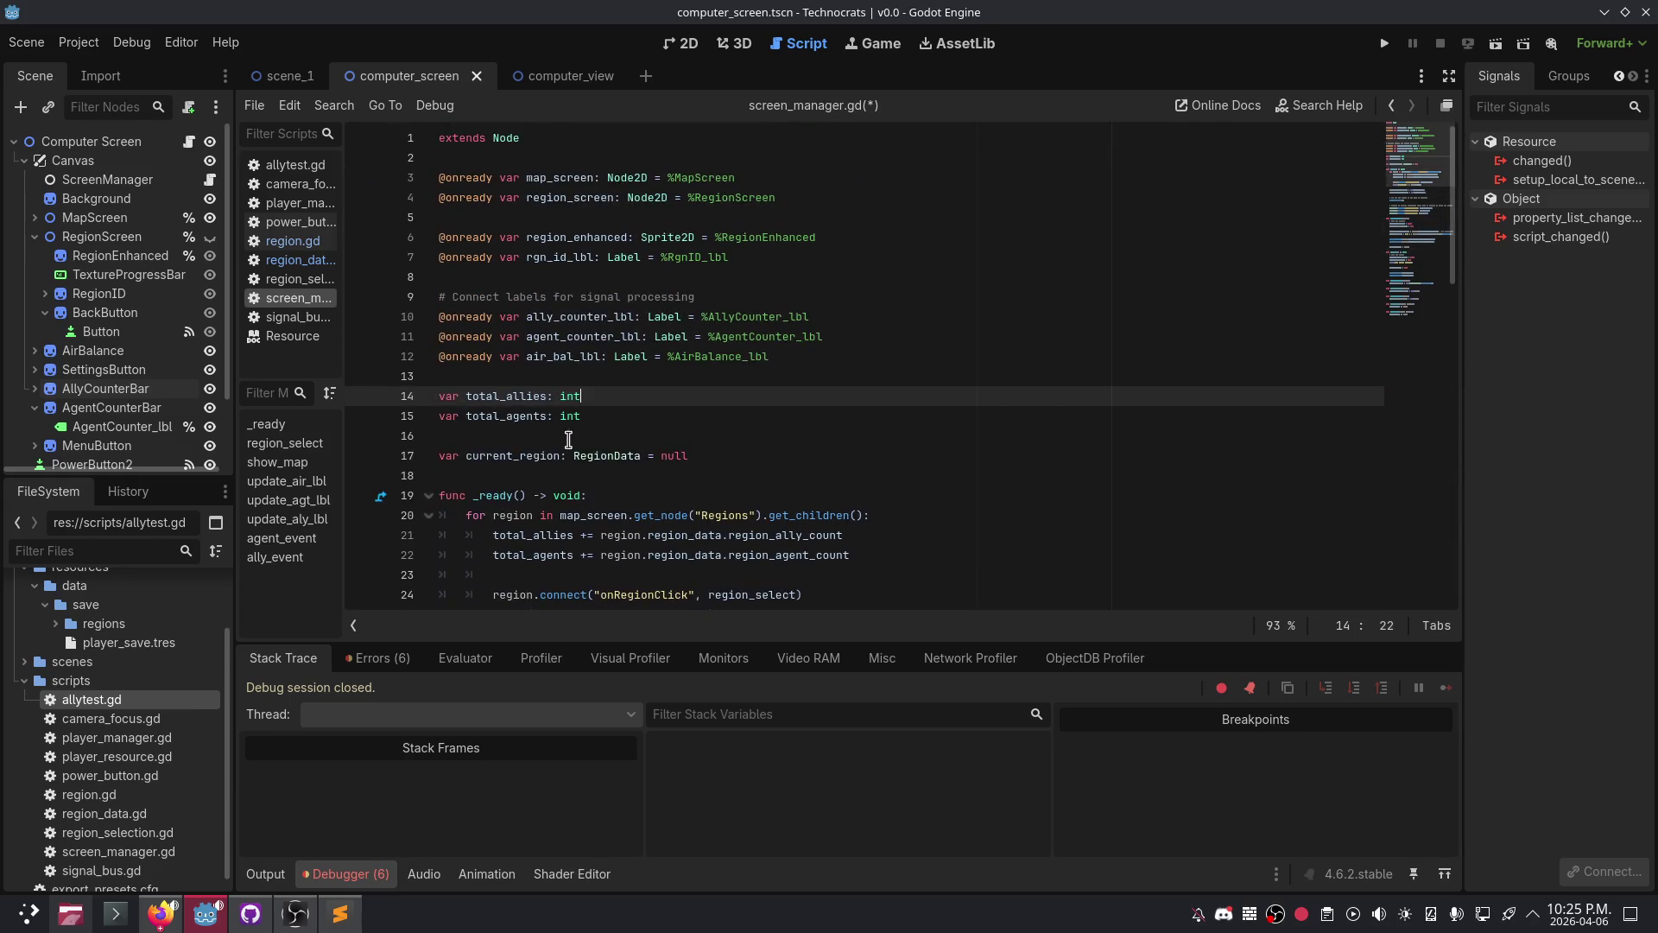
pyautogui.moveTo(596, 416); pyautogui.dragTo(438, 396)
pyautogui.click(656, 412)
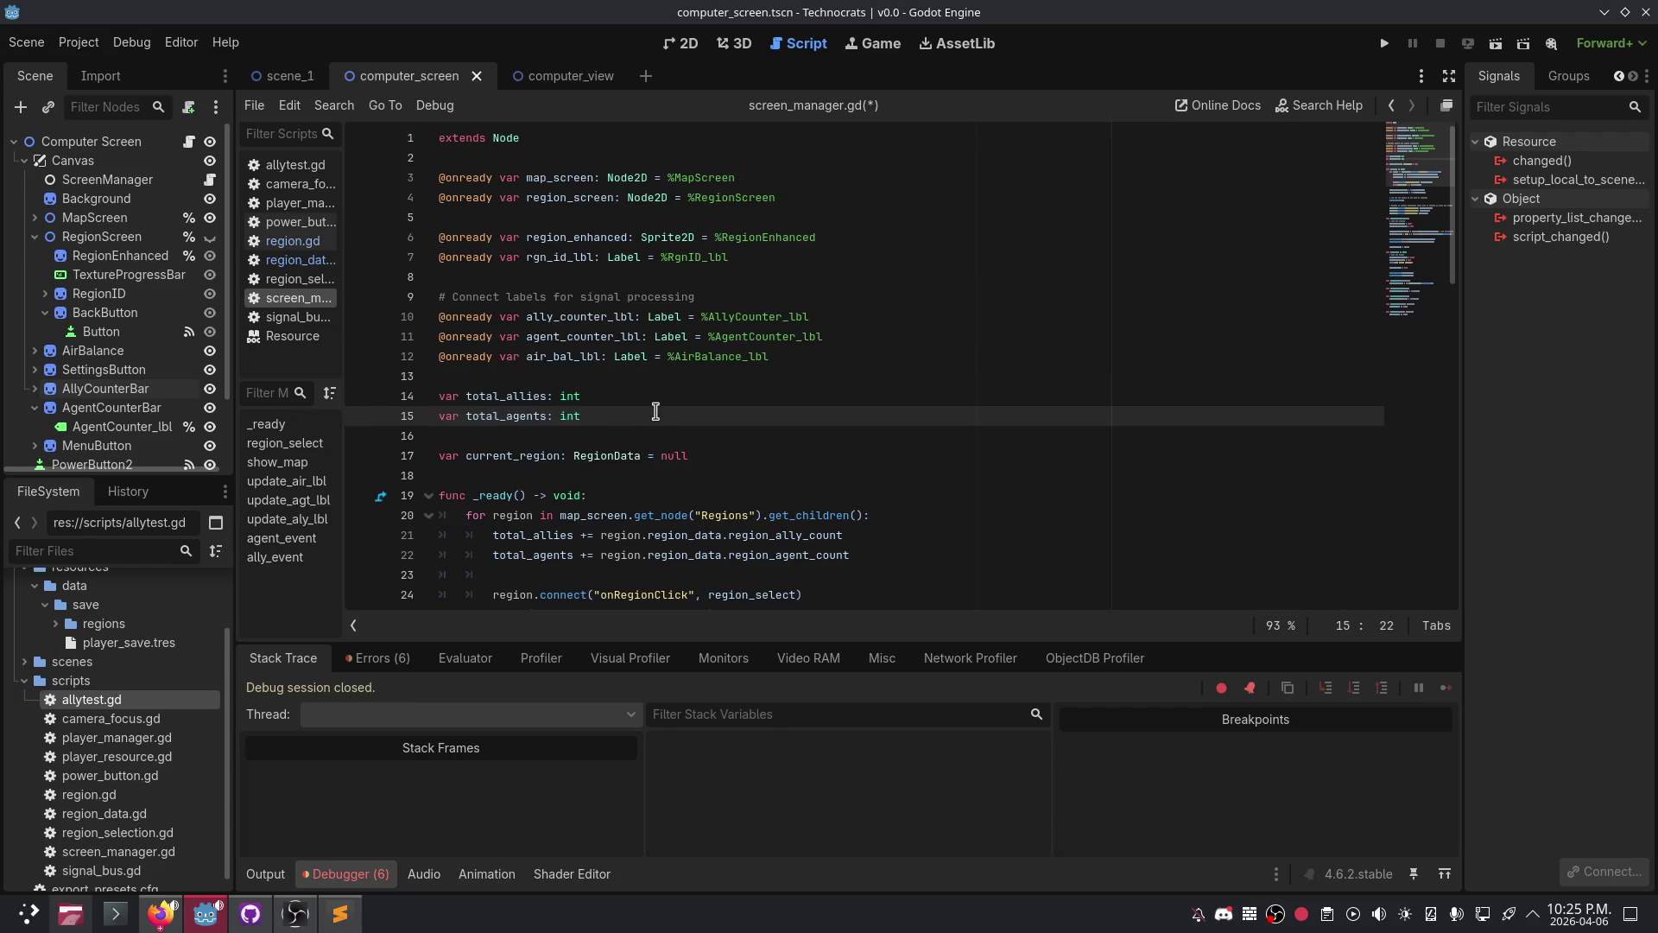
# - Watch the live Aseprite screen share in Discord's General voice channel, then return to Godot
pyautogui.click(160, 915)
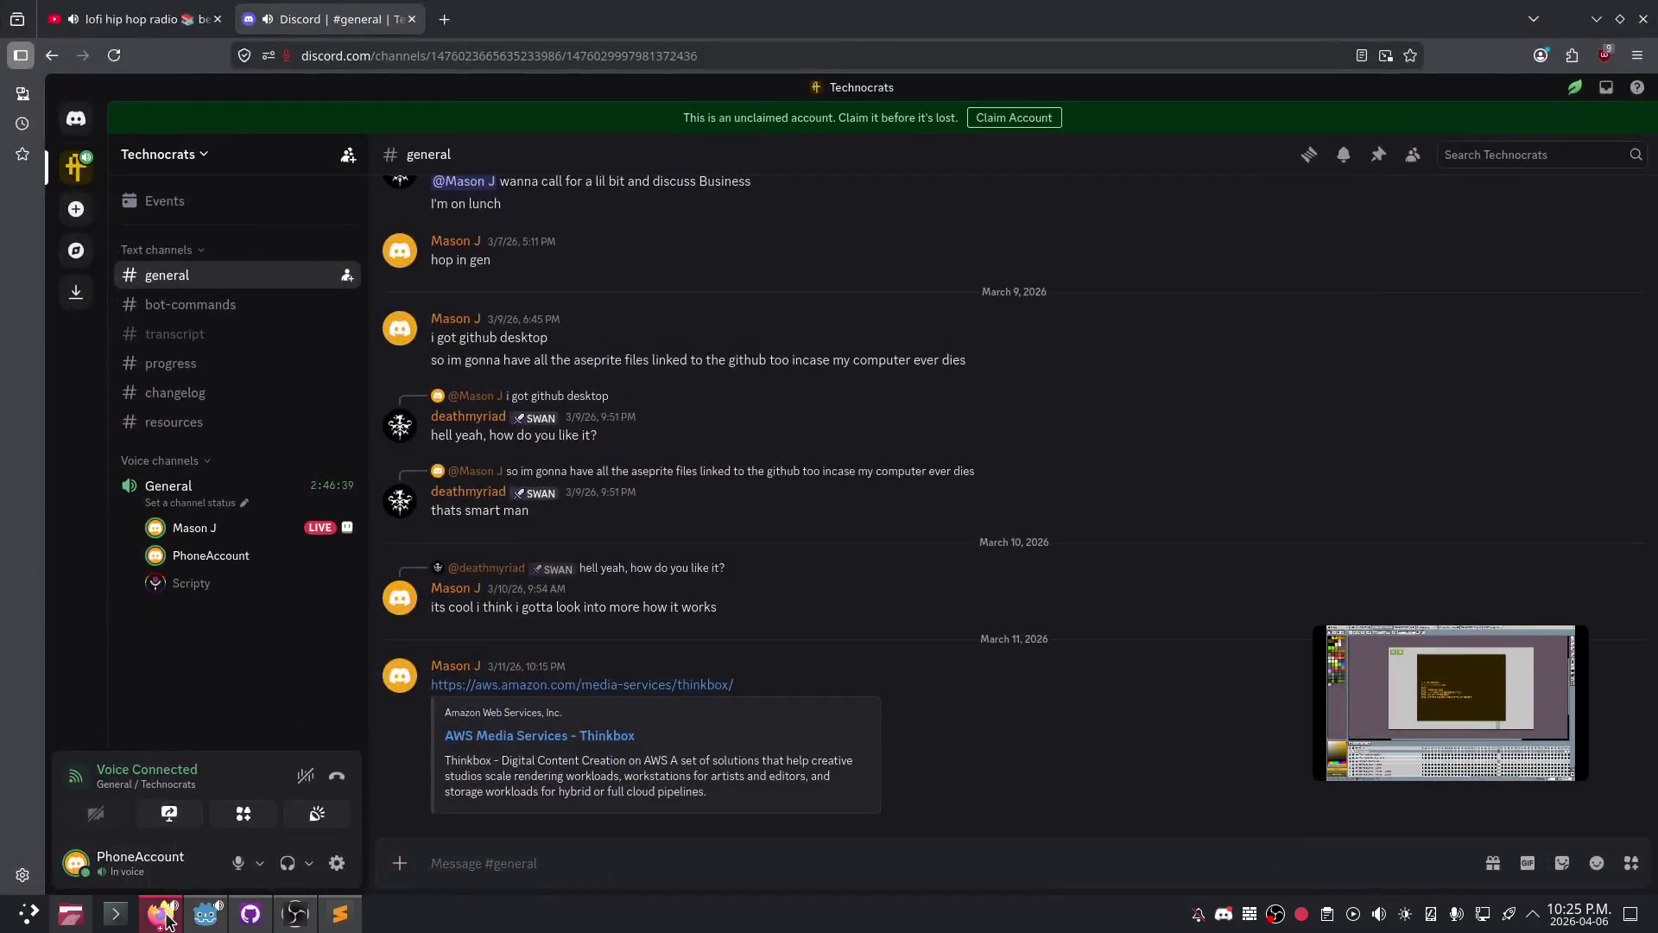
pyautogui.click(1370, 670)
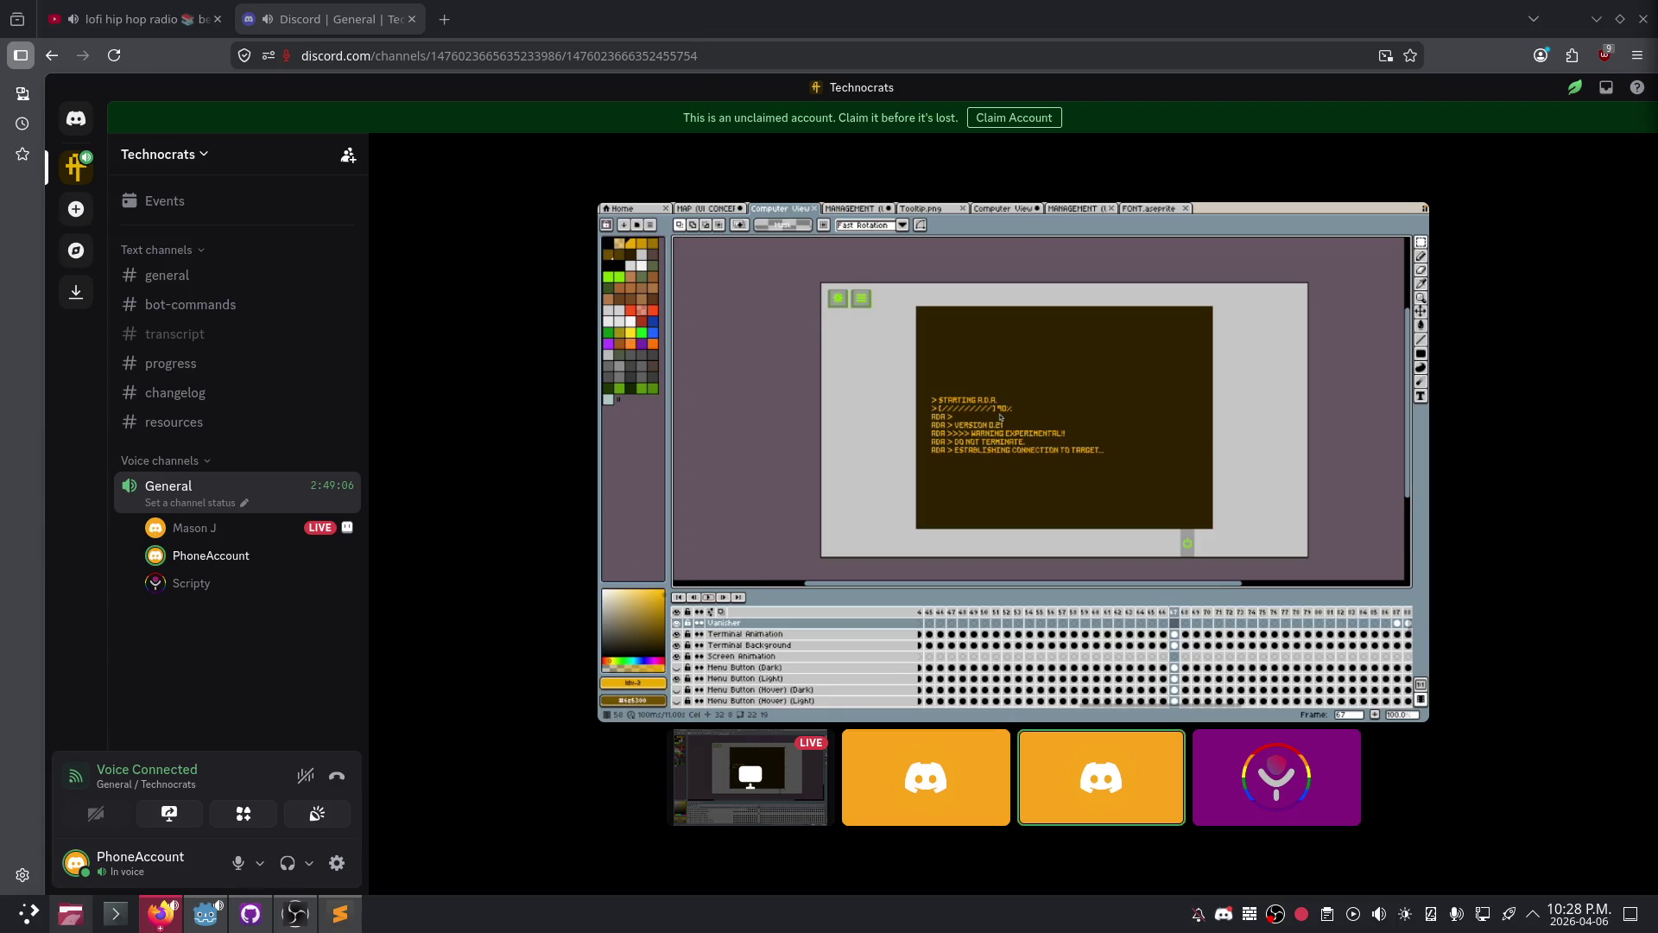
pyautogui.moveTo(1176, 459)
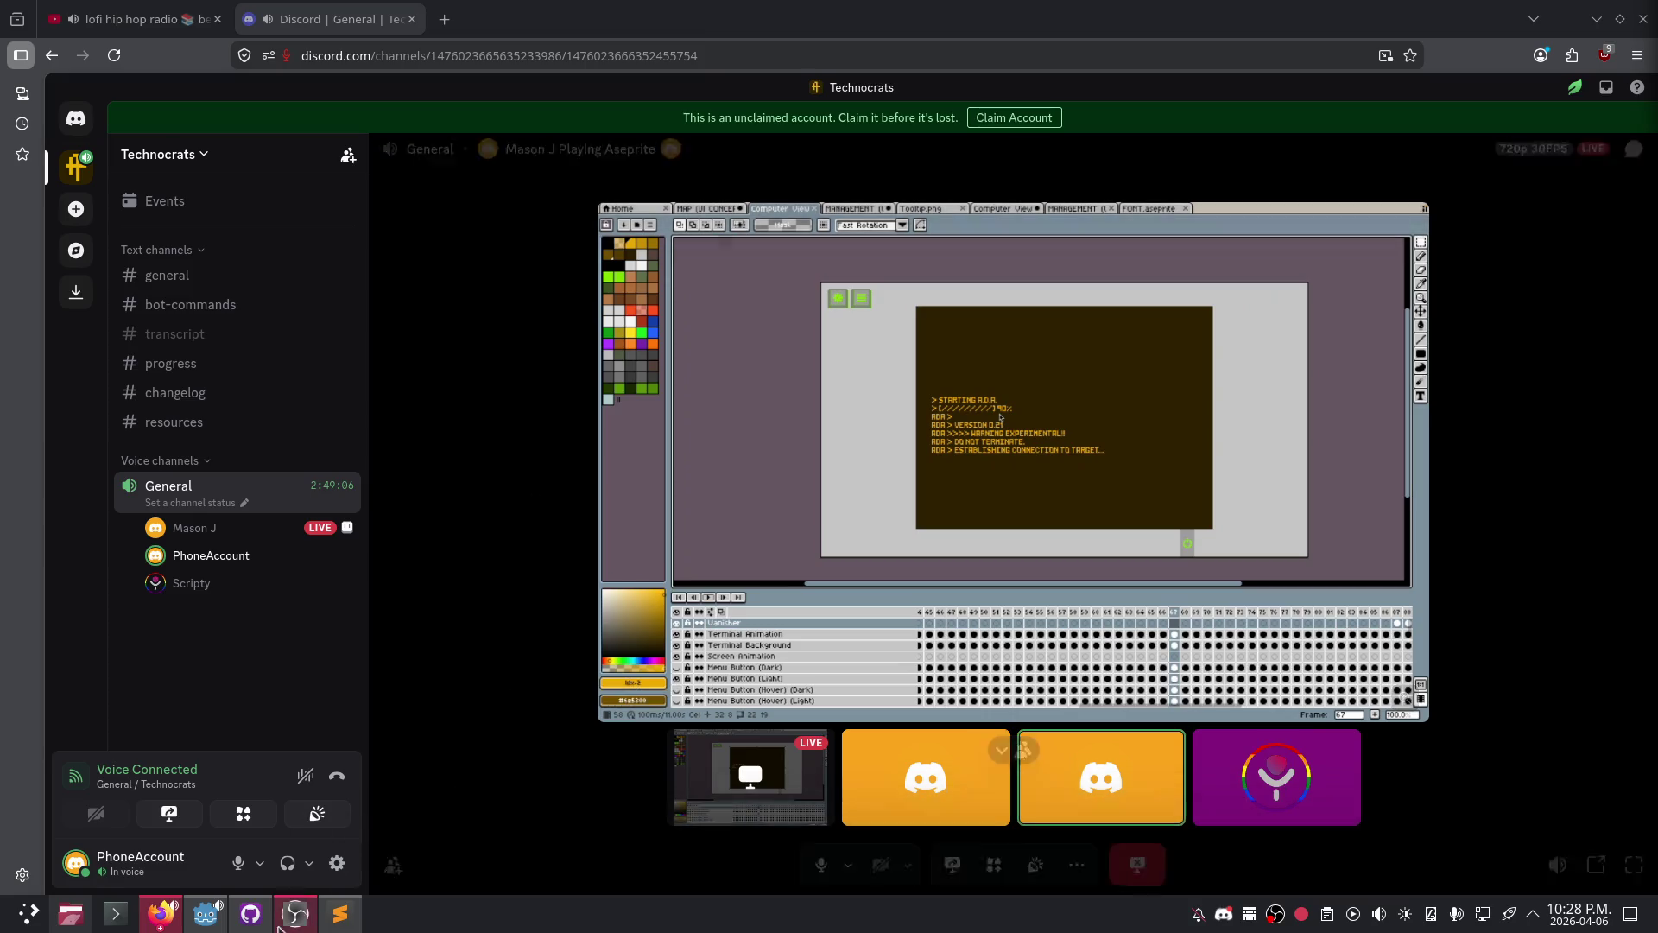
pyautogui.click(212, 920)
pyautogui.scroll(-10, 661, 425)
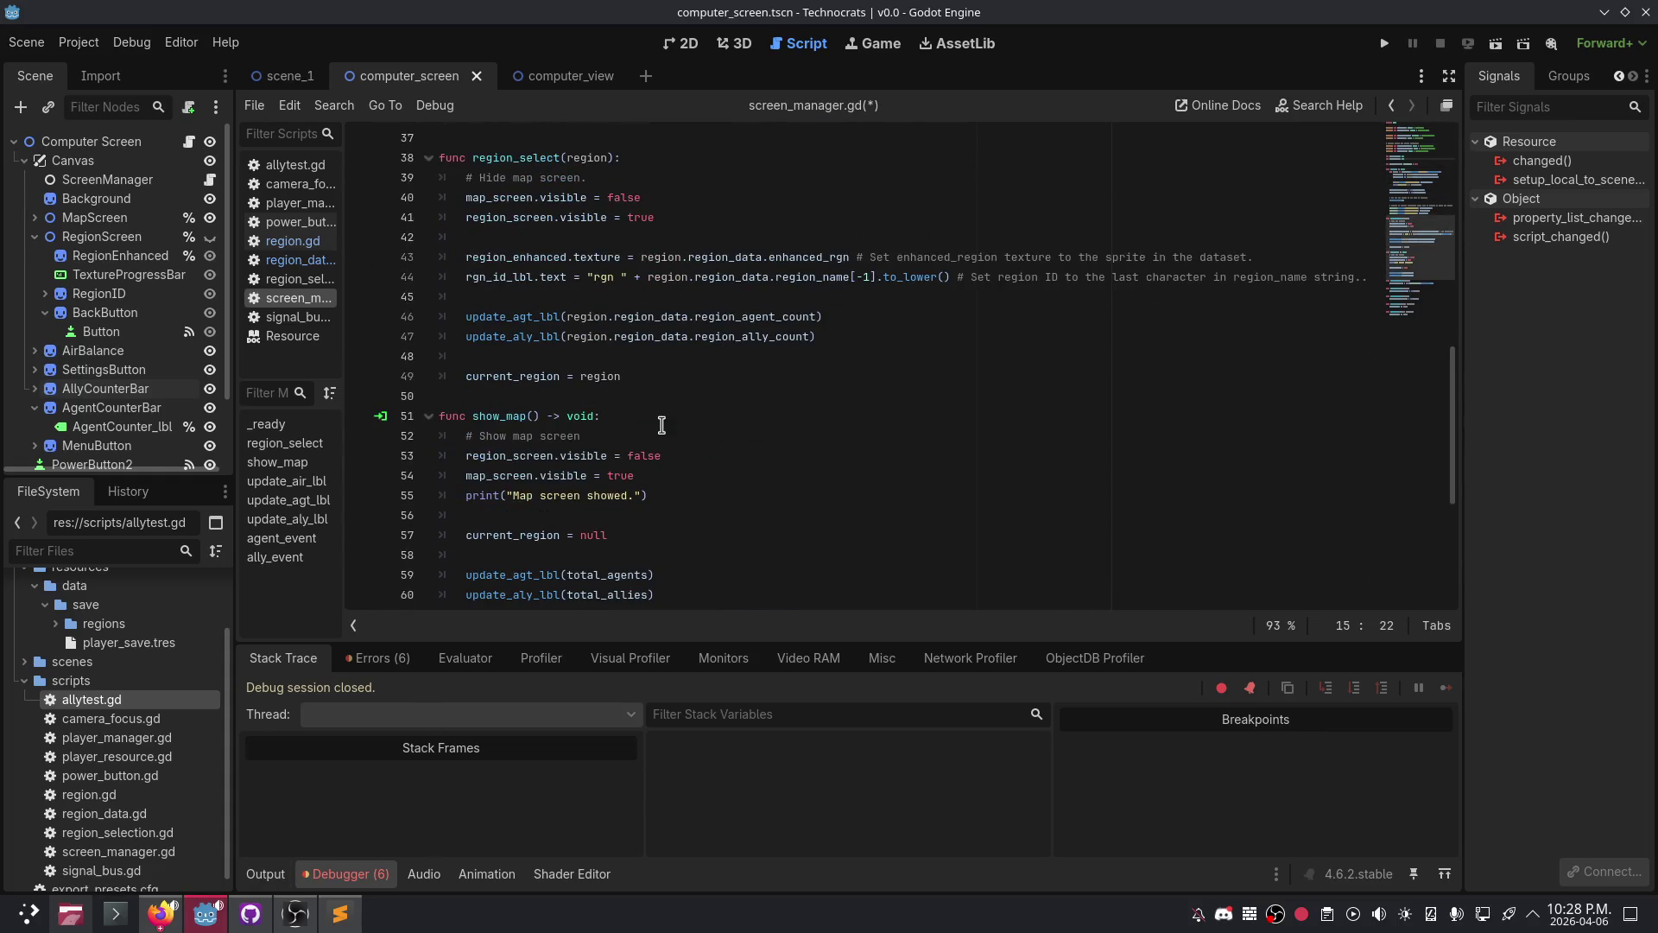
pyautogui.click(605, 396)
pyautogui.scroll(-4, 619, 397)
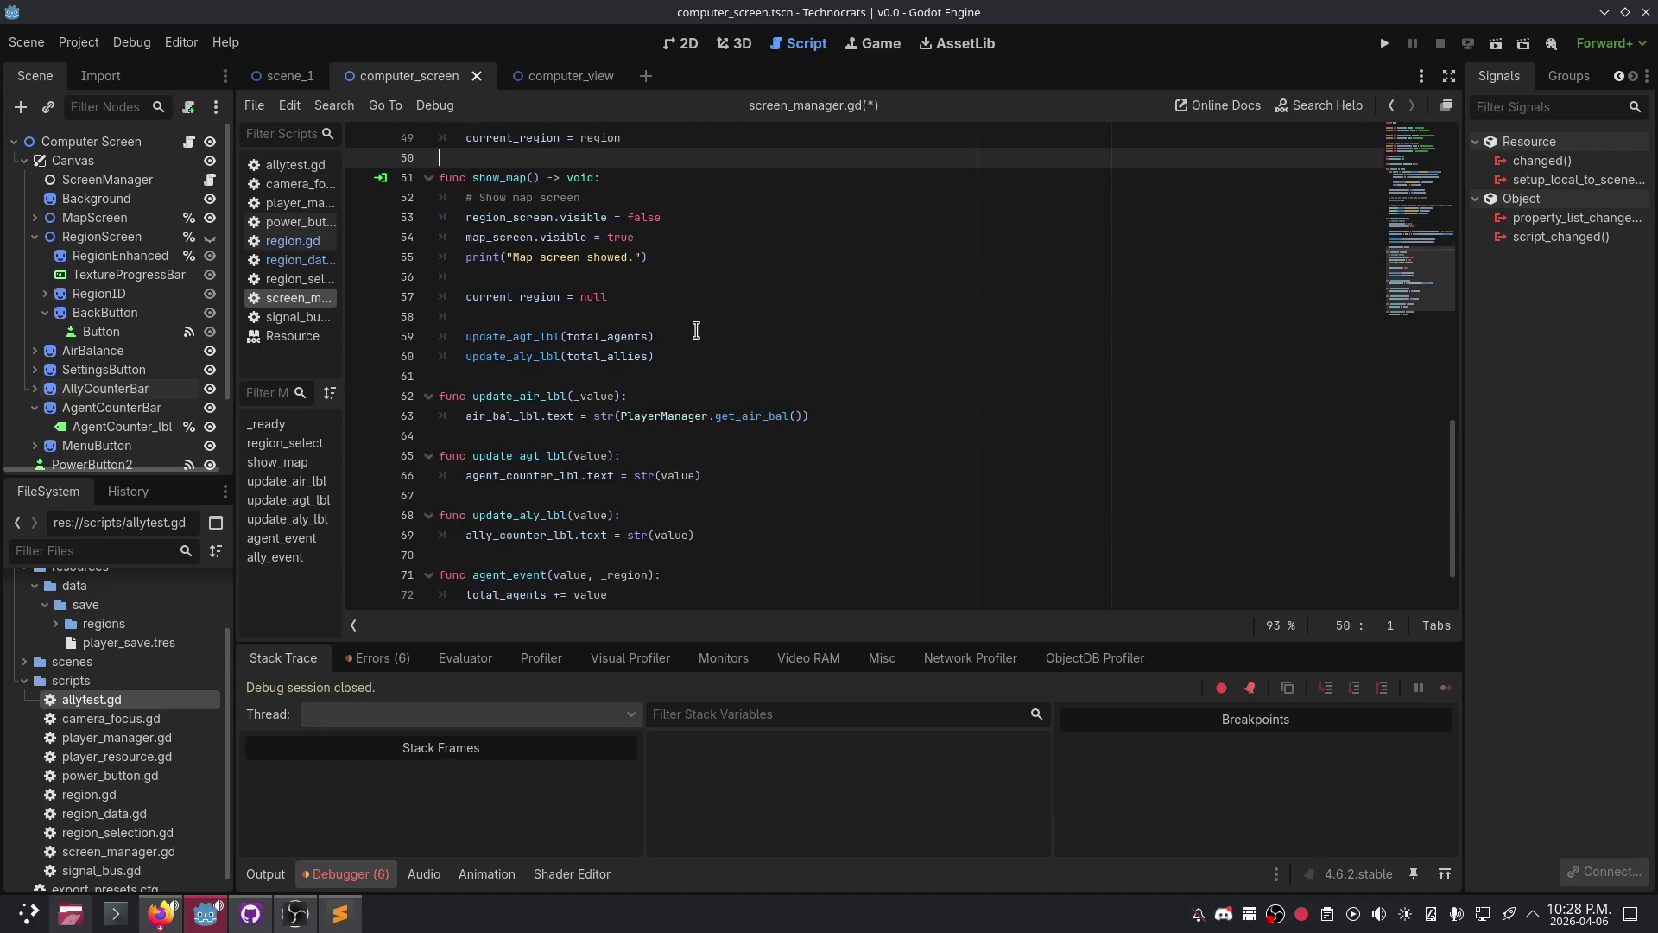
pyautogui.click(672, 288)
pyautogui.scroll(1, 671, 286)
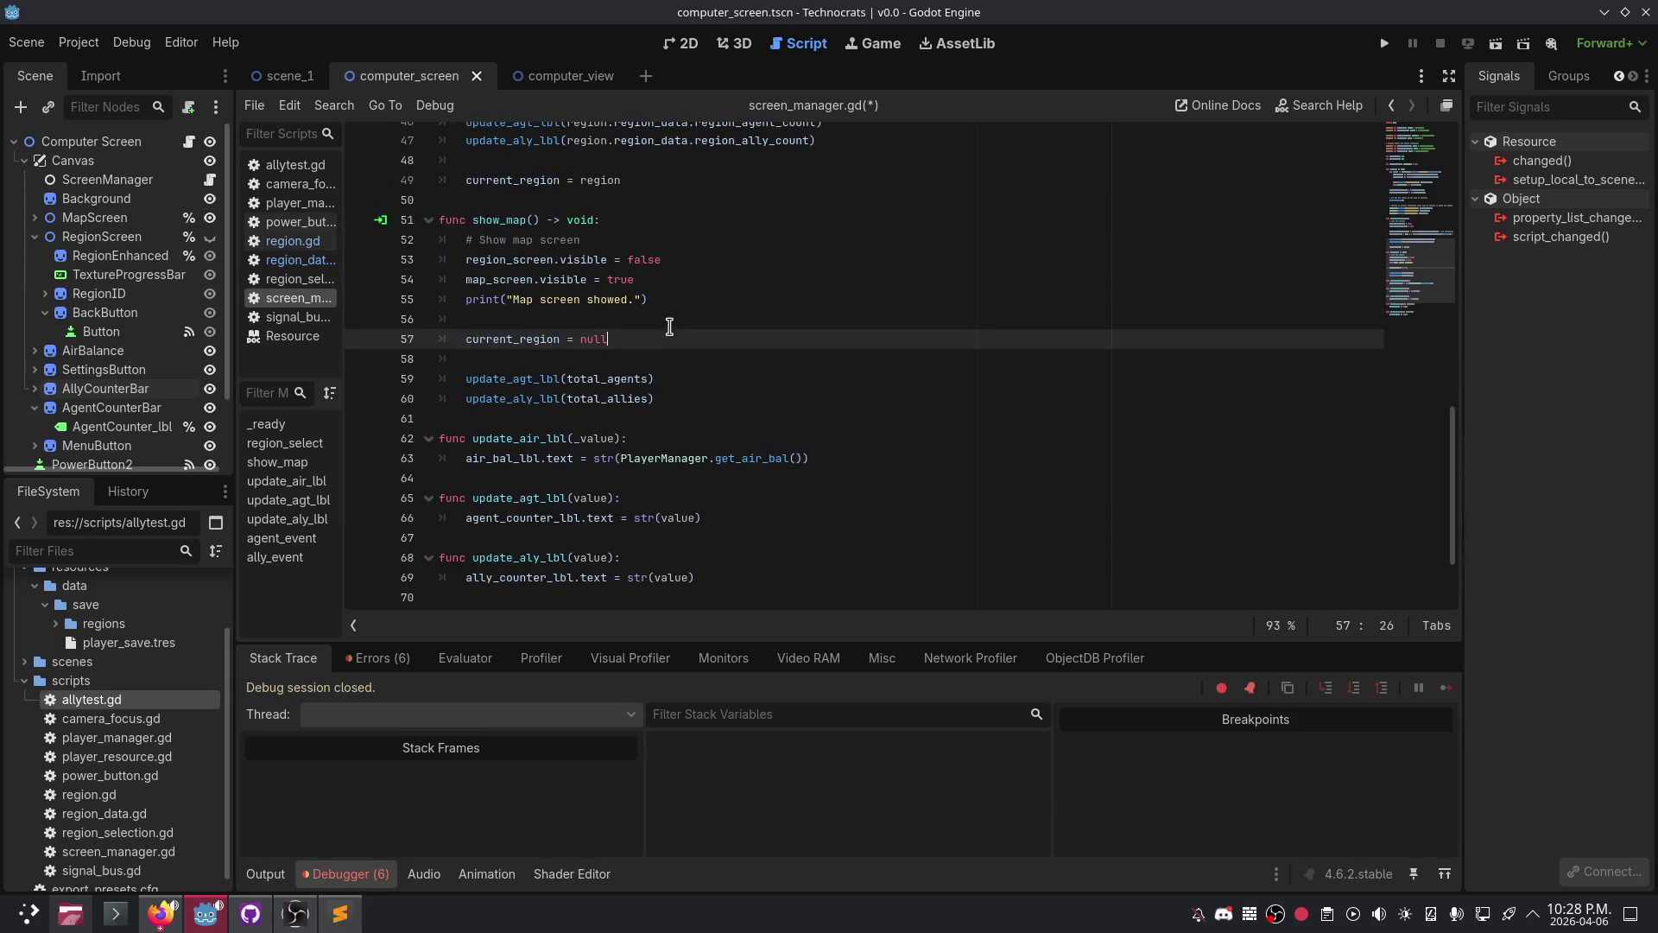
pyautogui.scroll(-1, 637, 394)
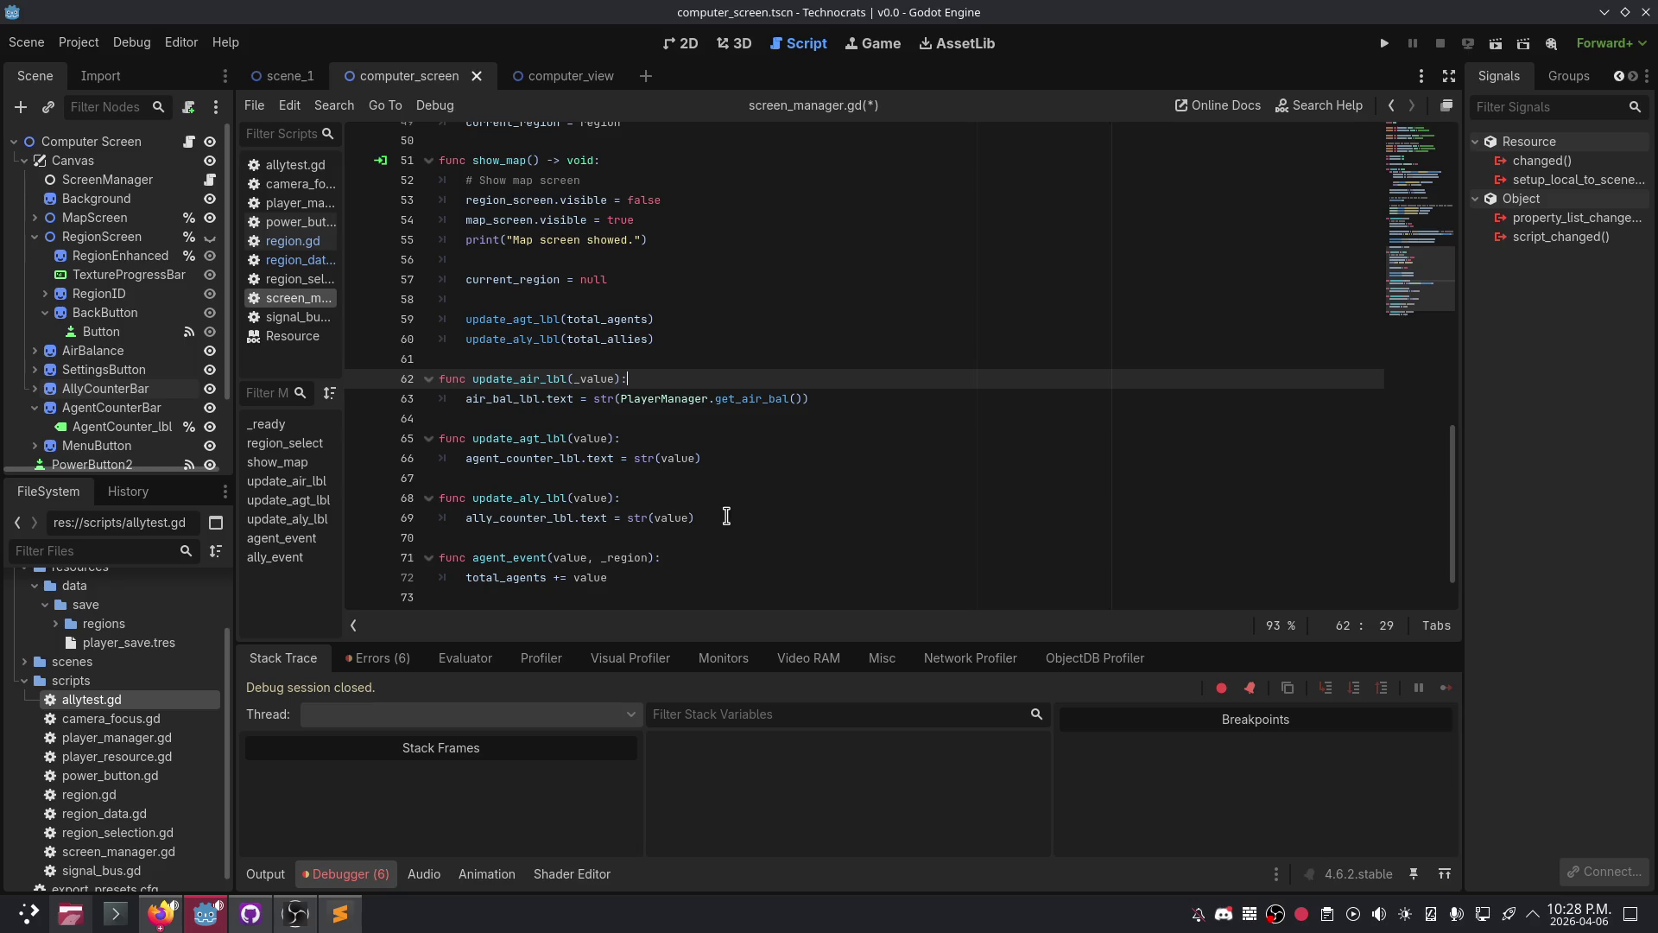
pyautogui.click(722, 519)
pyautogui.scroll(-1, 722, 518)
pyautogui.click(672, 517)
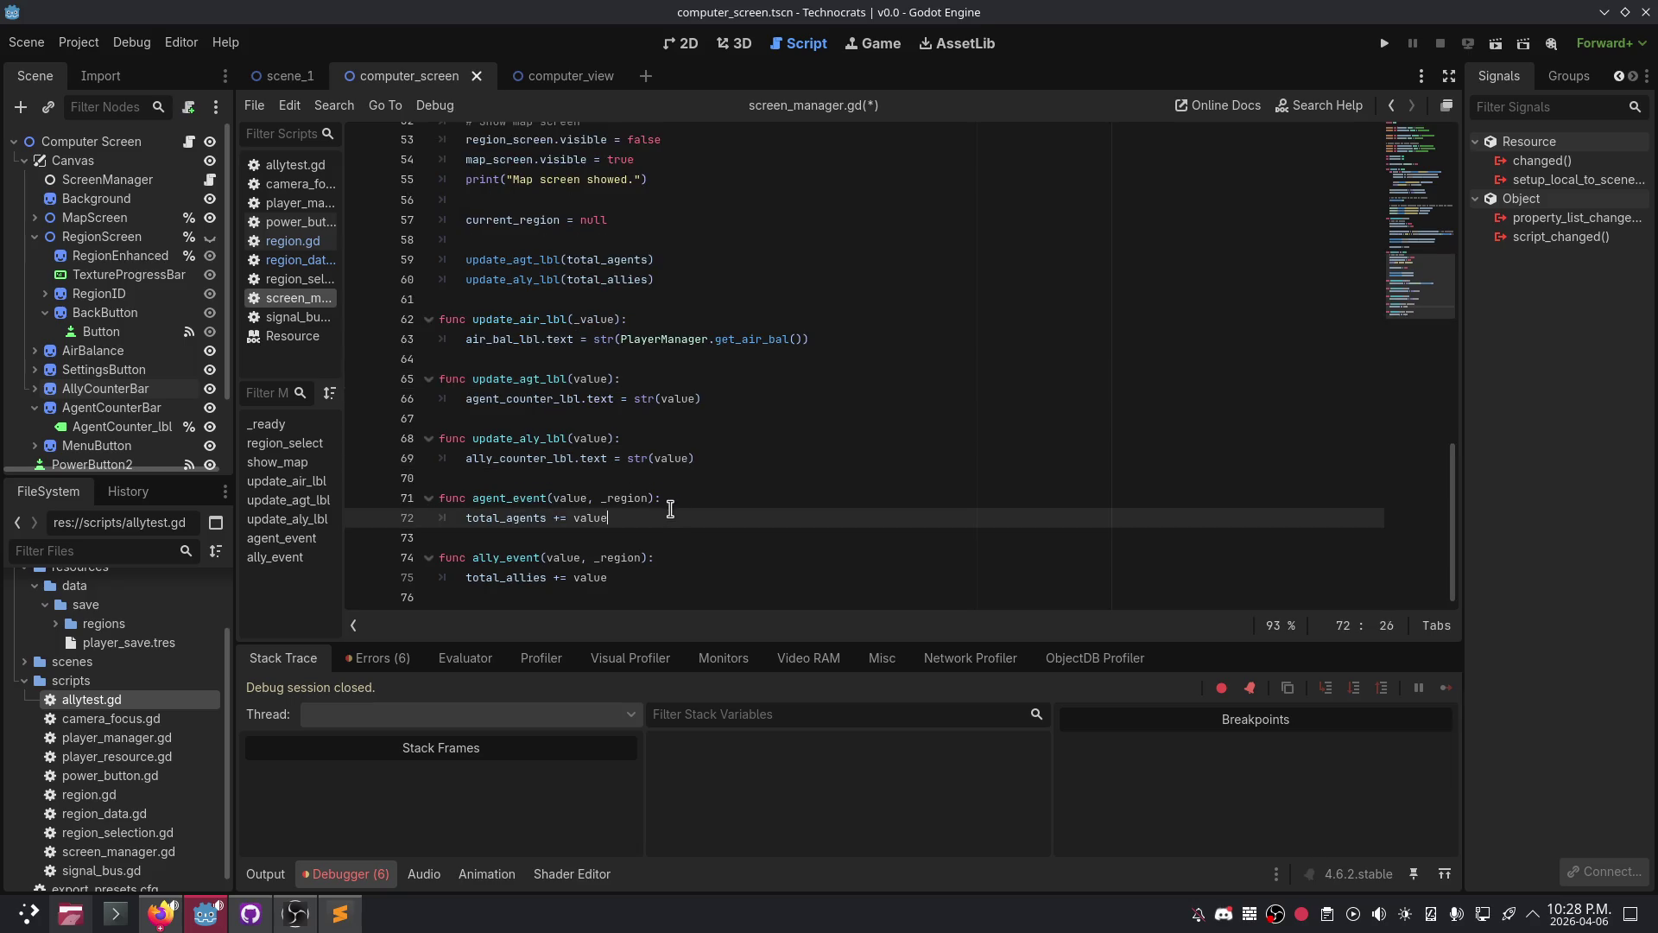
pyautogui.click(467, 517)
pyautogui.click(644, 517)
pyautogui.press('Return')
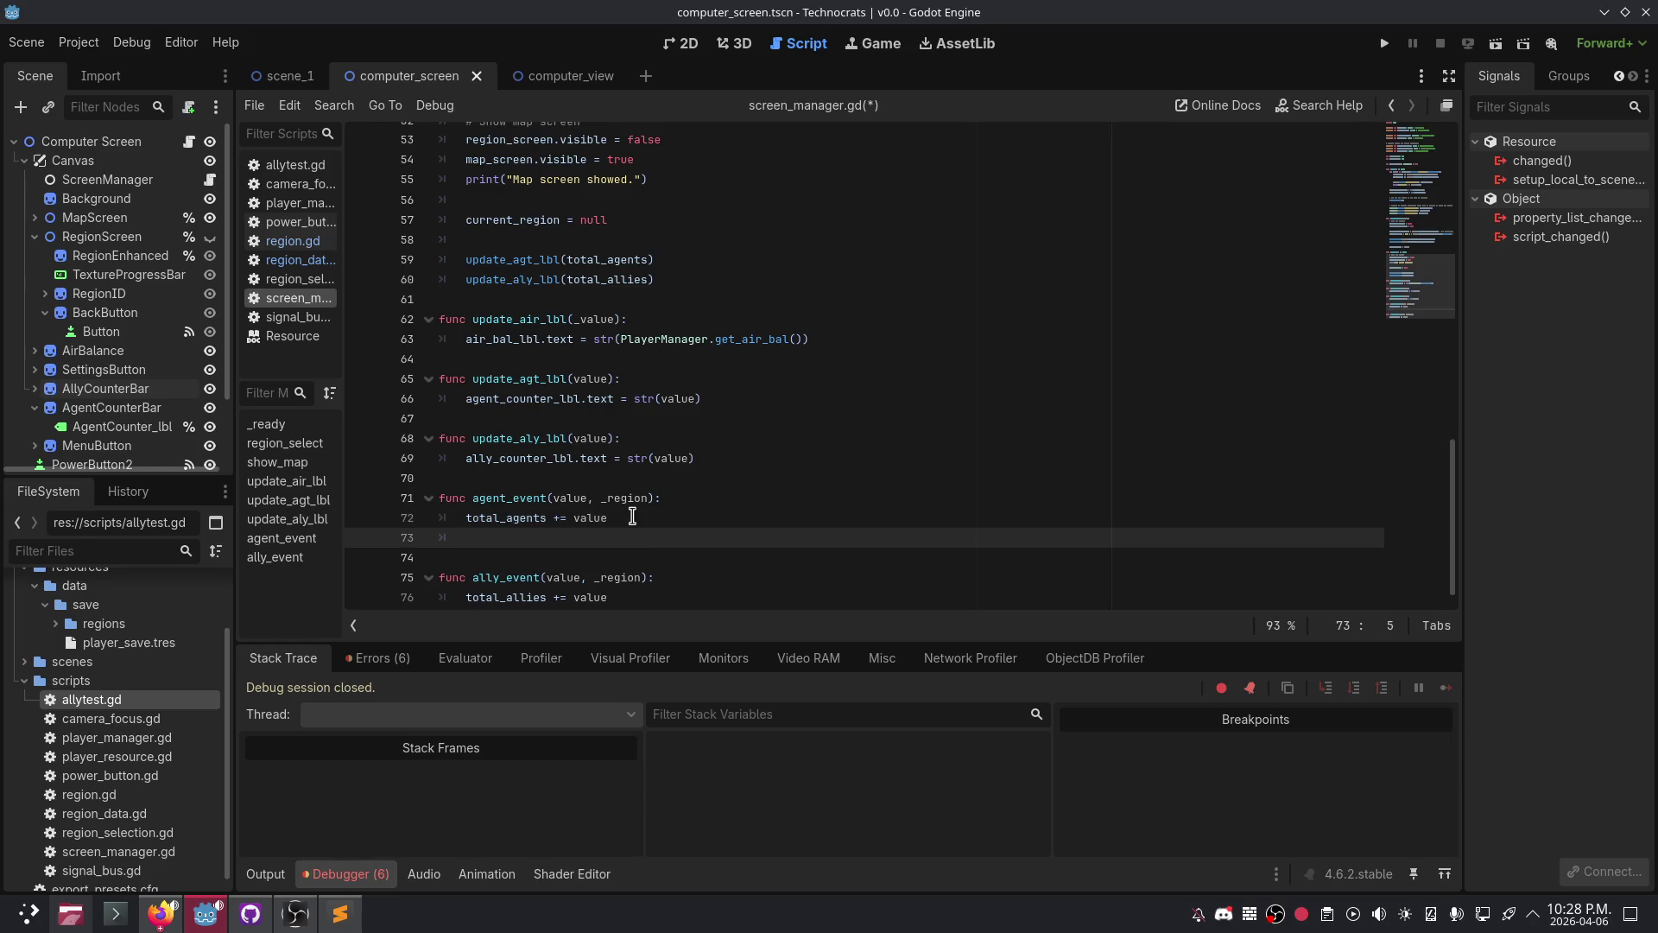
pyautogui.press('BackSpace')
pyautogui.press('BackSpace')
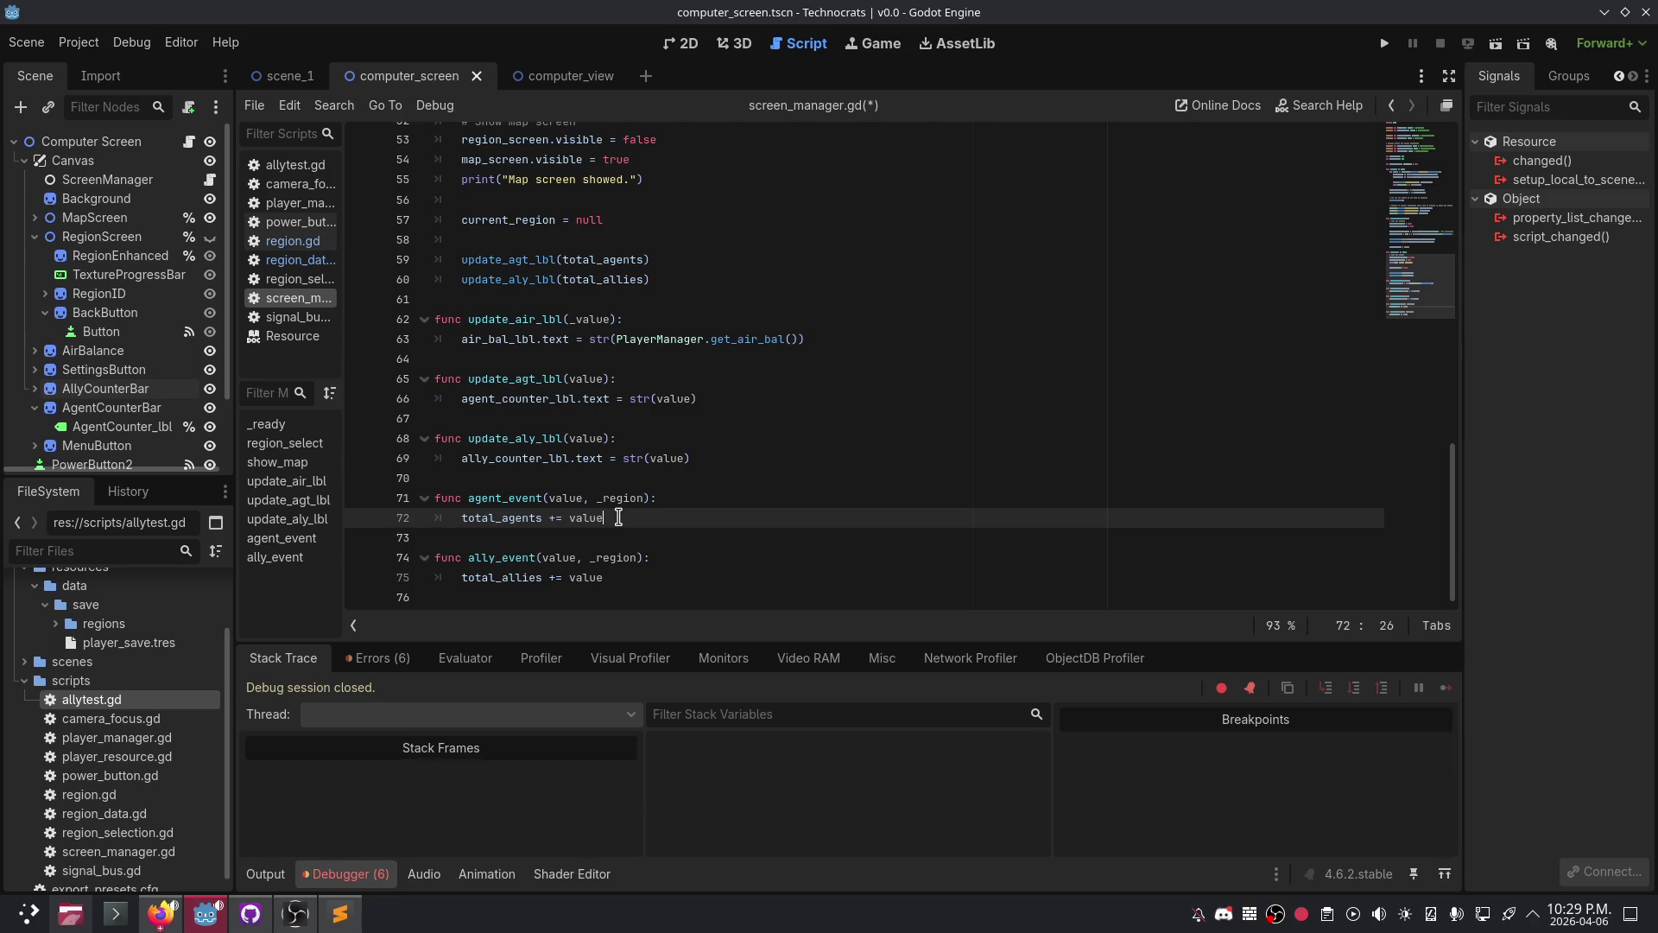
# - Start an if check on current_region being not null inside agent_event
pyautogui.press('Return')
pyautogui.write('if ')
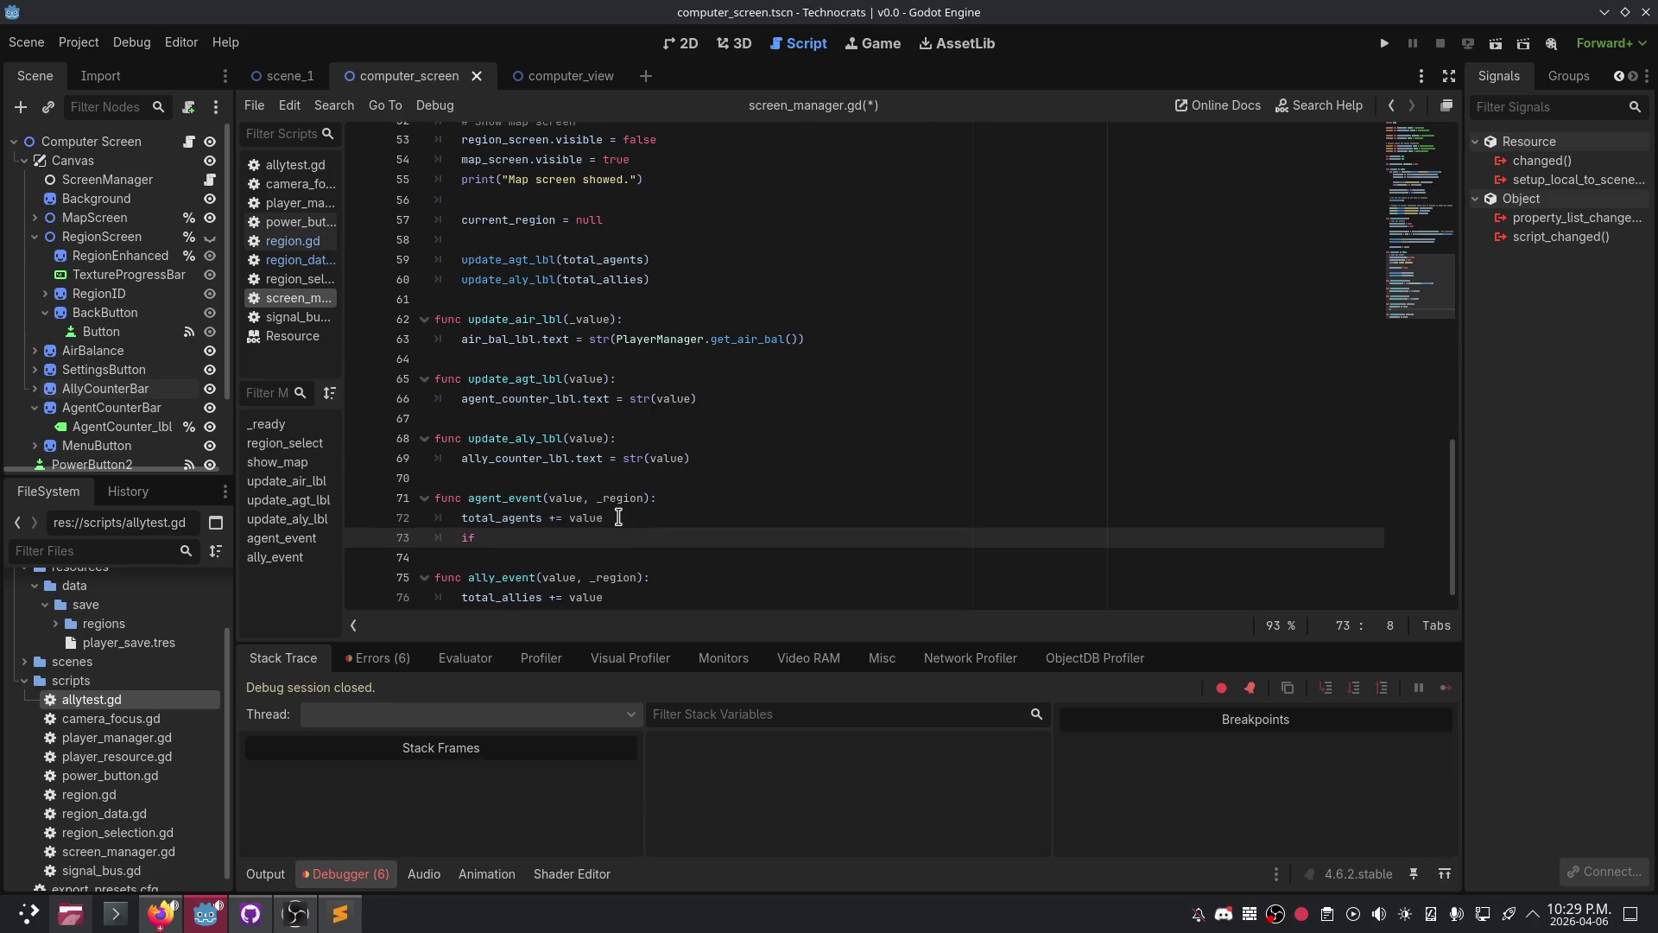
pyautogui.write('(')
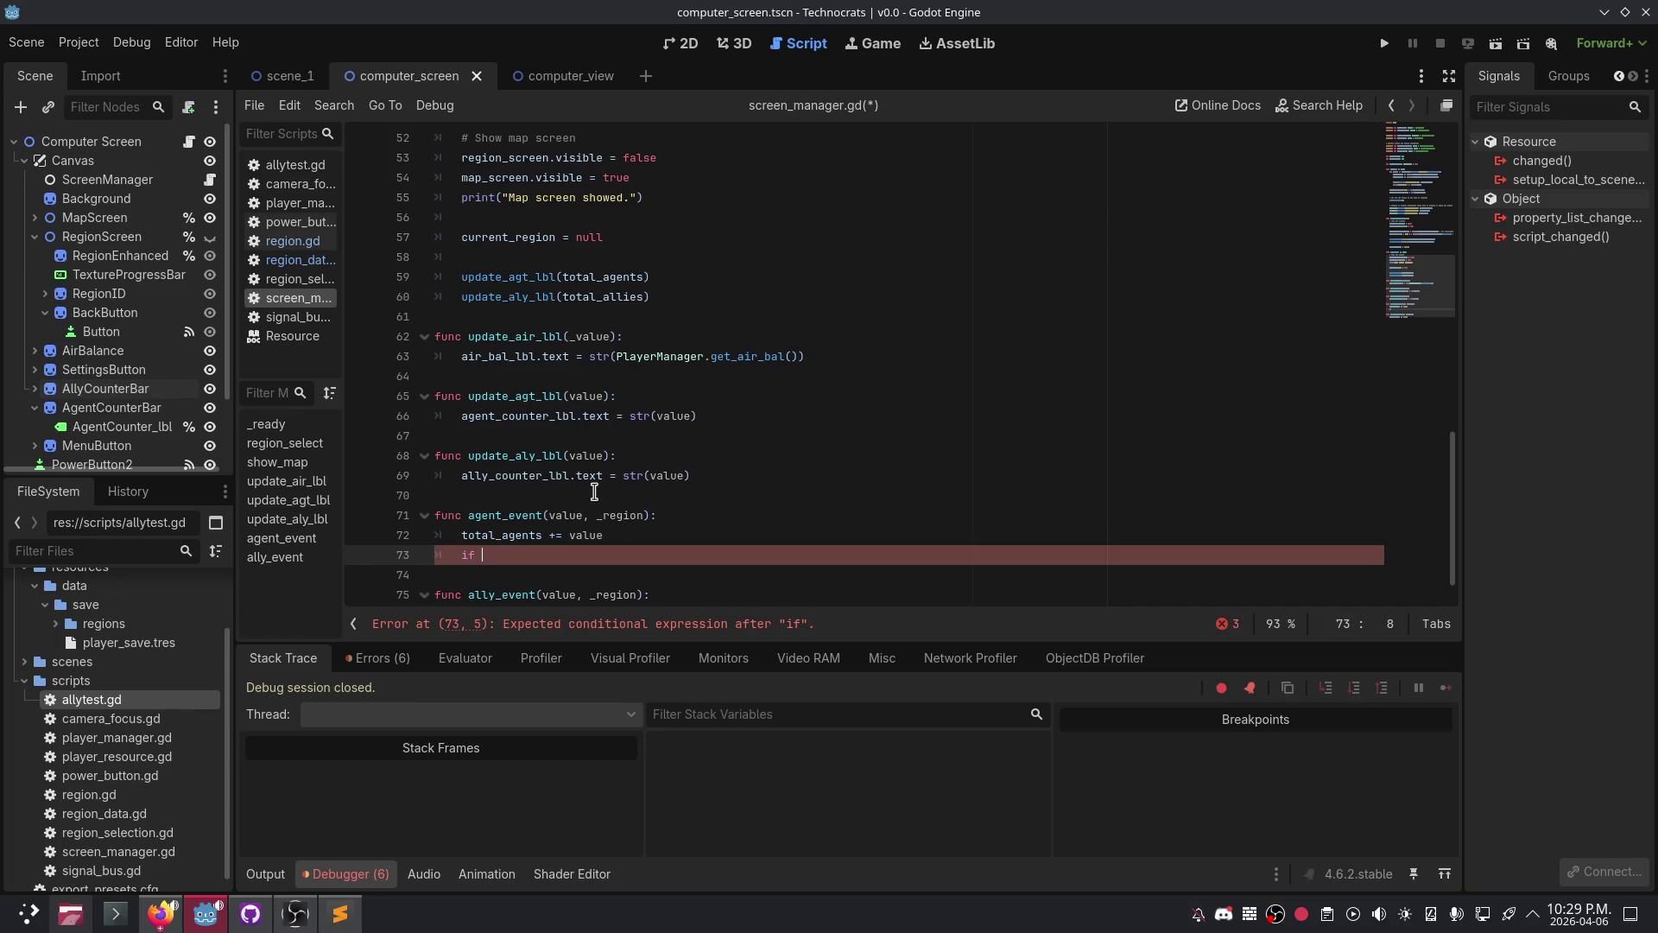
pyautogui.scroll(10, 595, 488)
pyautogui.scroll(7, 602, 484)
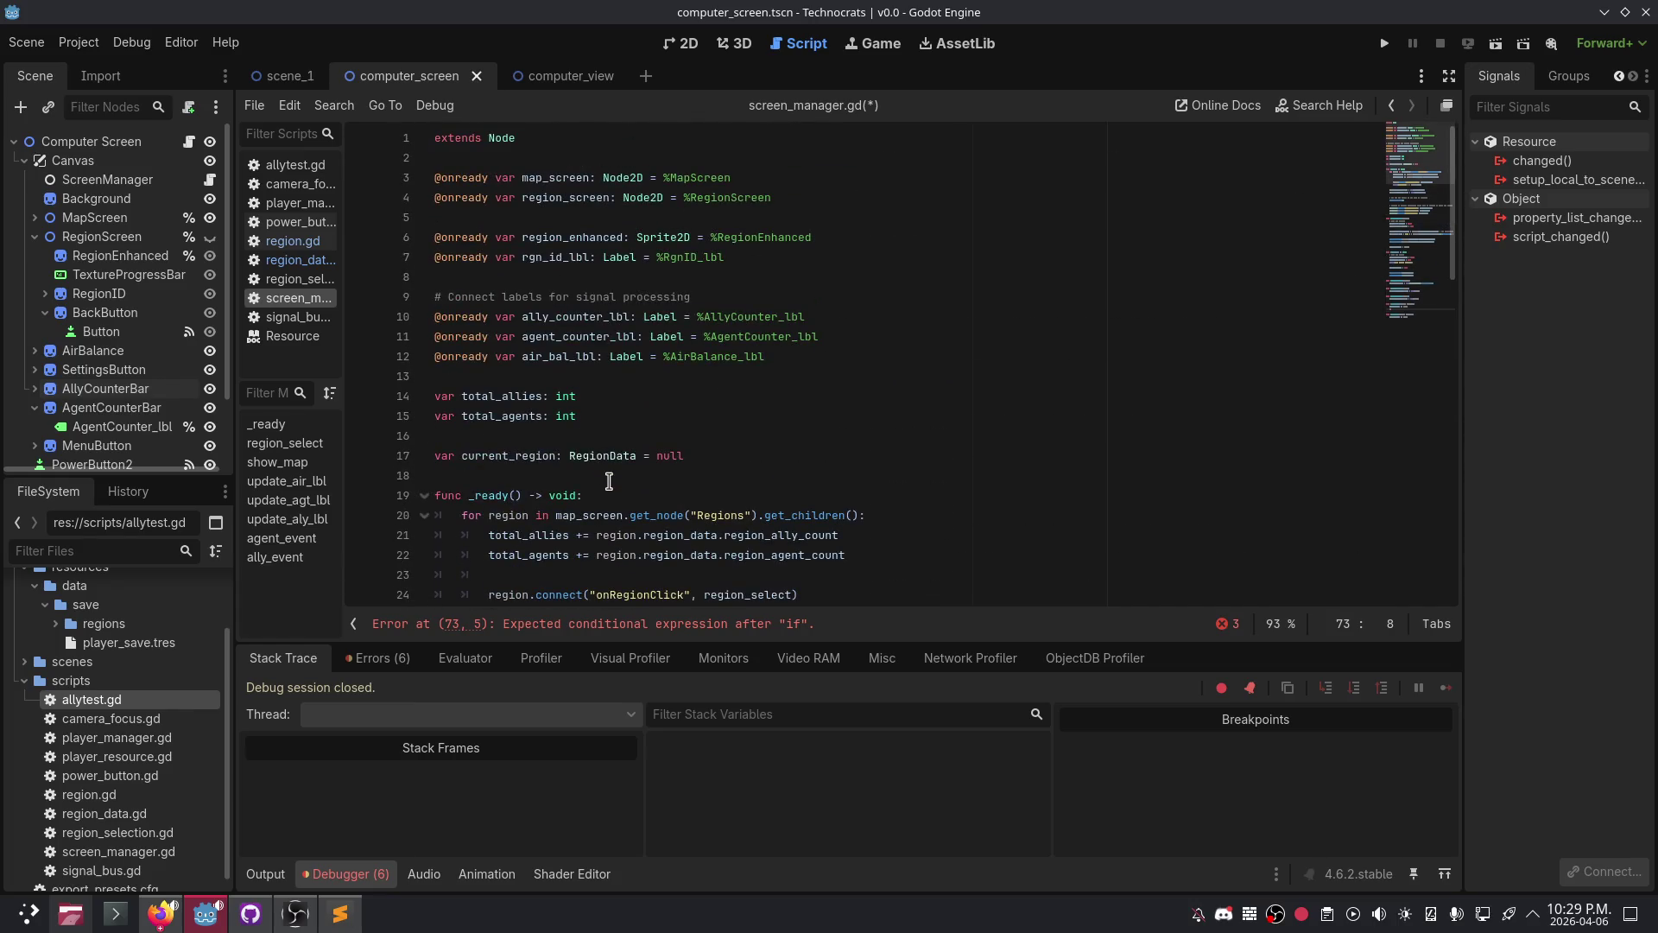
pyautogui.scroll(-9, 609, 480)
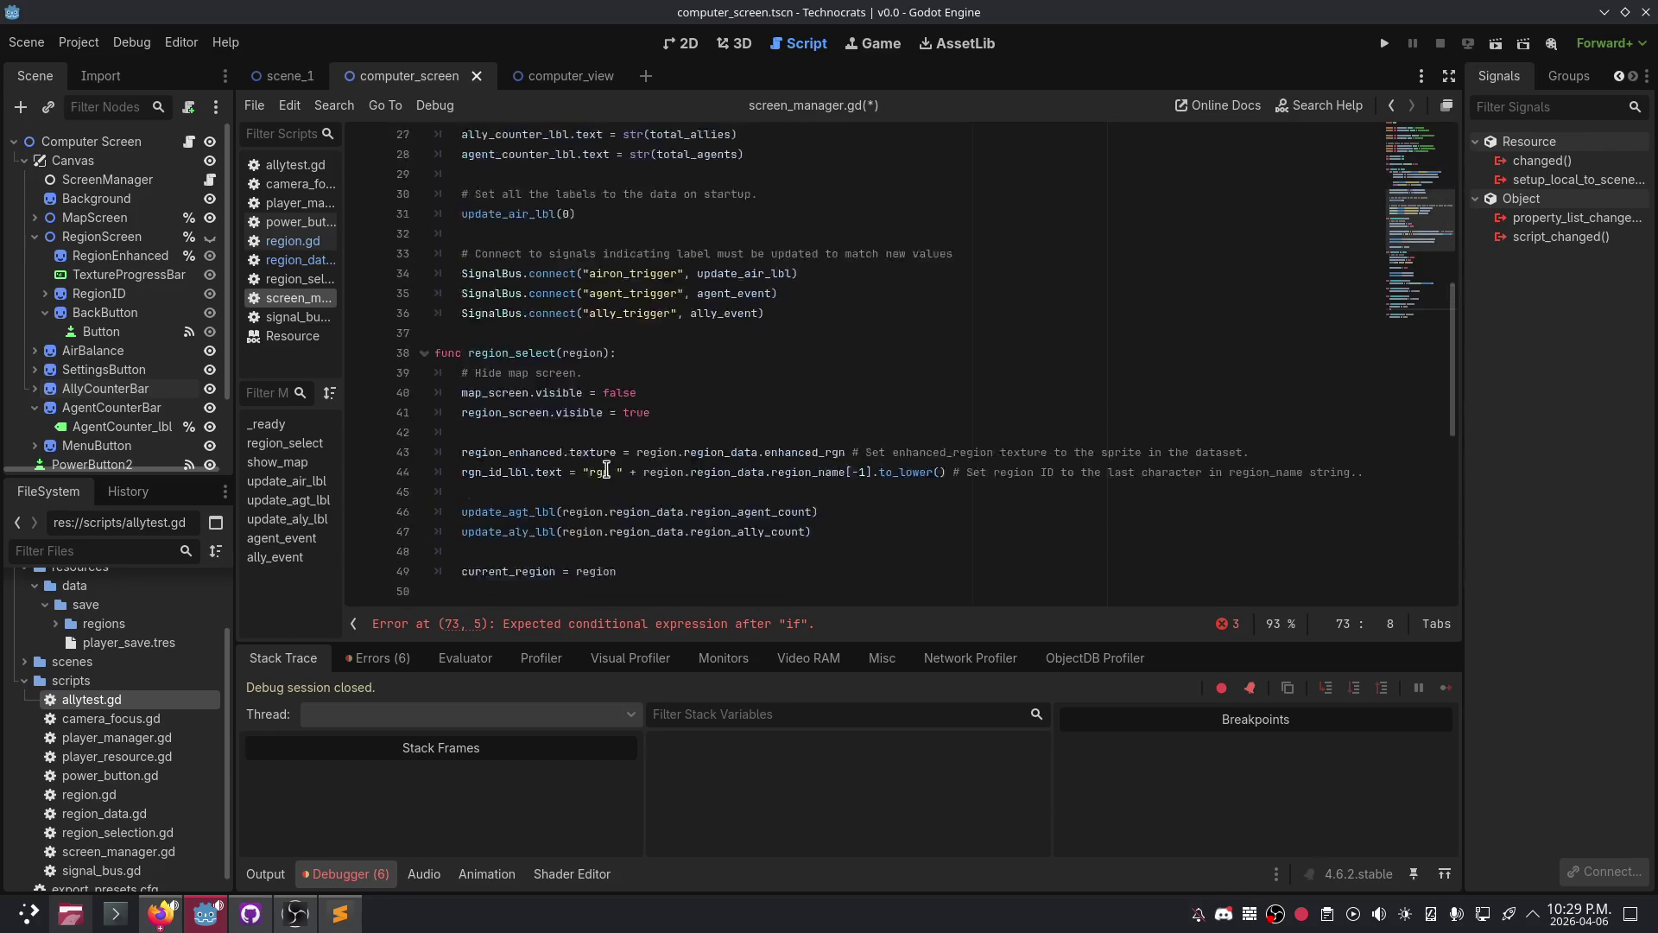
pyautogui.scroll(3, 606, 470)
pyautogui.scroll(-6, 605, 473)
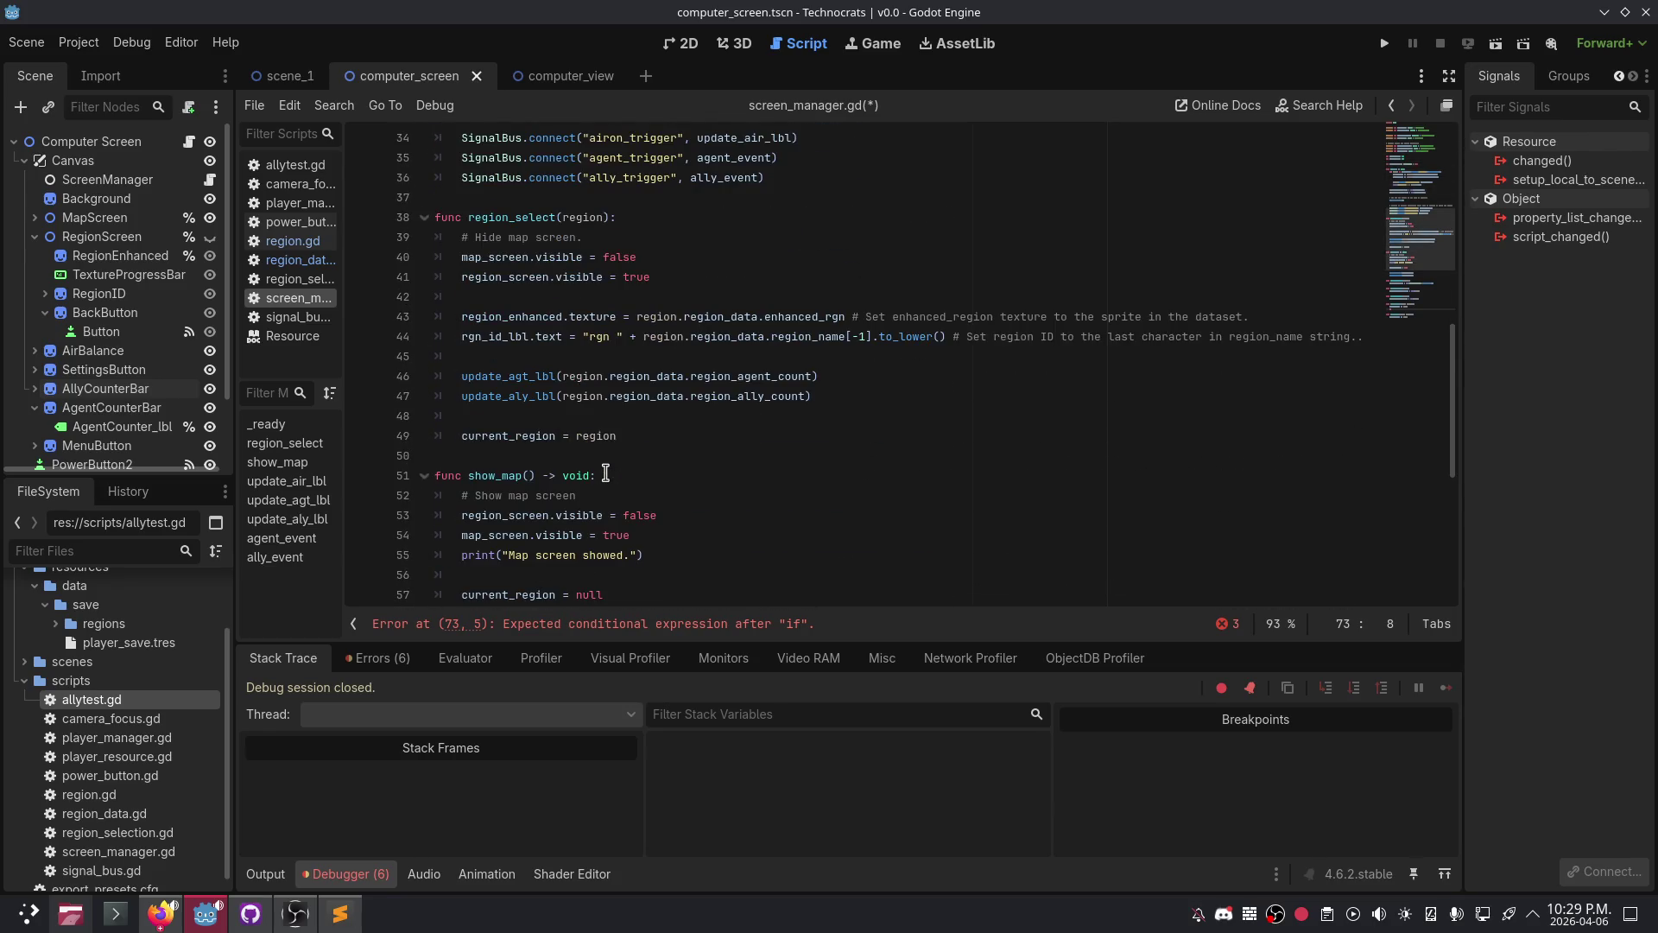
pyautogui.scroll(-7, 605, 474)
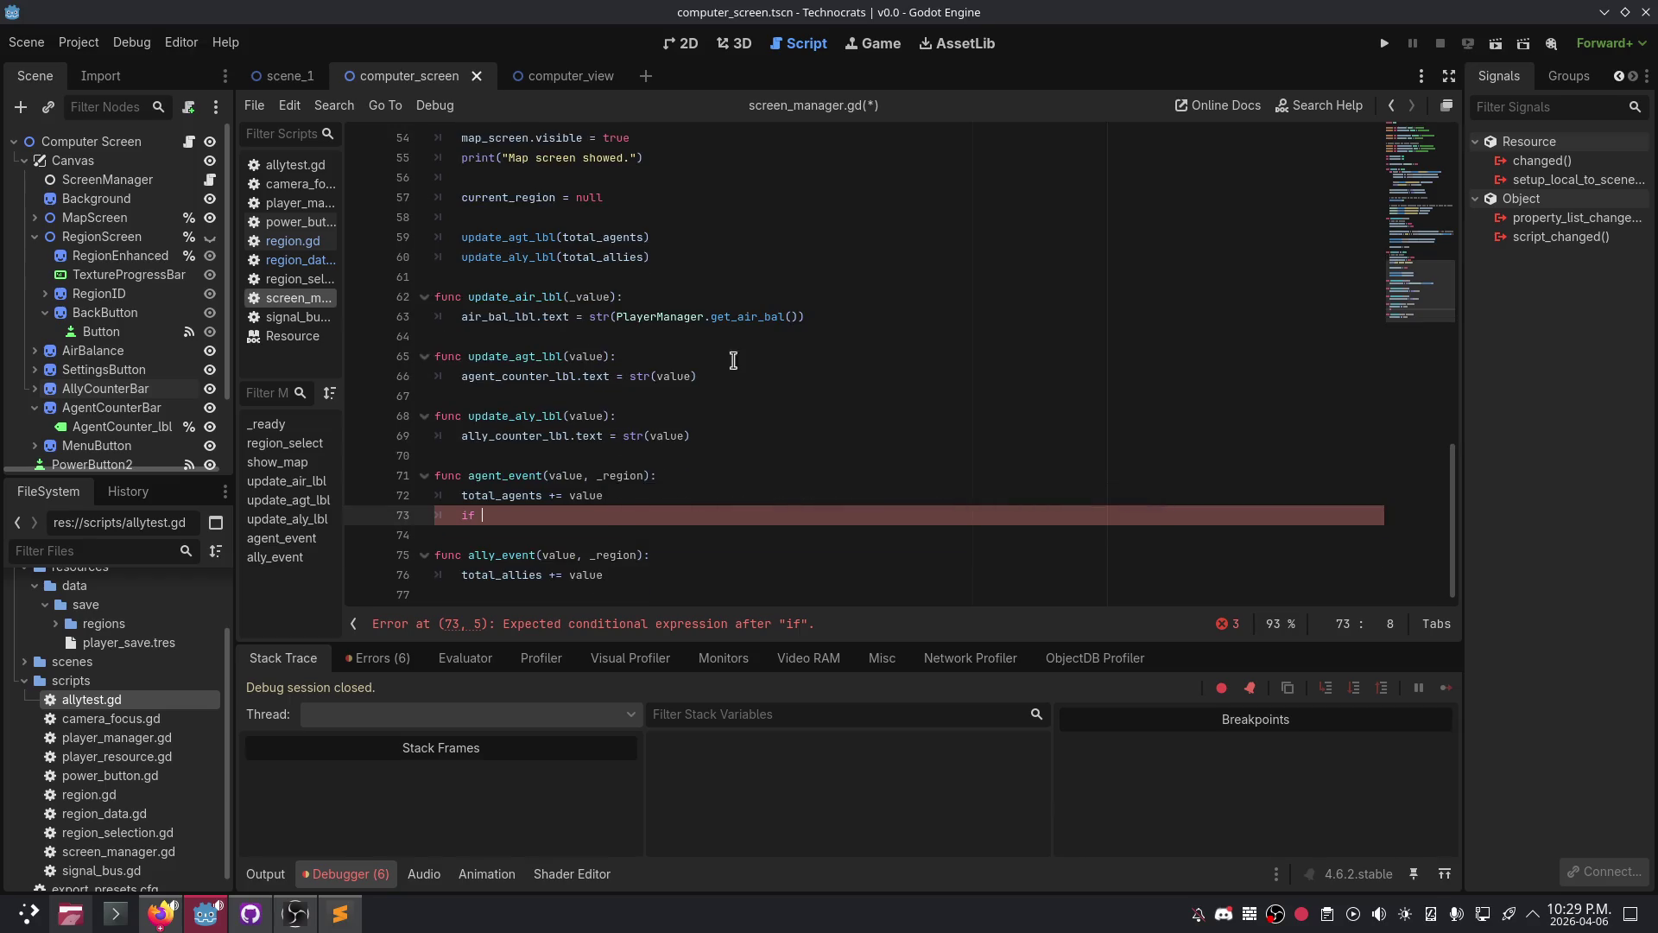
pyautogui.write('current_')
pyautogui.press('Return')
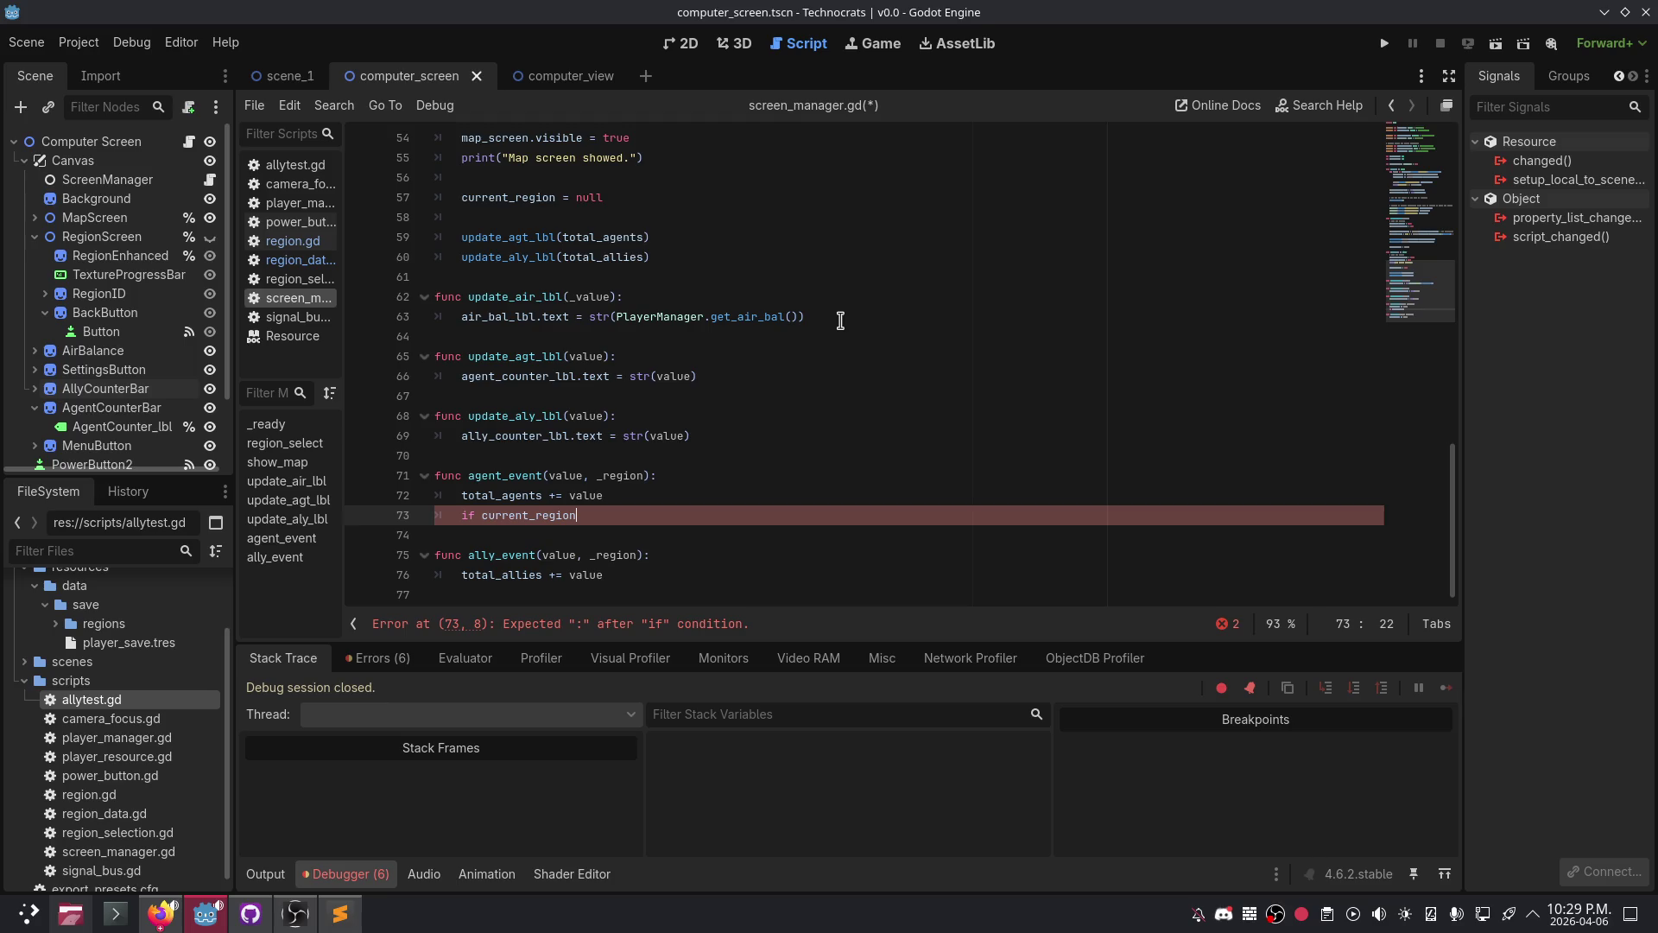
pyautogui.write(' is not null:')
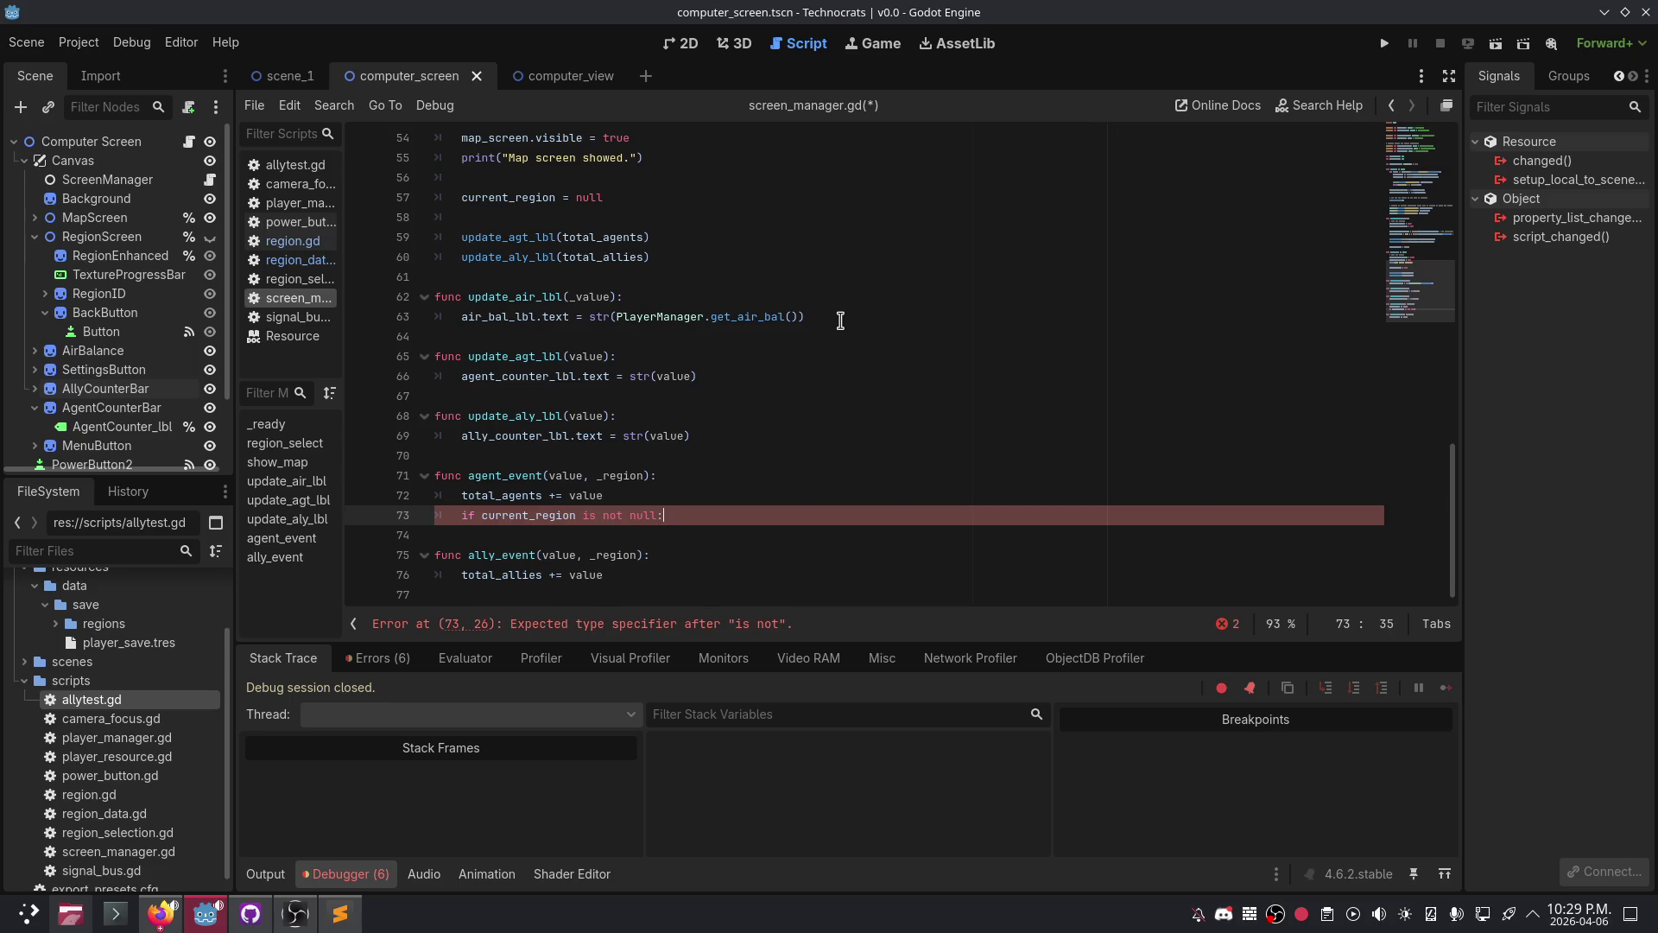
pyautogui.press('Return')
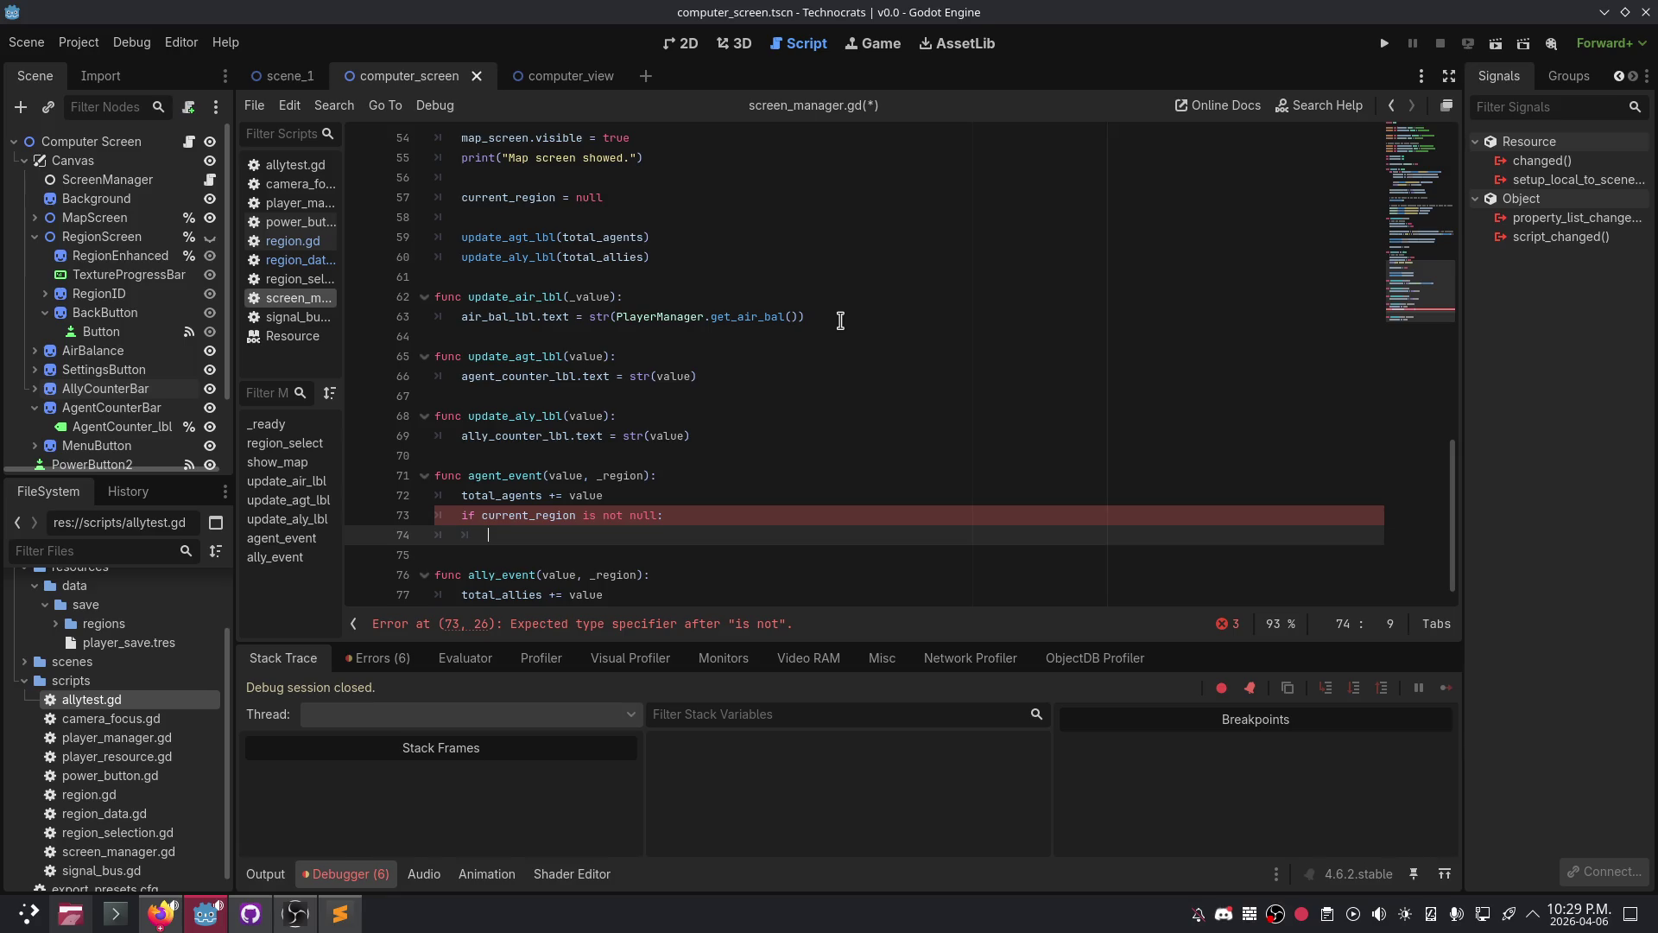
# - Rewrite the condition as 'if current_region != null:' and move to its body line
pyautogui.press('Up')
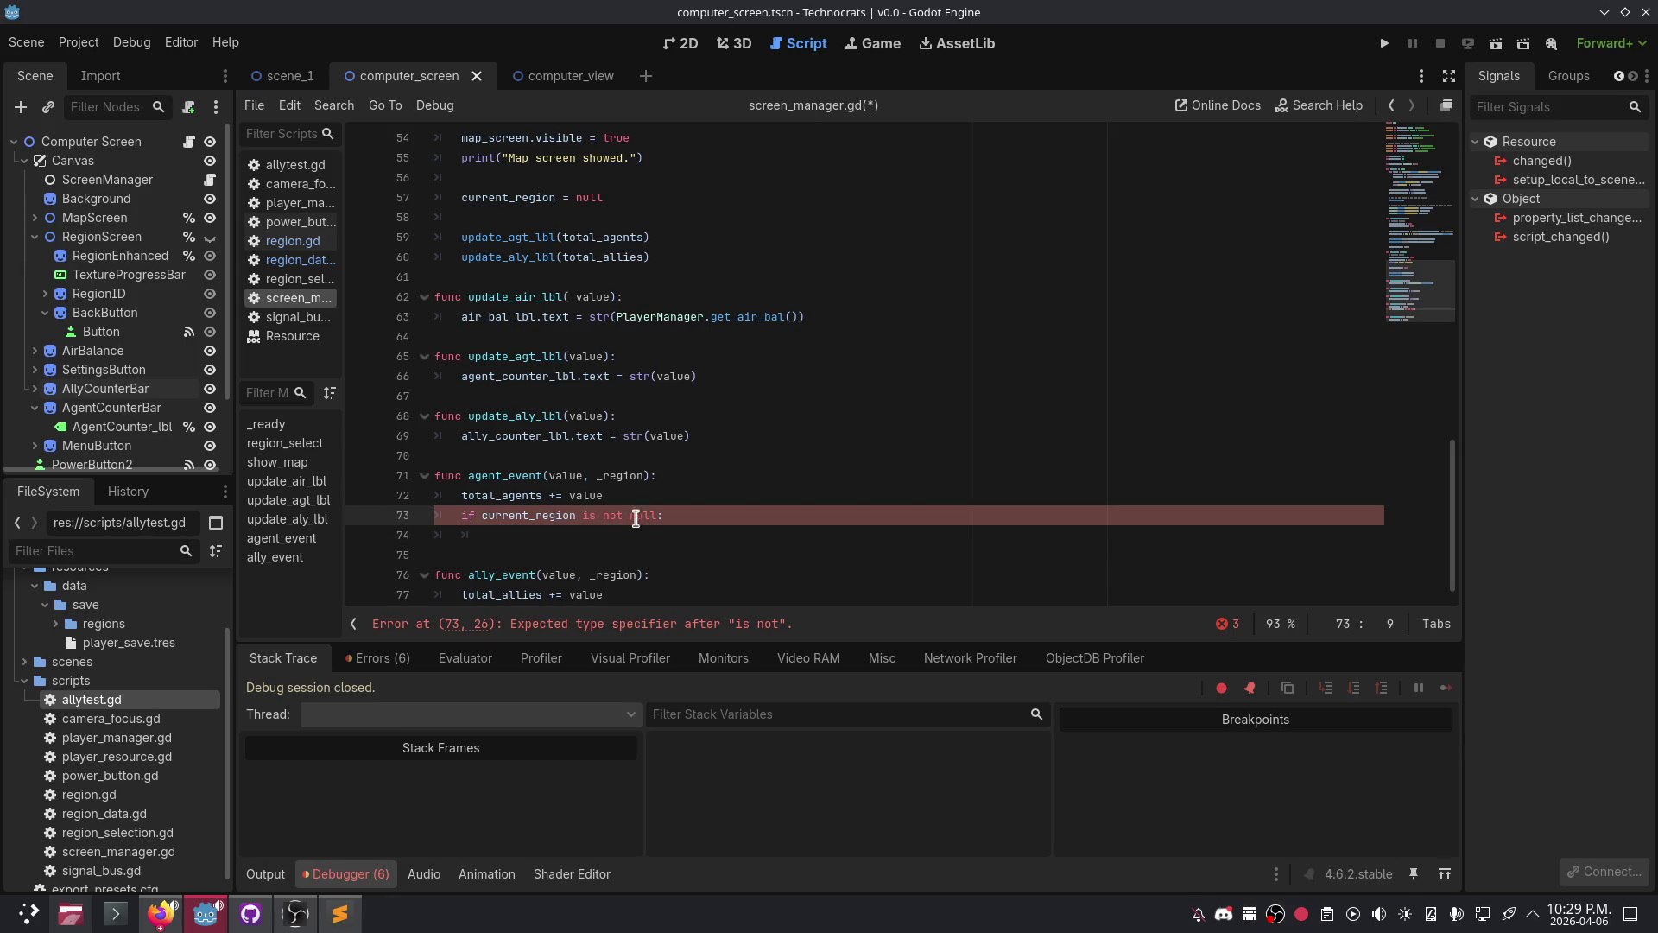
pyautogui.click(650, 518)
pyautogui.click(599, 535)
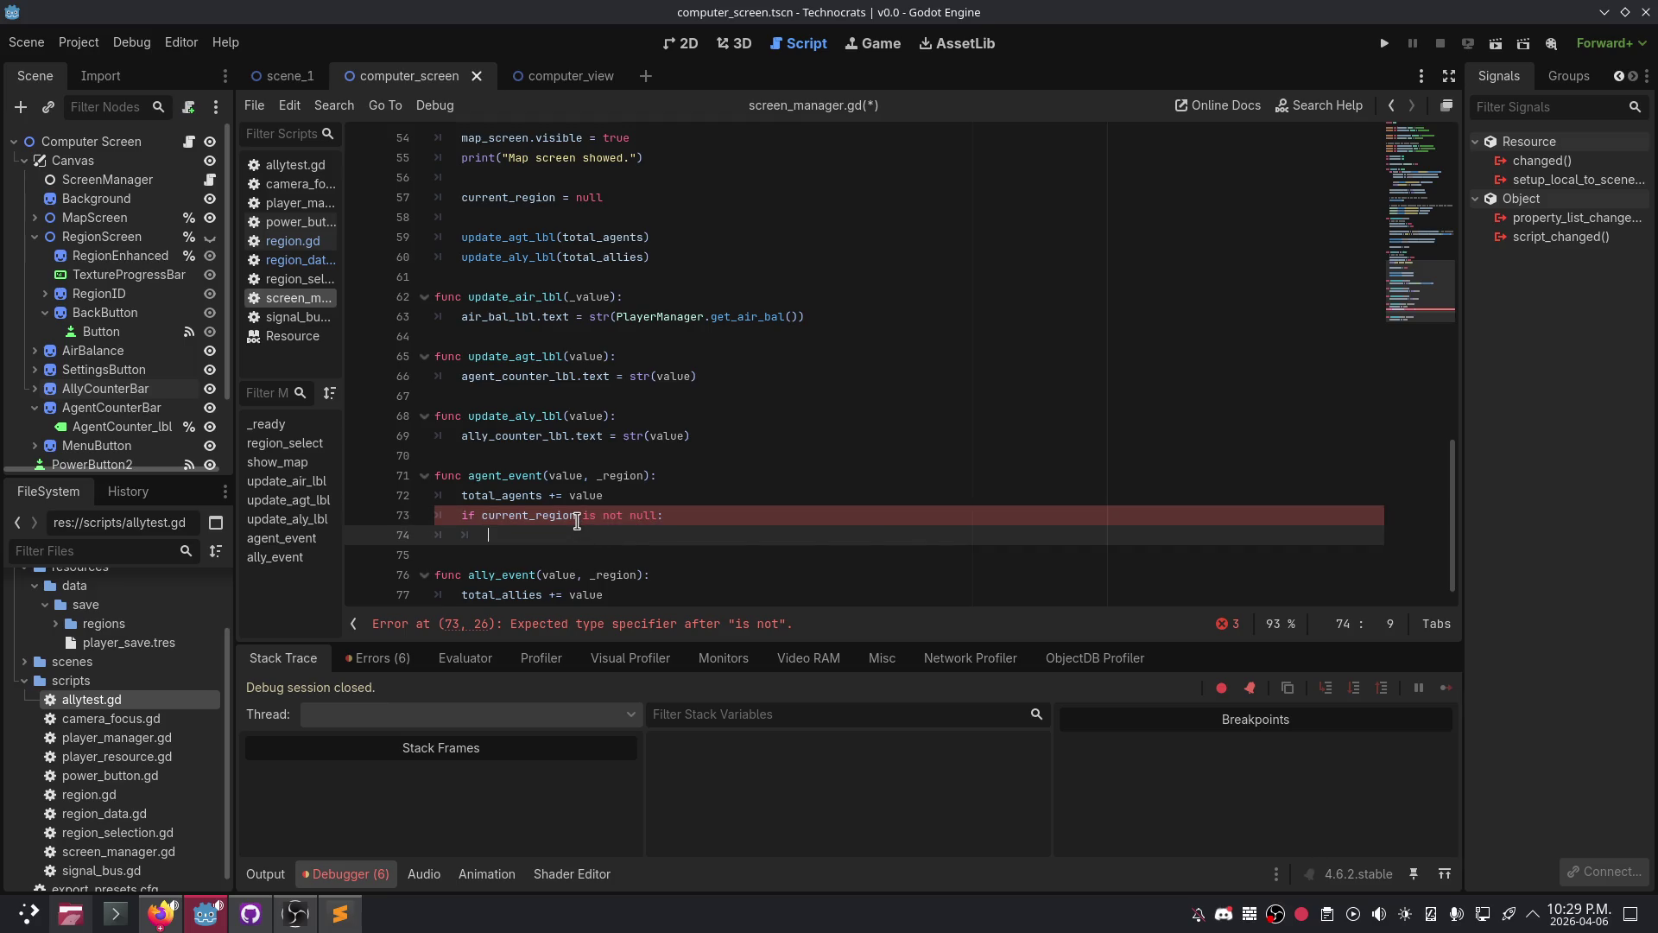
pyautogui.moveTo(577, 521)
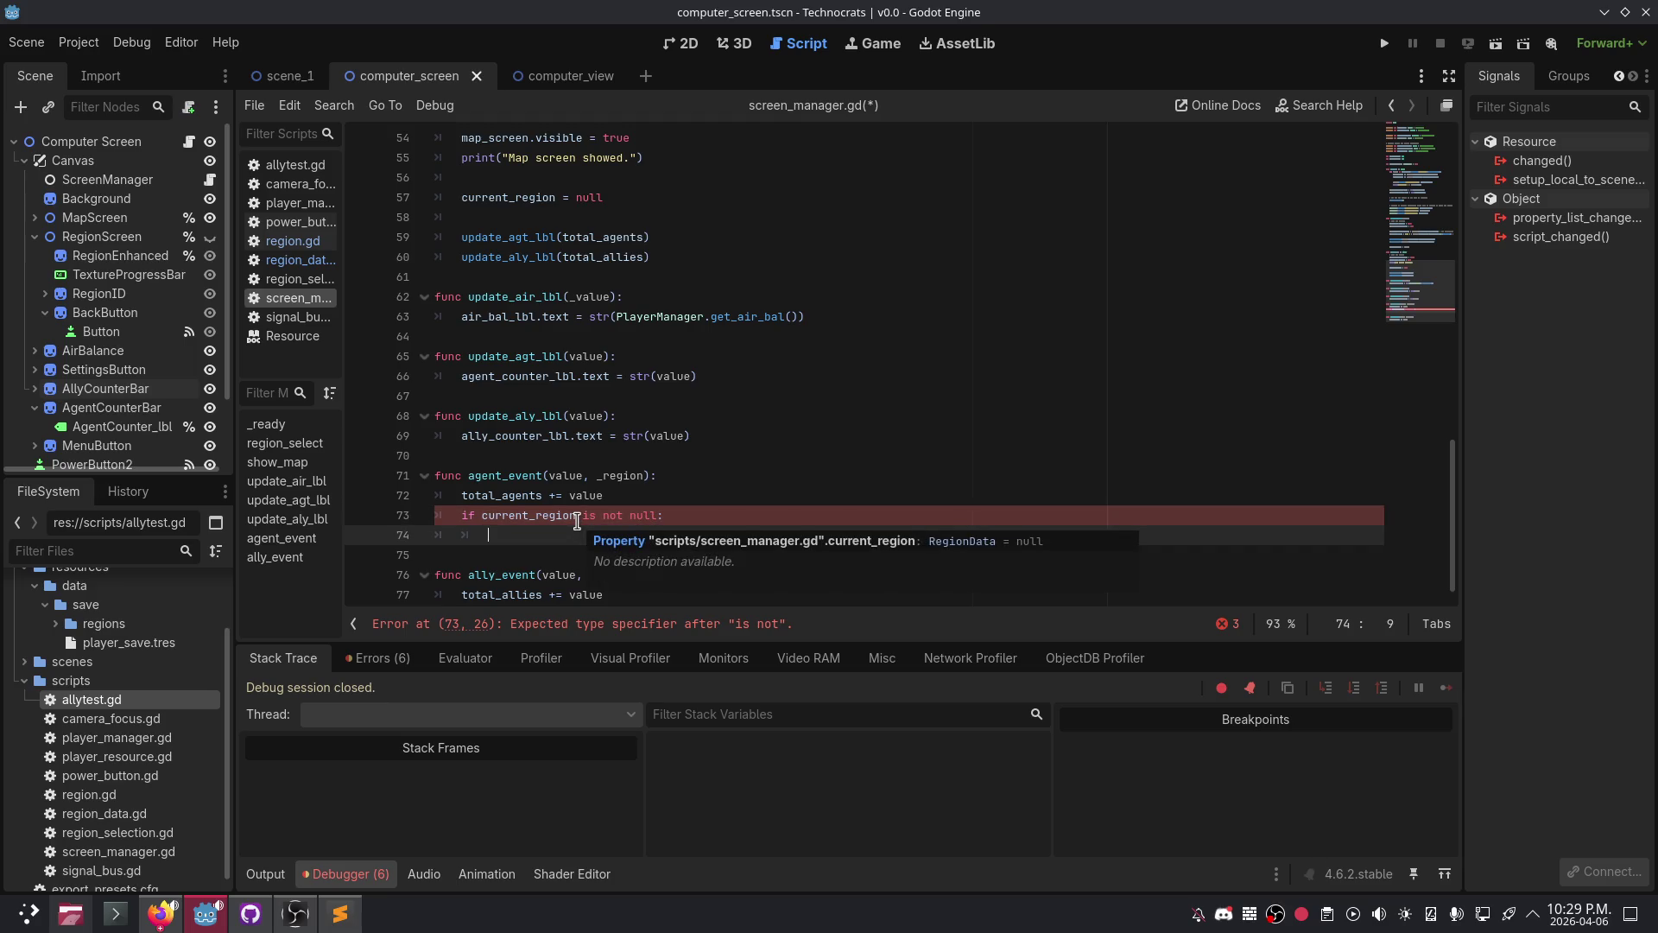
pyautogui.click(659, 516)
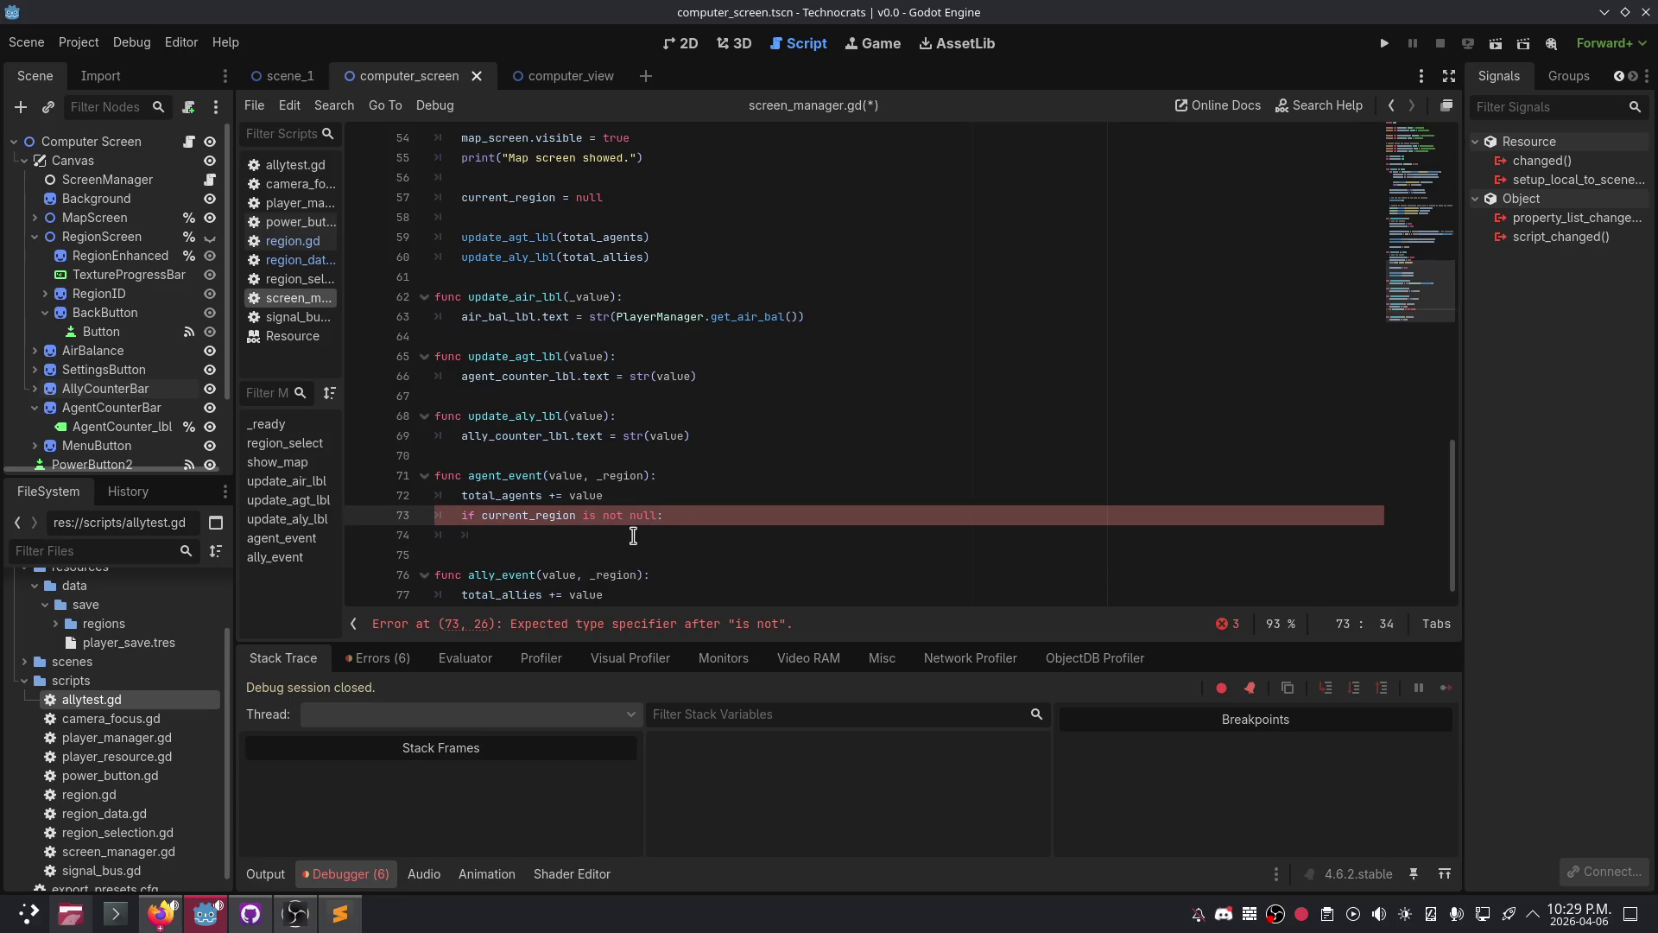
pyautogui.hotkey('ctrl', 'Left')
pyautogui.hotkey('ctrl', 'BackSpace')
pyautogui.hotkey('ctrl', 'BackSpace')
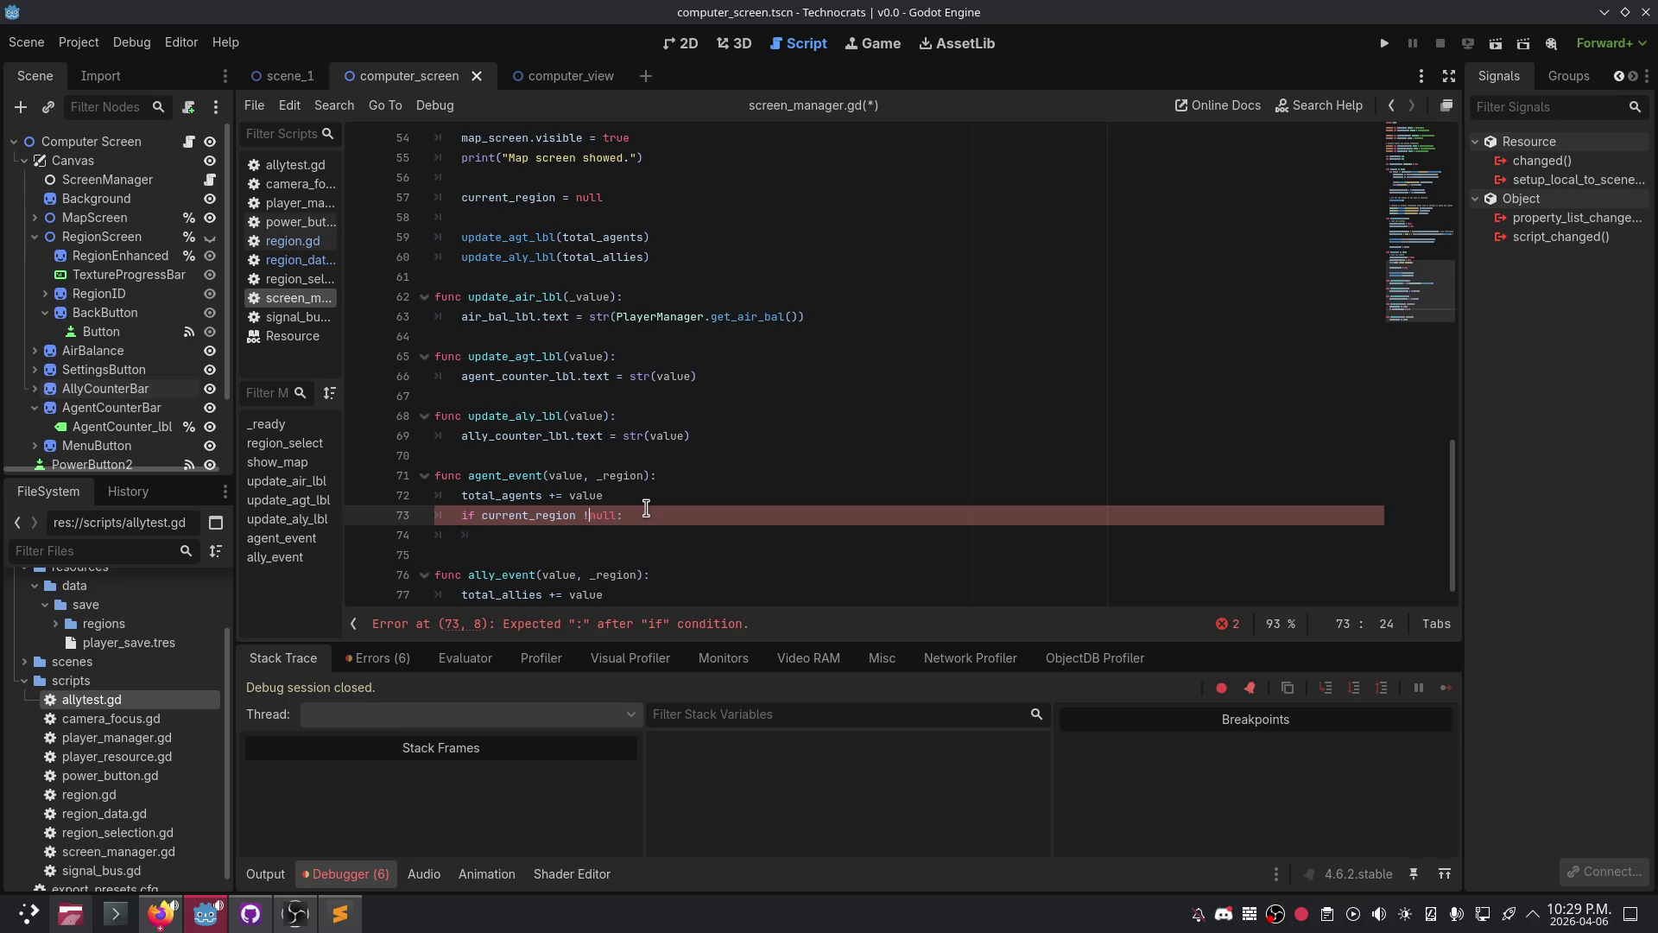
pyautogui.write('=')
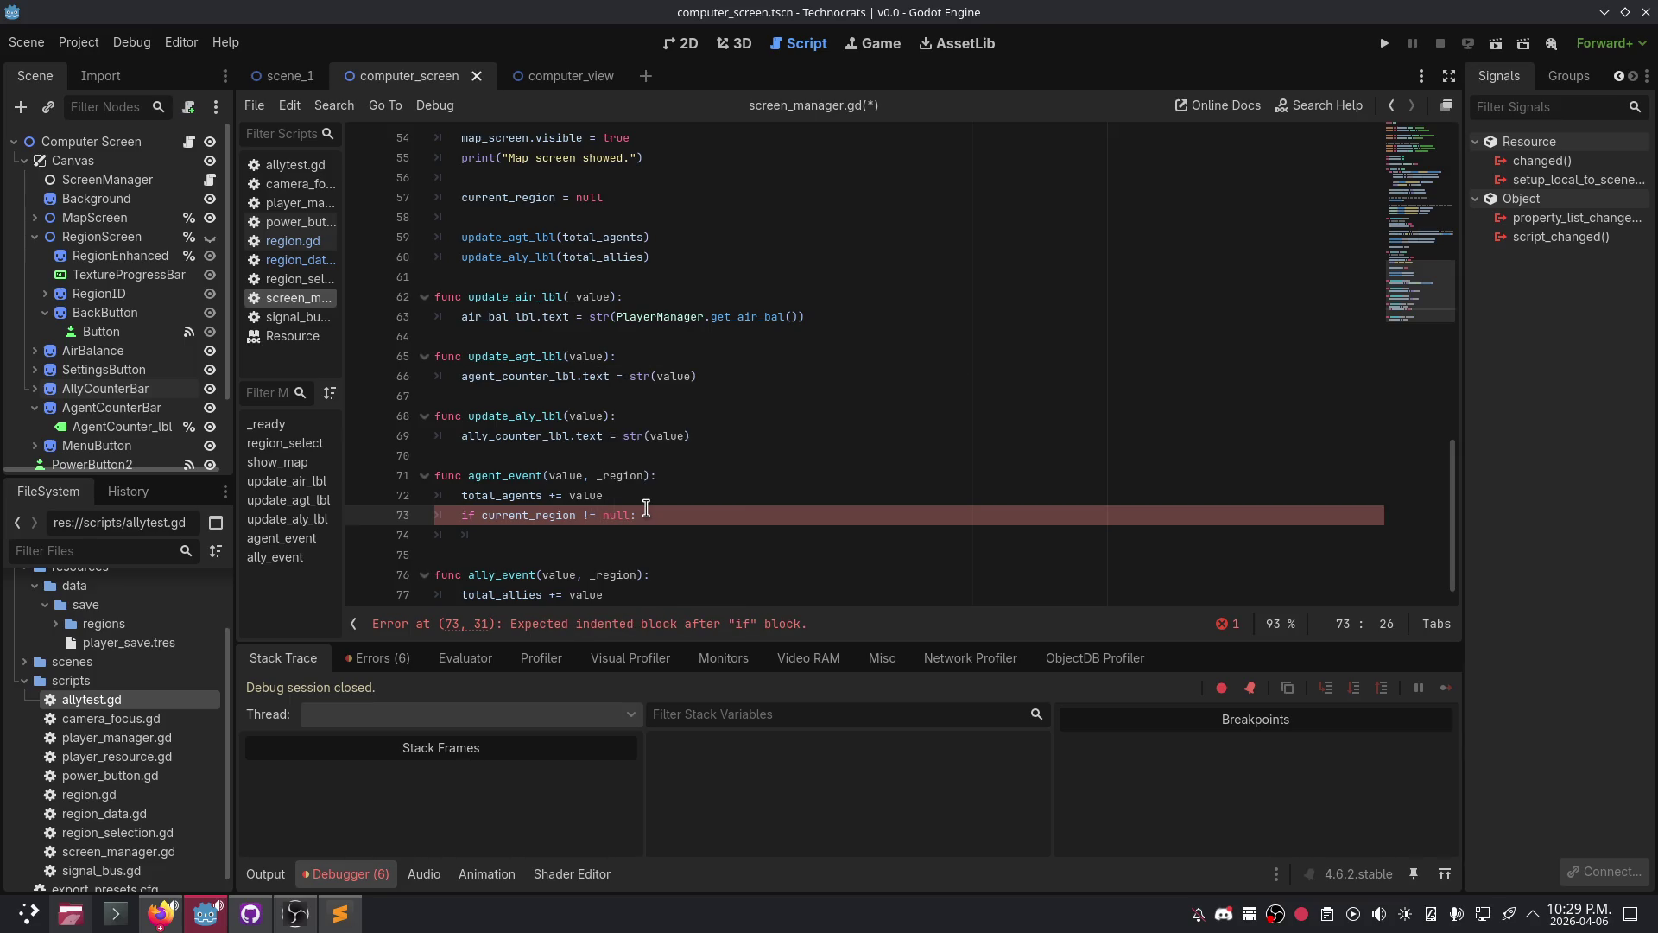
pyautogui.press('Down')
# - Replace the pass placeholder with an update_agt_lbl() call from autocomplete
pyautogui.write('pass')
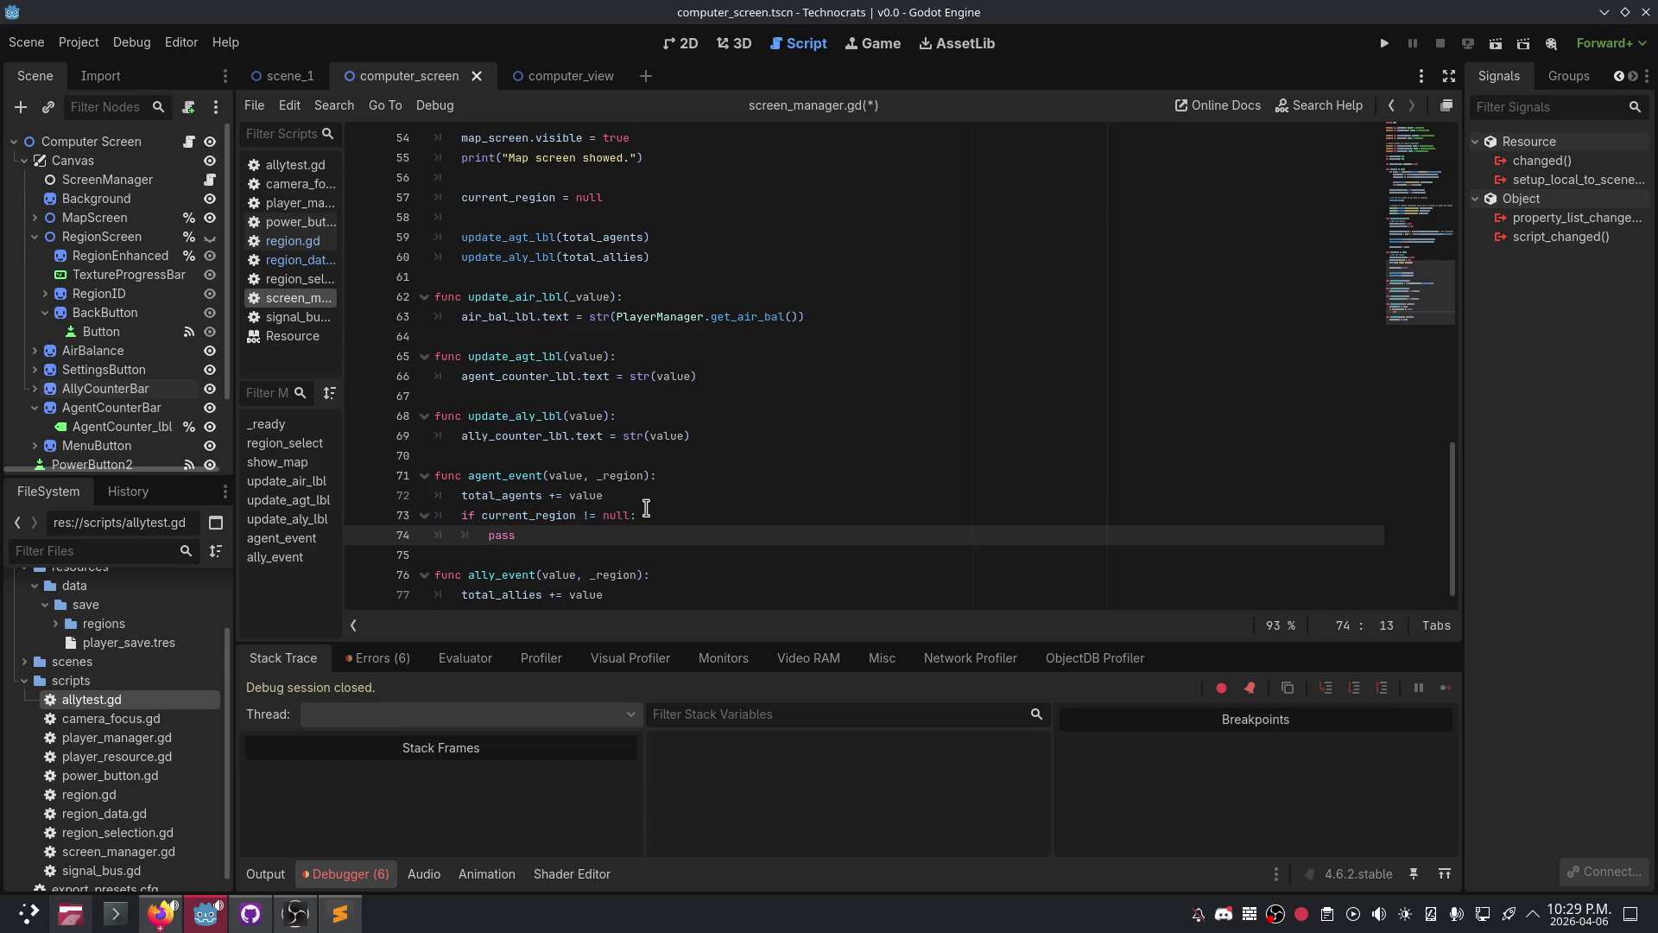
pyautogui.press('BackSpace')
pyautogui.press('BackSpace')
pyautogui.press('BackSpace')
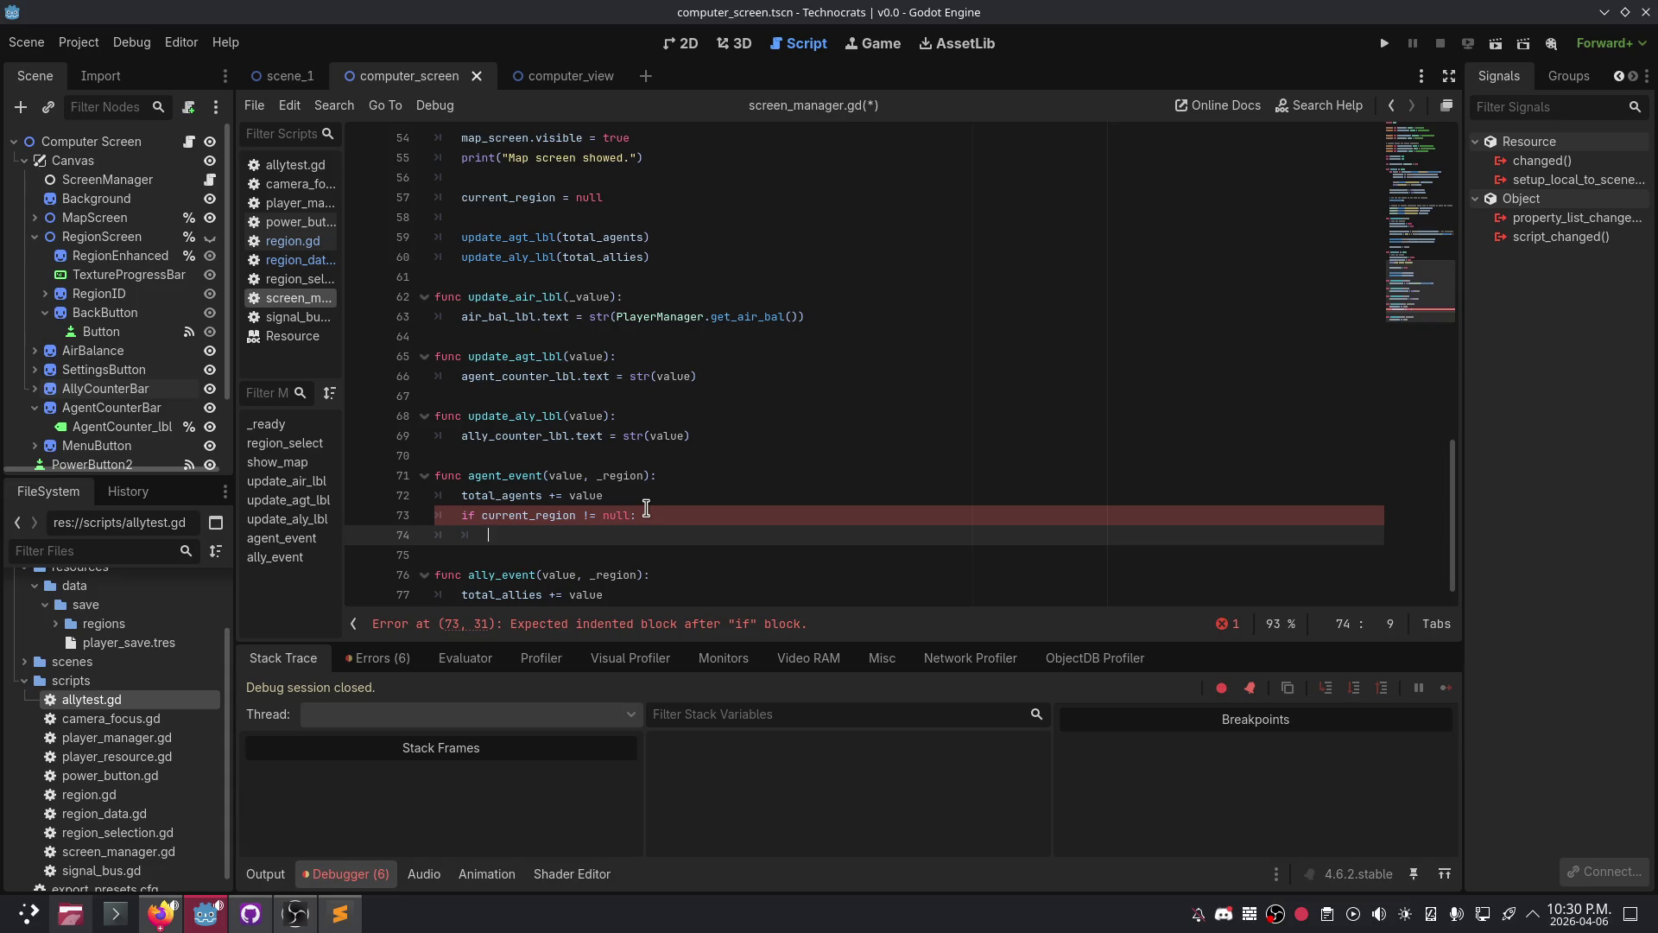
pyautogui.write('up')
pyautogui.press('BackSpace')
pyautogui.press('BackSpace')
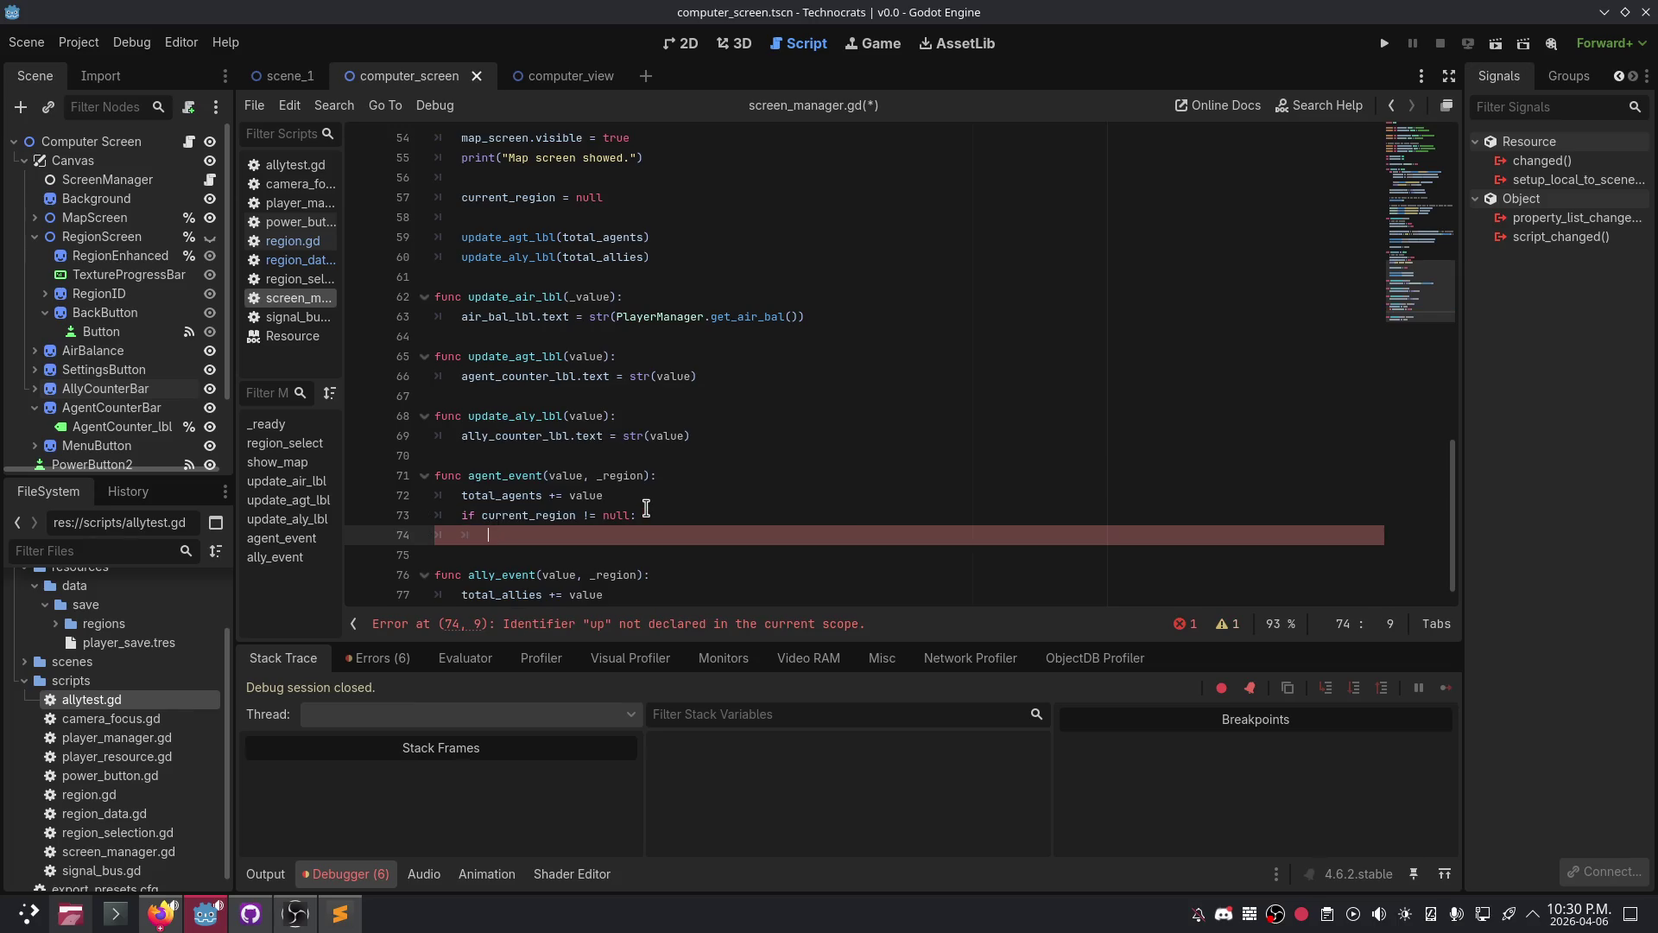
pyautogui.write('update')
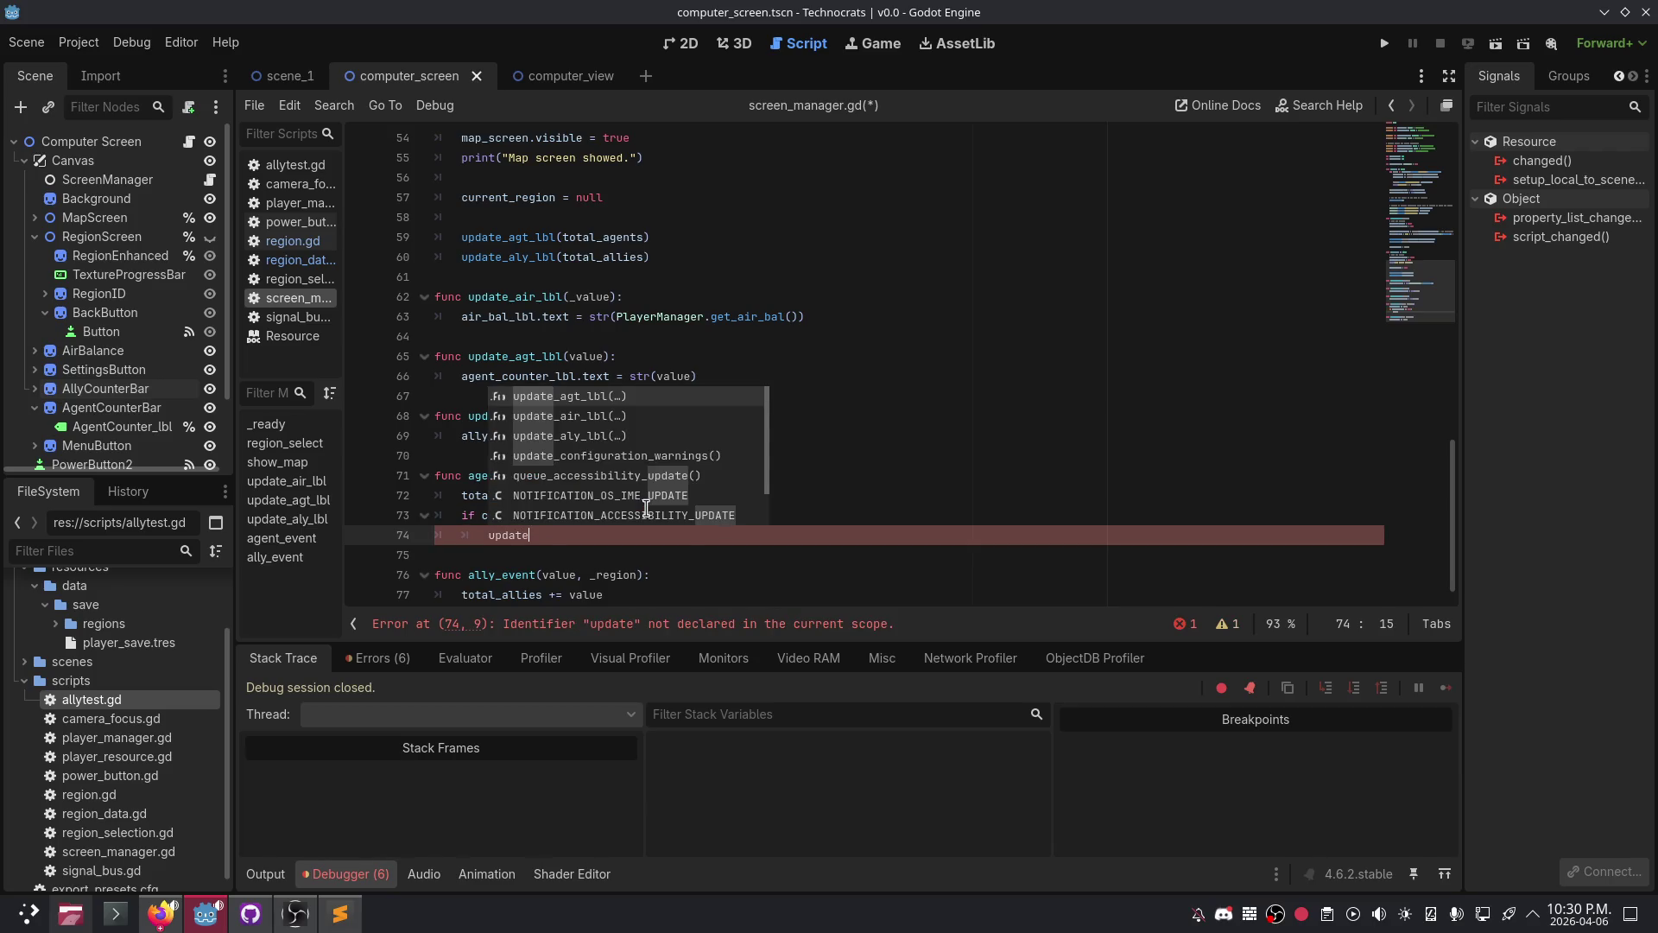
pyautogui.press('Return')
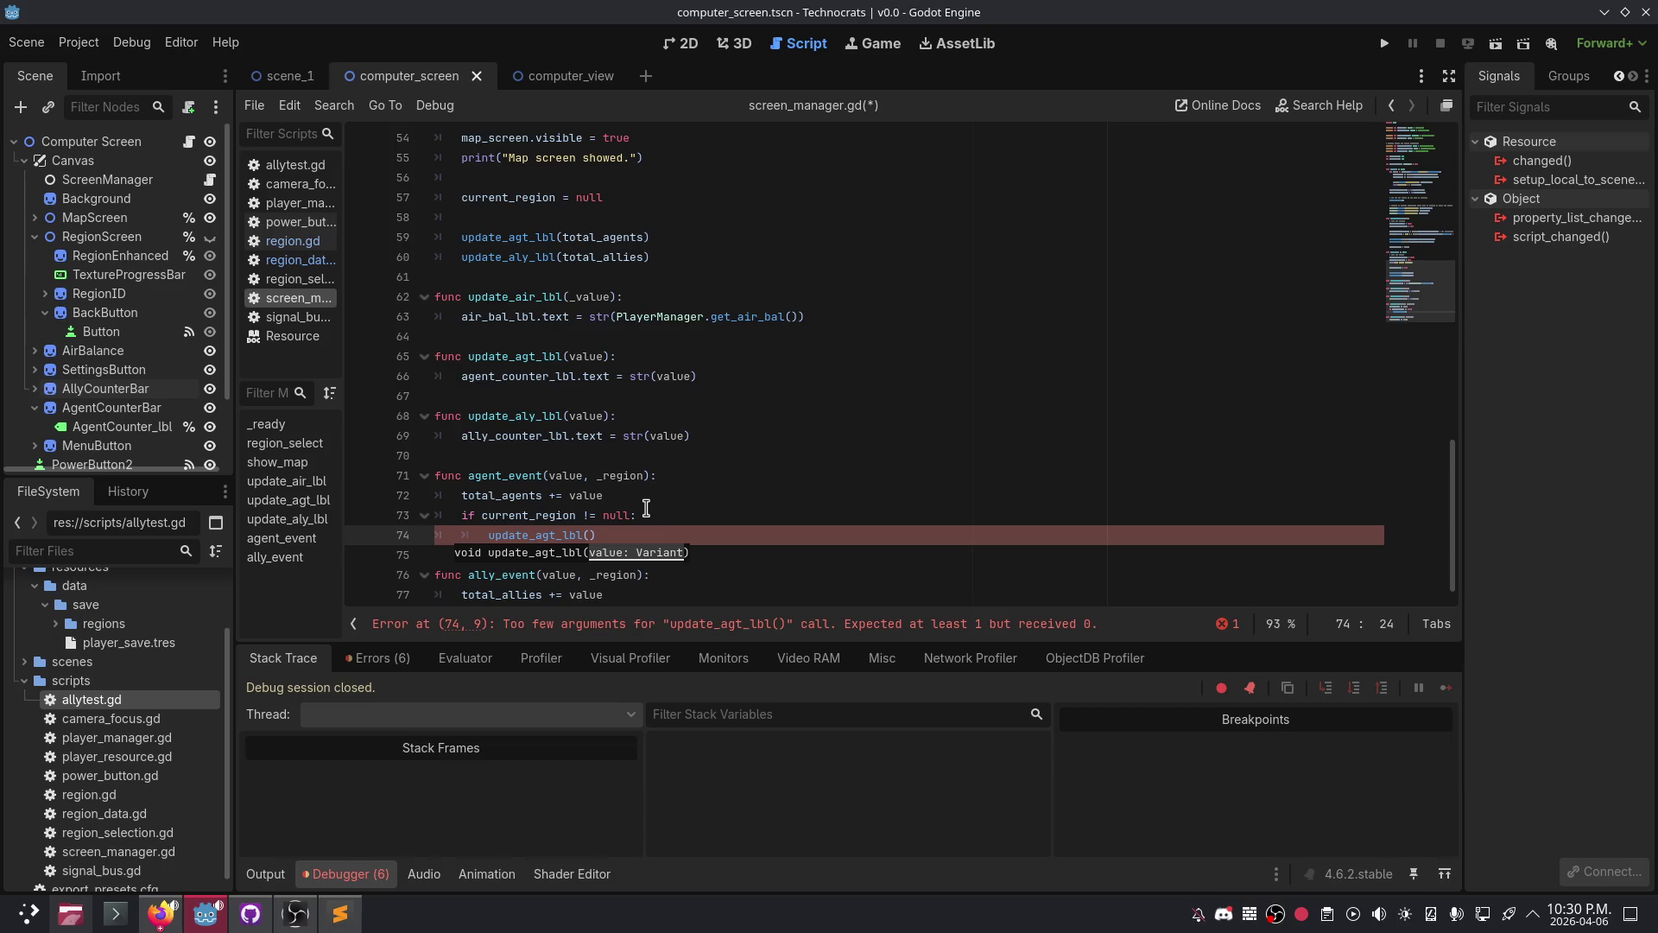
# - Rename agent_event's _region parameter to region and clear the update_agt_lbl() argument
pyautogui.write('region')
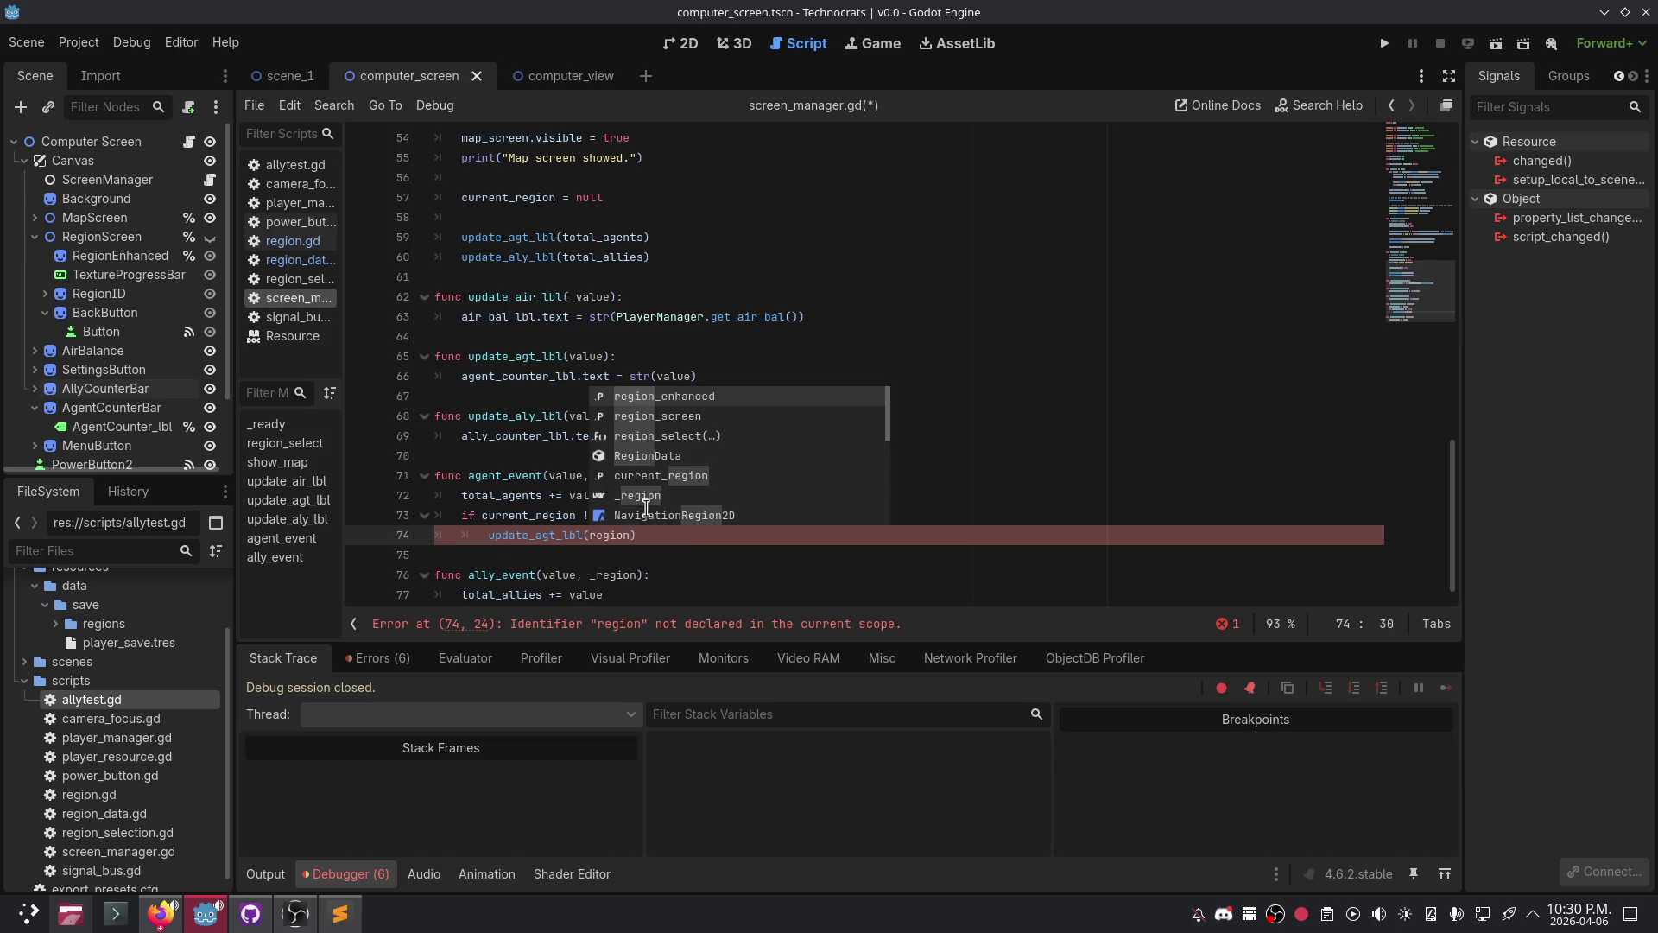
pyautogui.write('.')
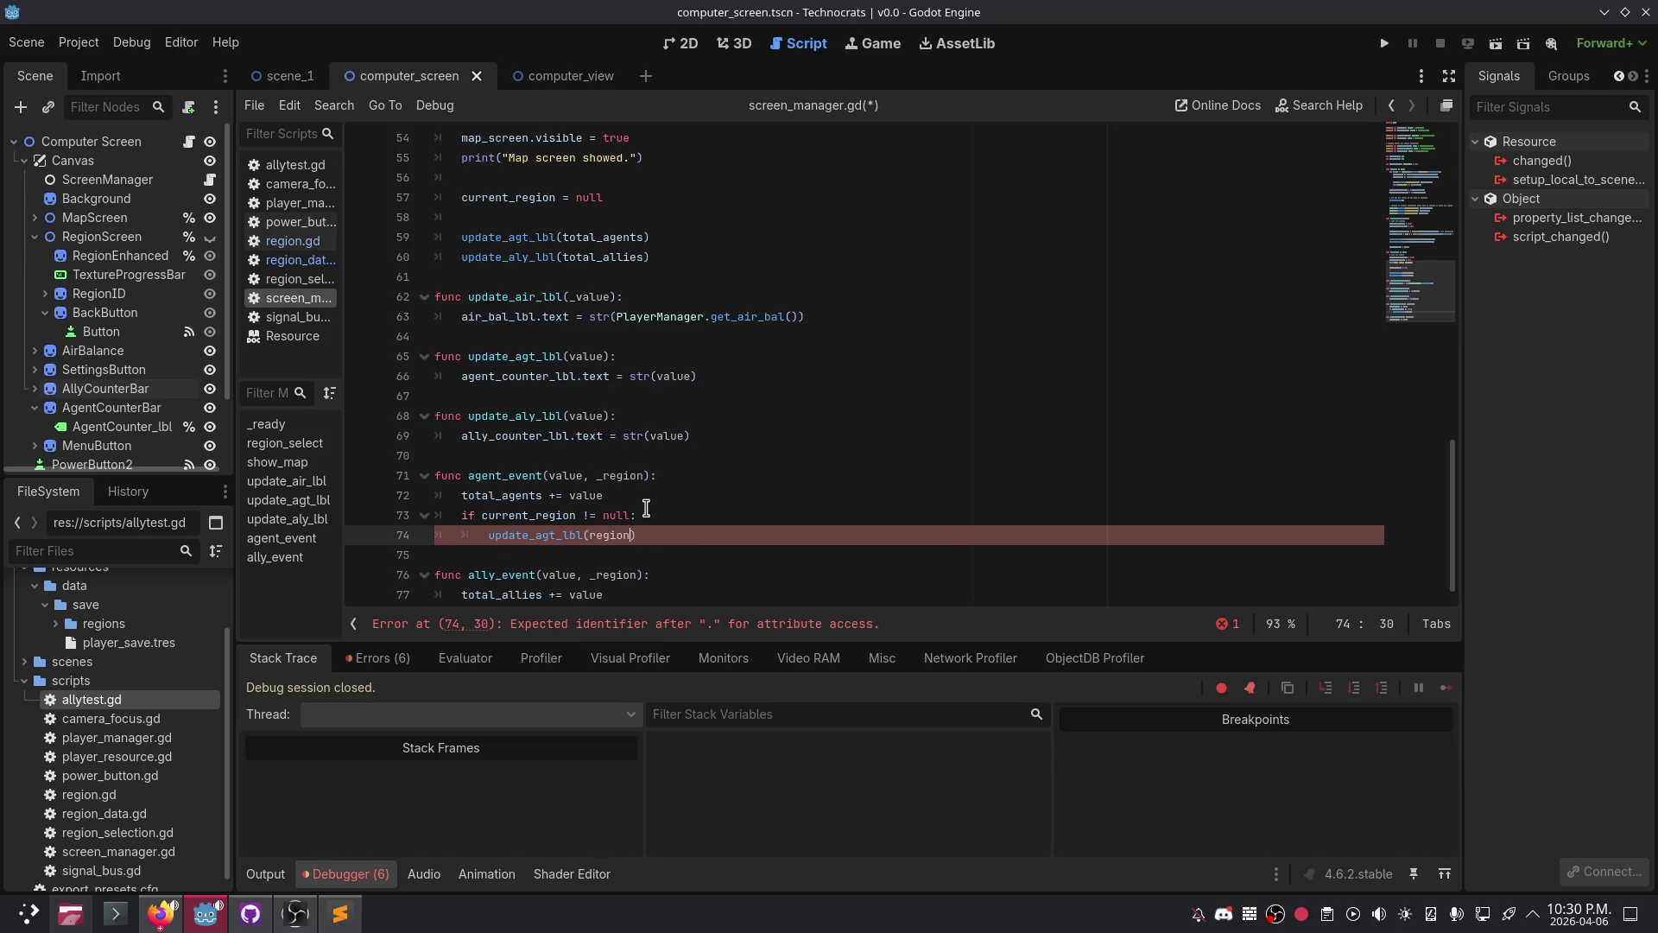
pyautogui.press('BackSpace')
pyautogui.press('BackSpace')
pyautogui.press('BackSpace')
pyautogui.write('_regio')
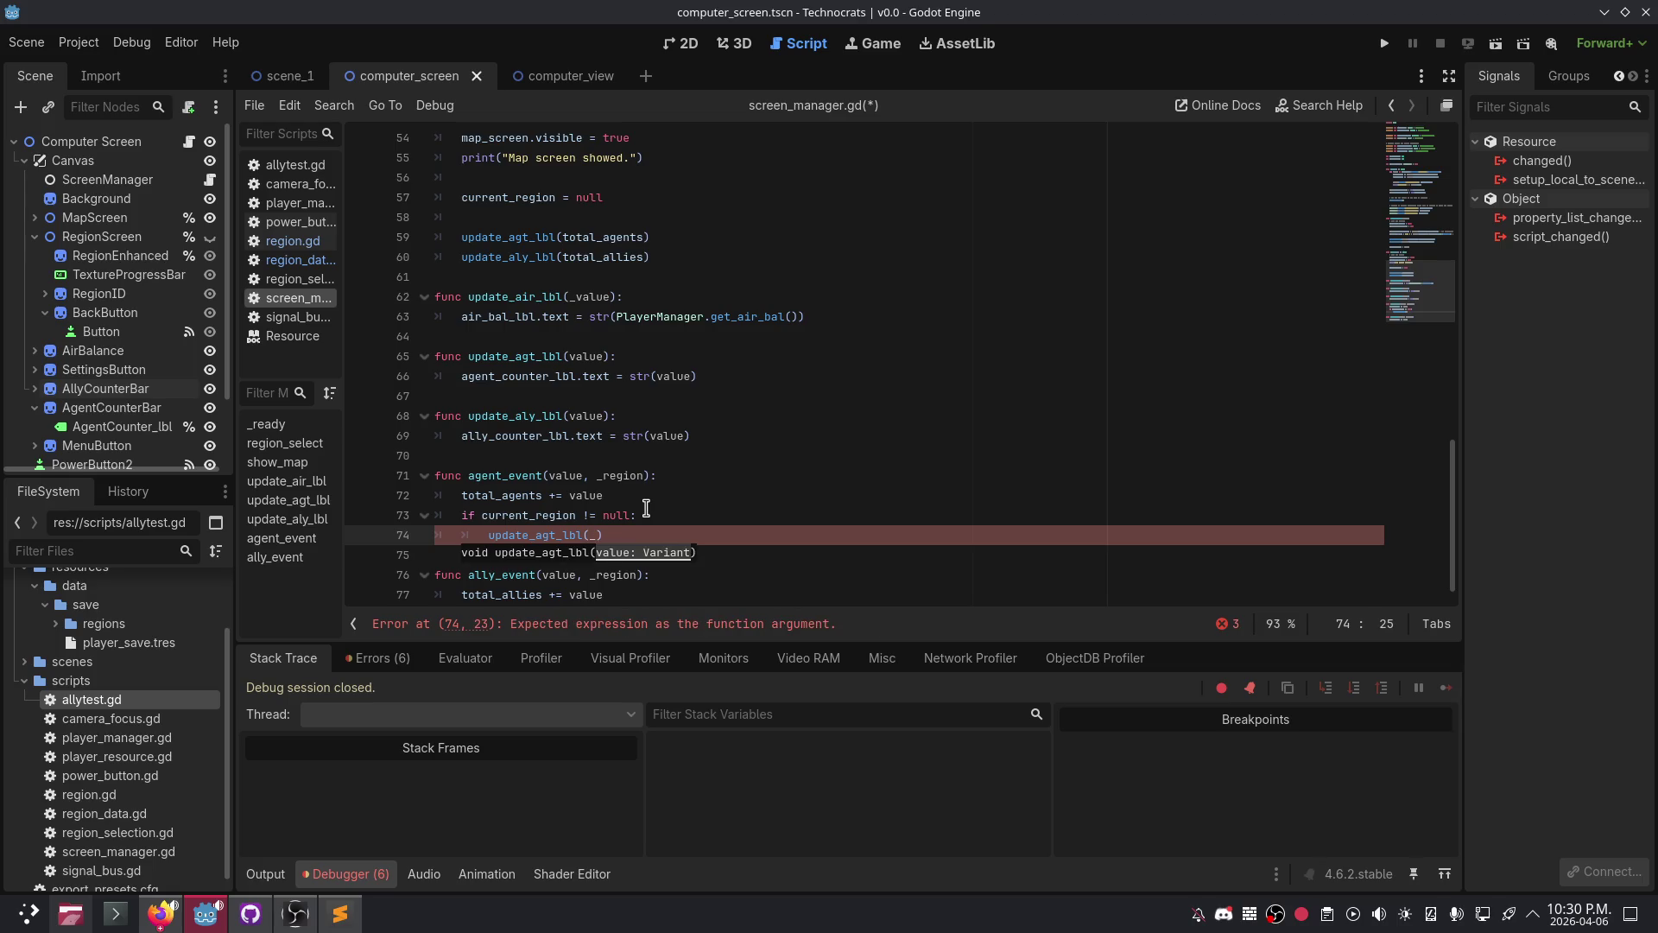
pyautogui.write('n.')
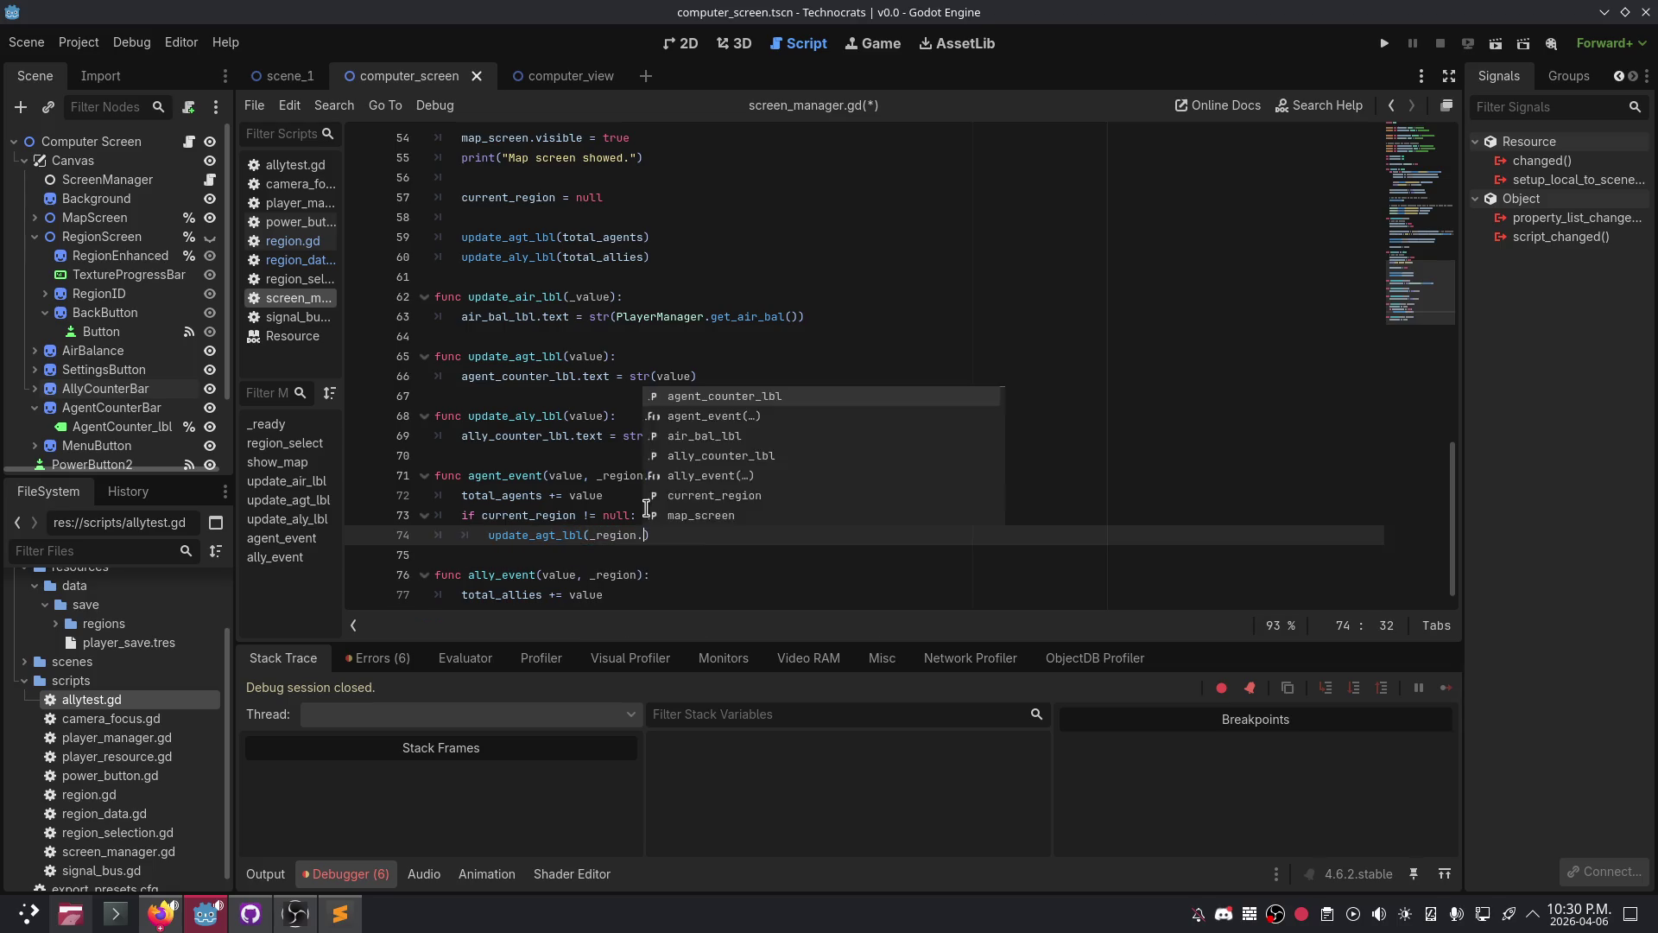
pyautogui.press('Escape')
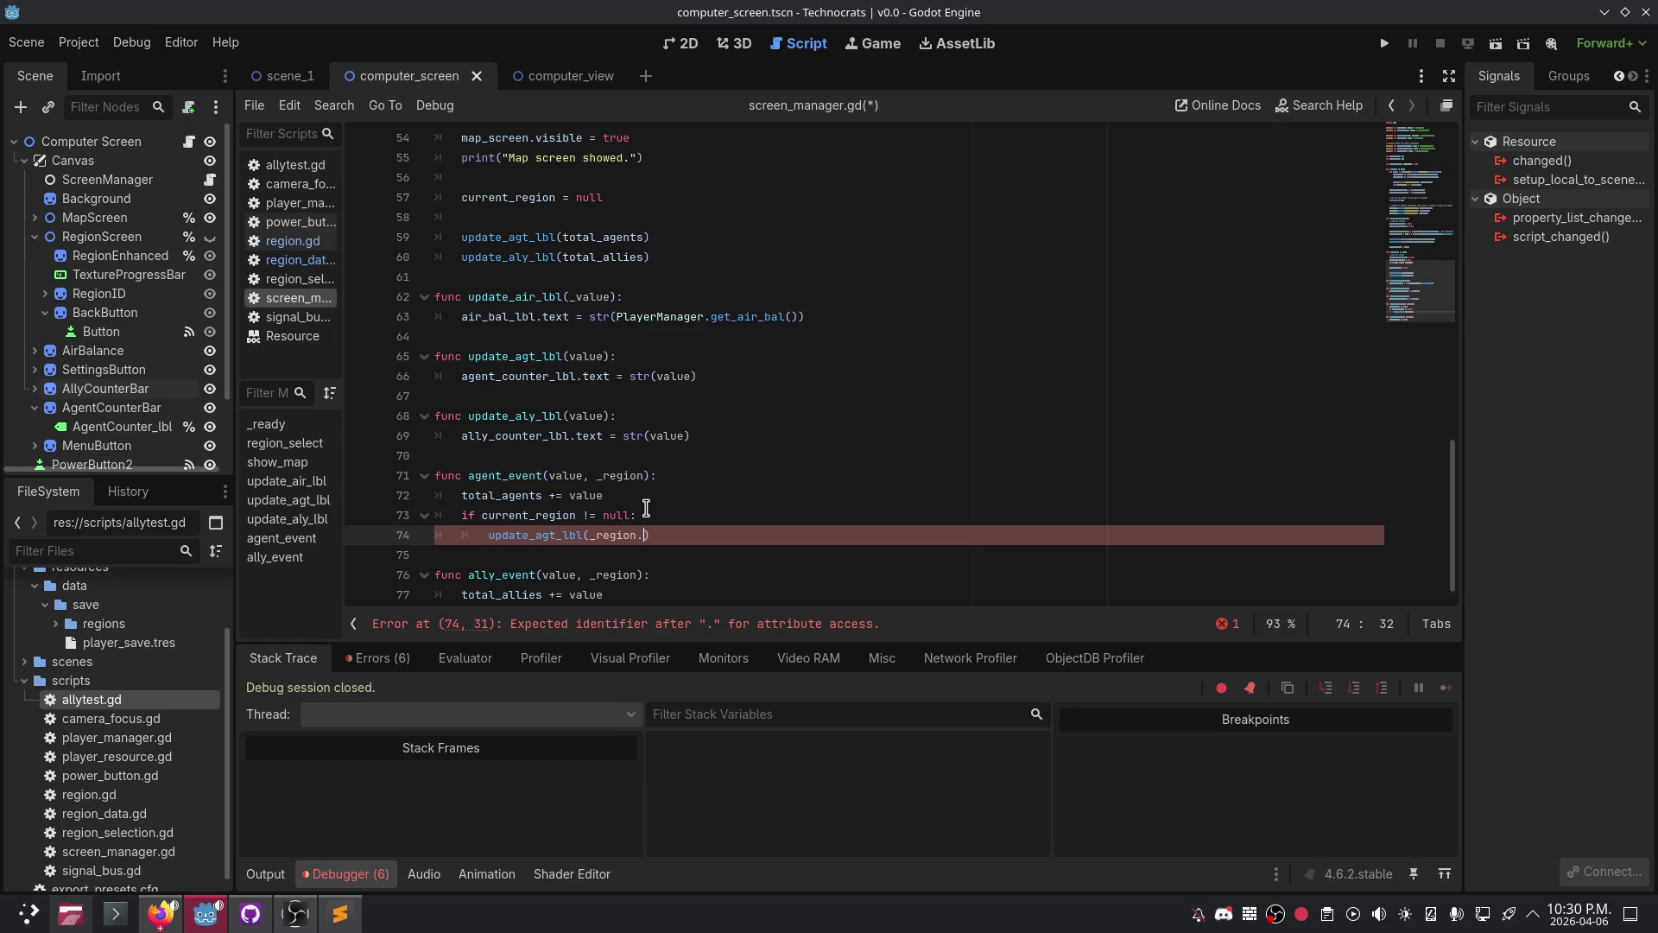
pyautogui.click(602, 476)
pyautogui.press('BackSpace')
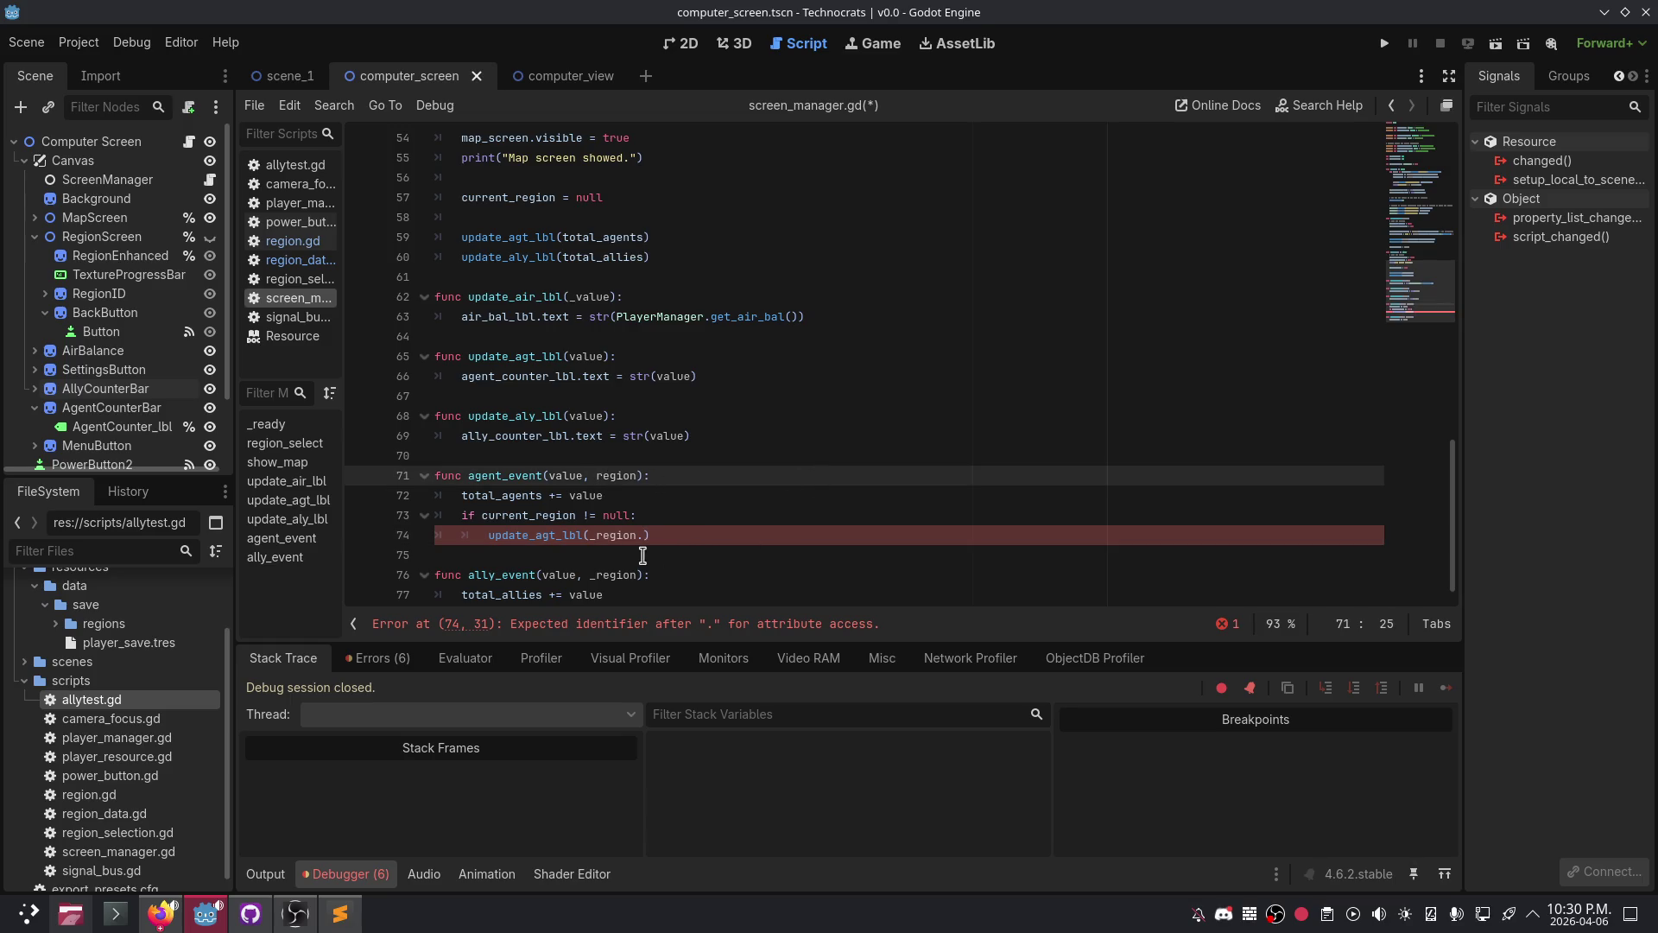
pyautogui.click(645, 536)
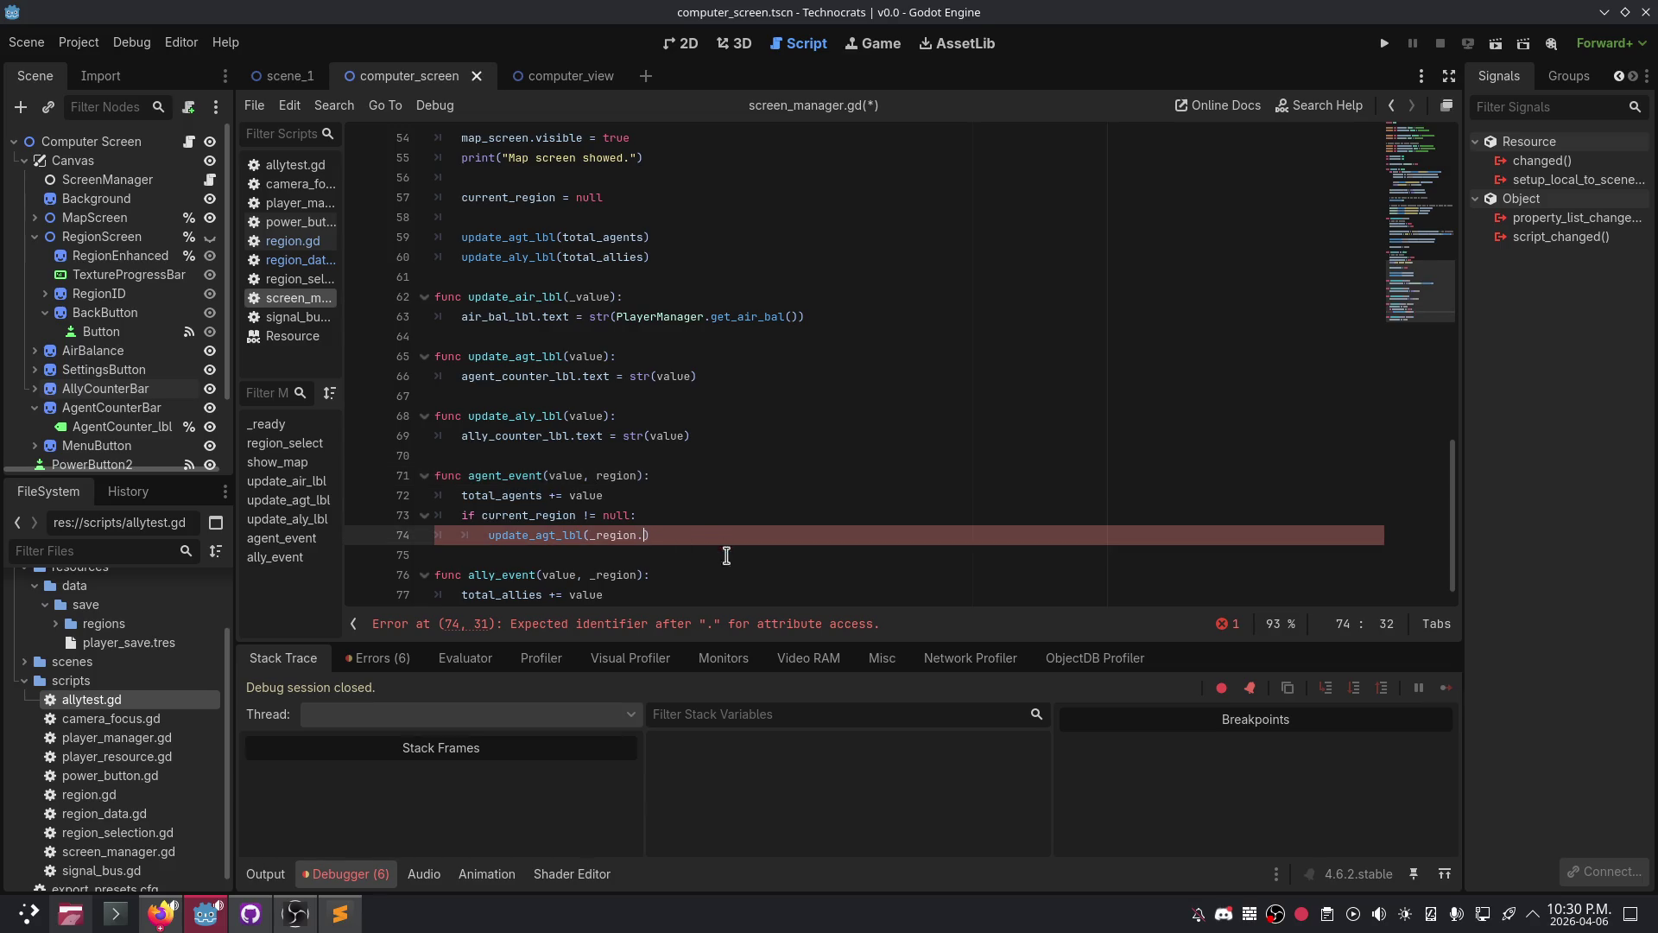
pyautogui.scroll(1, 727, 555)
pyautogui.scroll(-2, 726, 555)
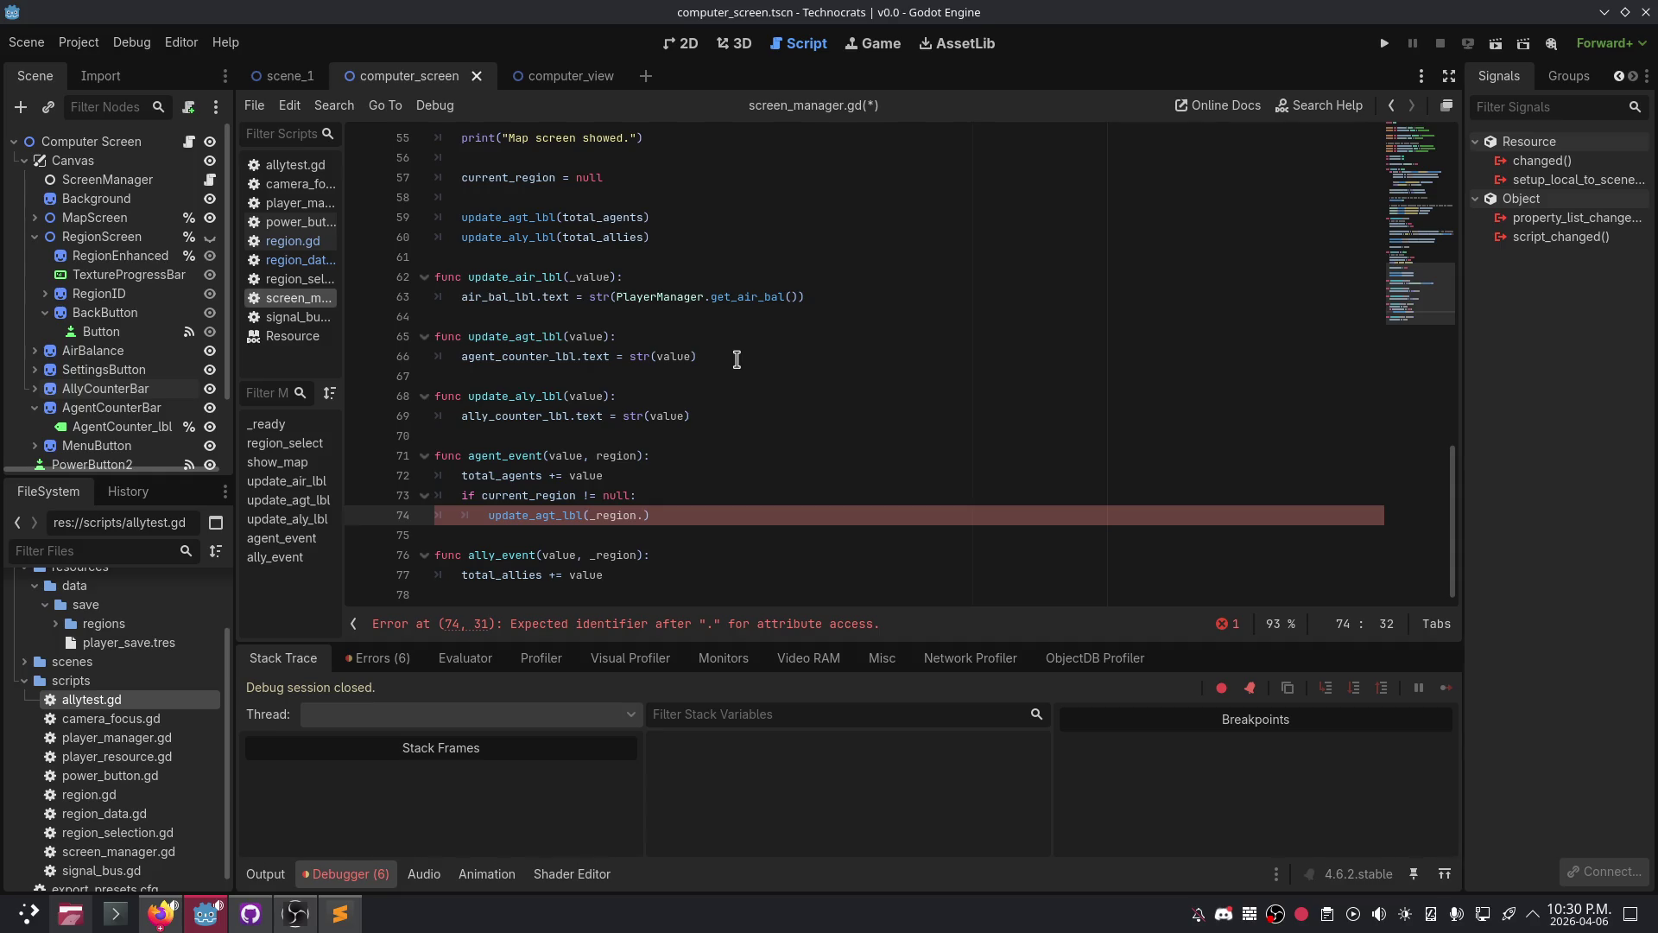
pyautogui.hotkey('ctrl', 'BackSpace')
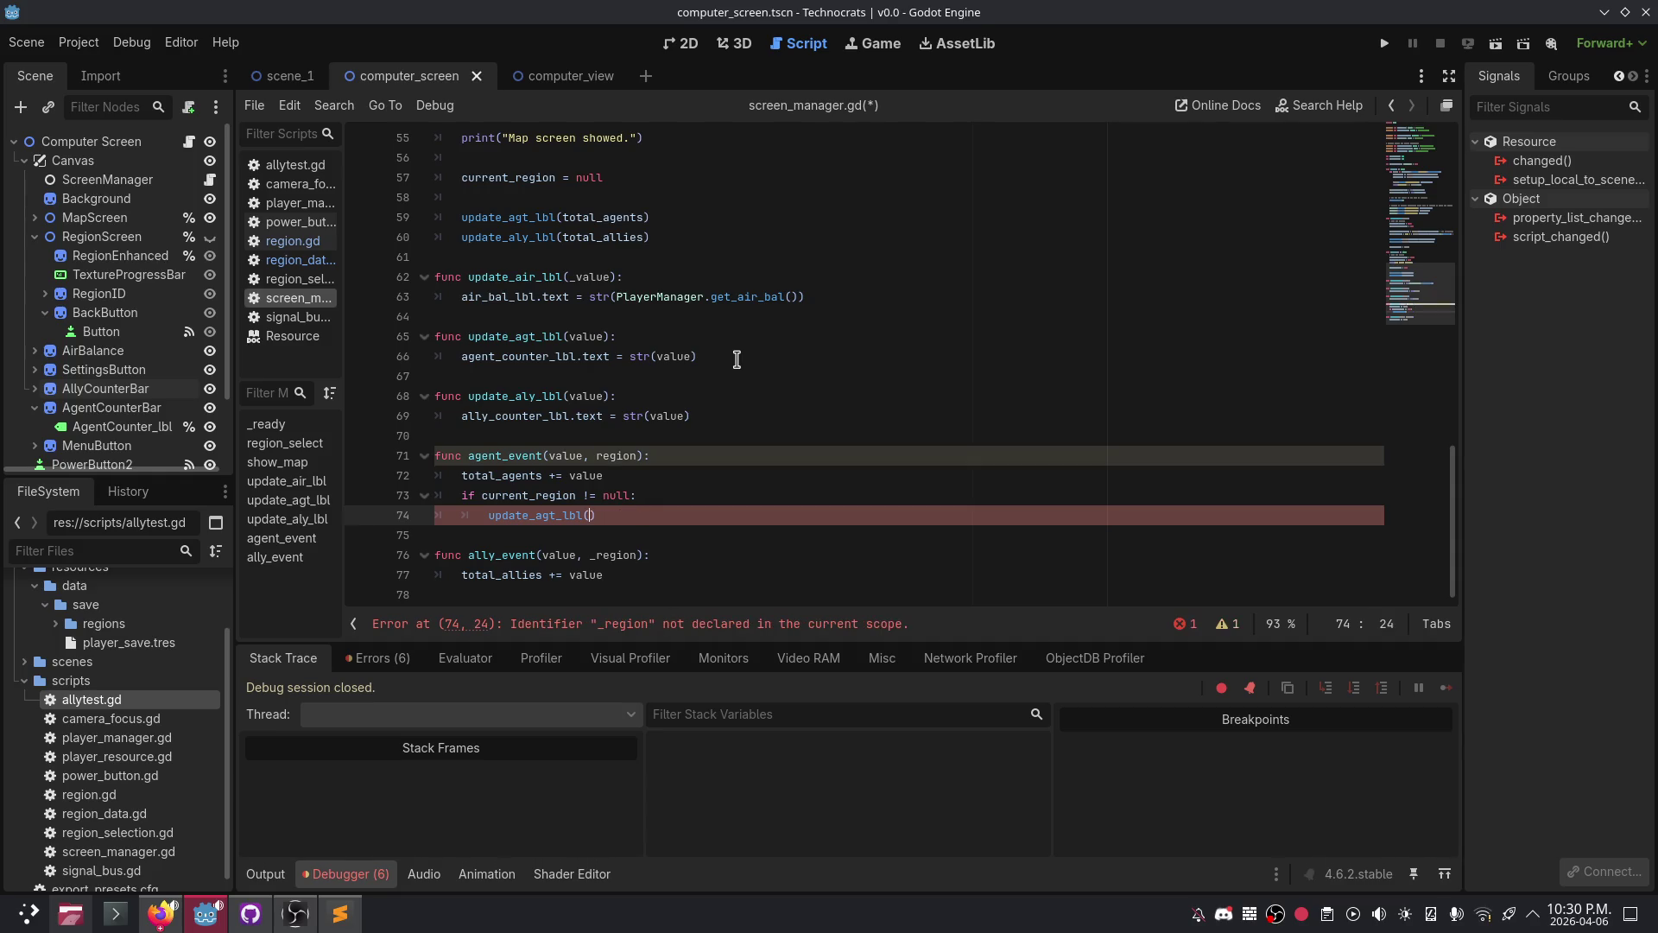
pyautogui.press('Up')
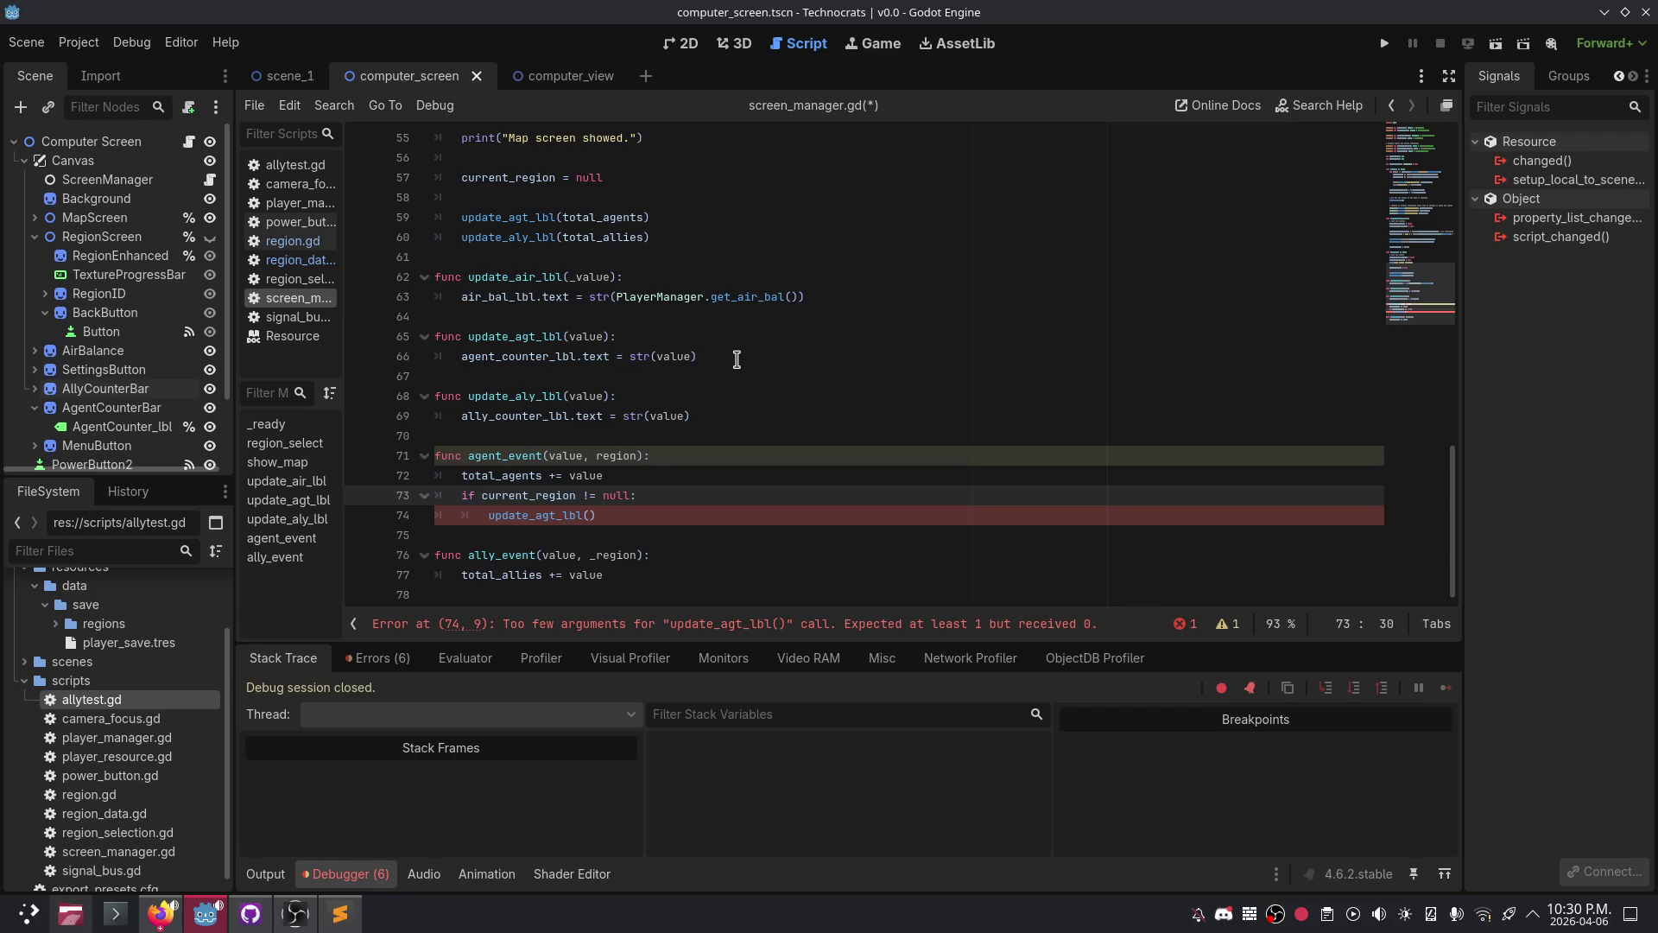
# - Extend the if condition with '&& region == current_region'
pyautogui.write('&&')
pyautogui.write(' region')
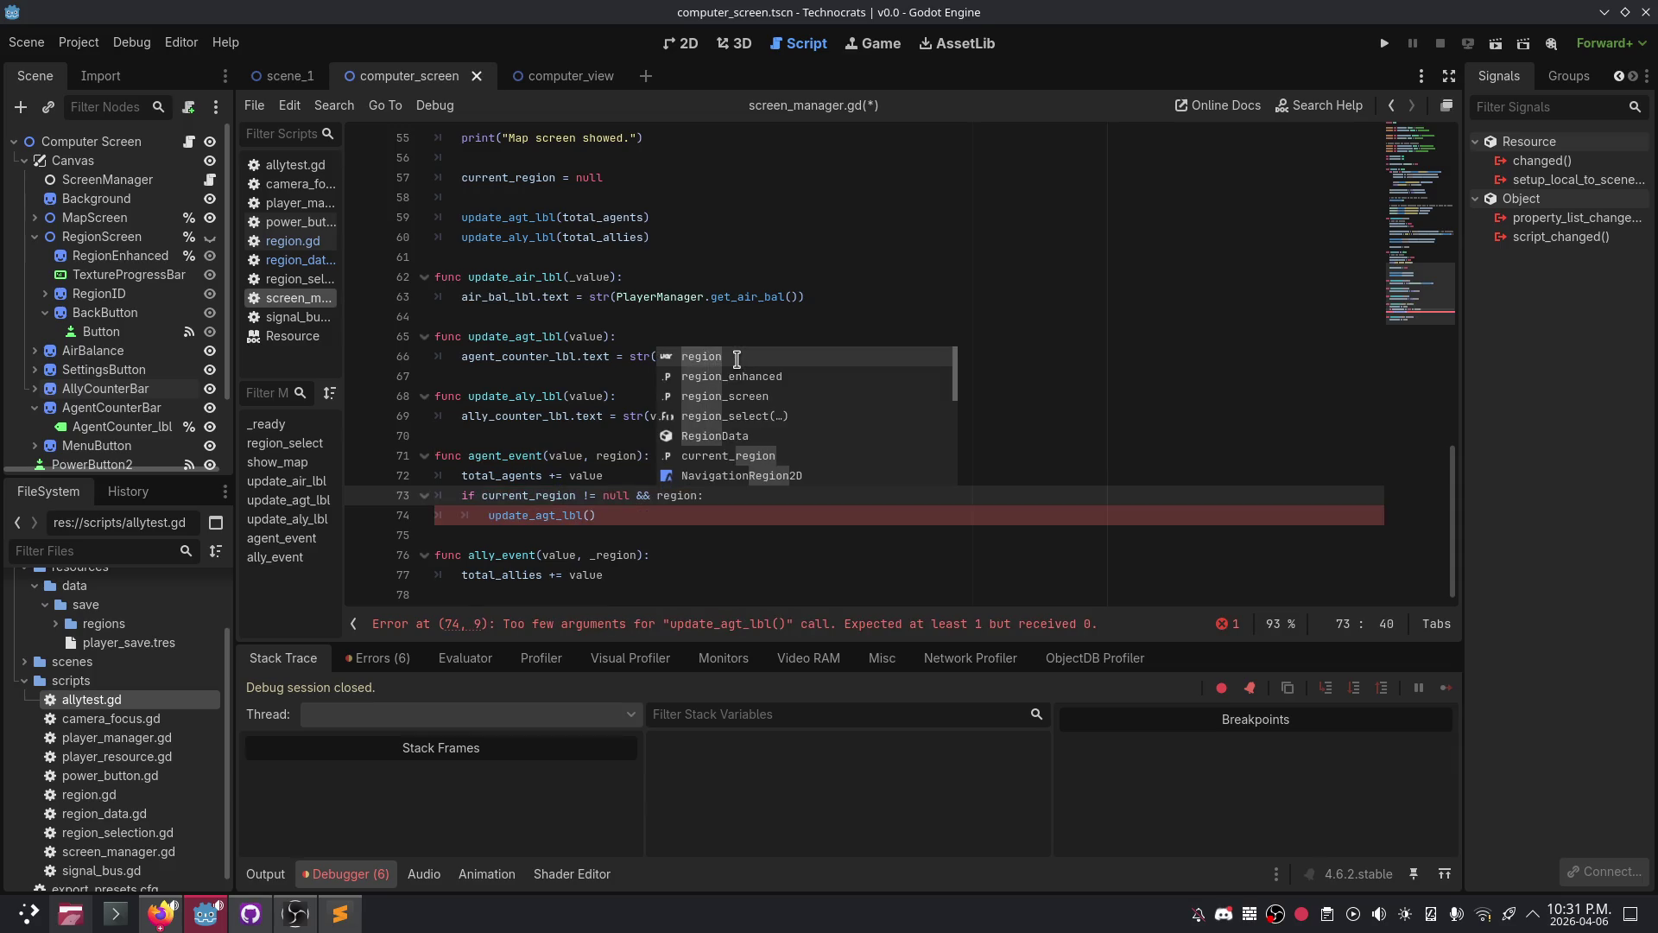
pyautogui.write(' == curren')
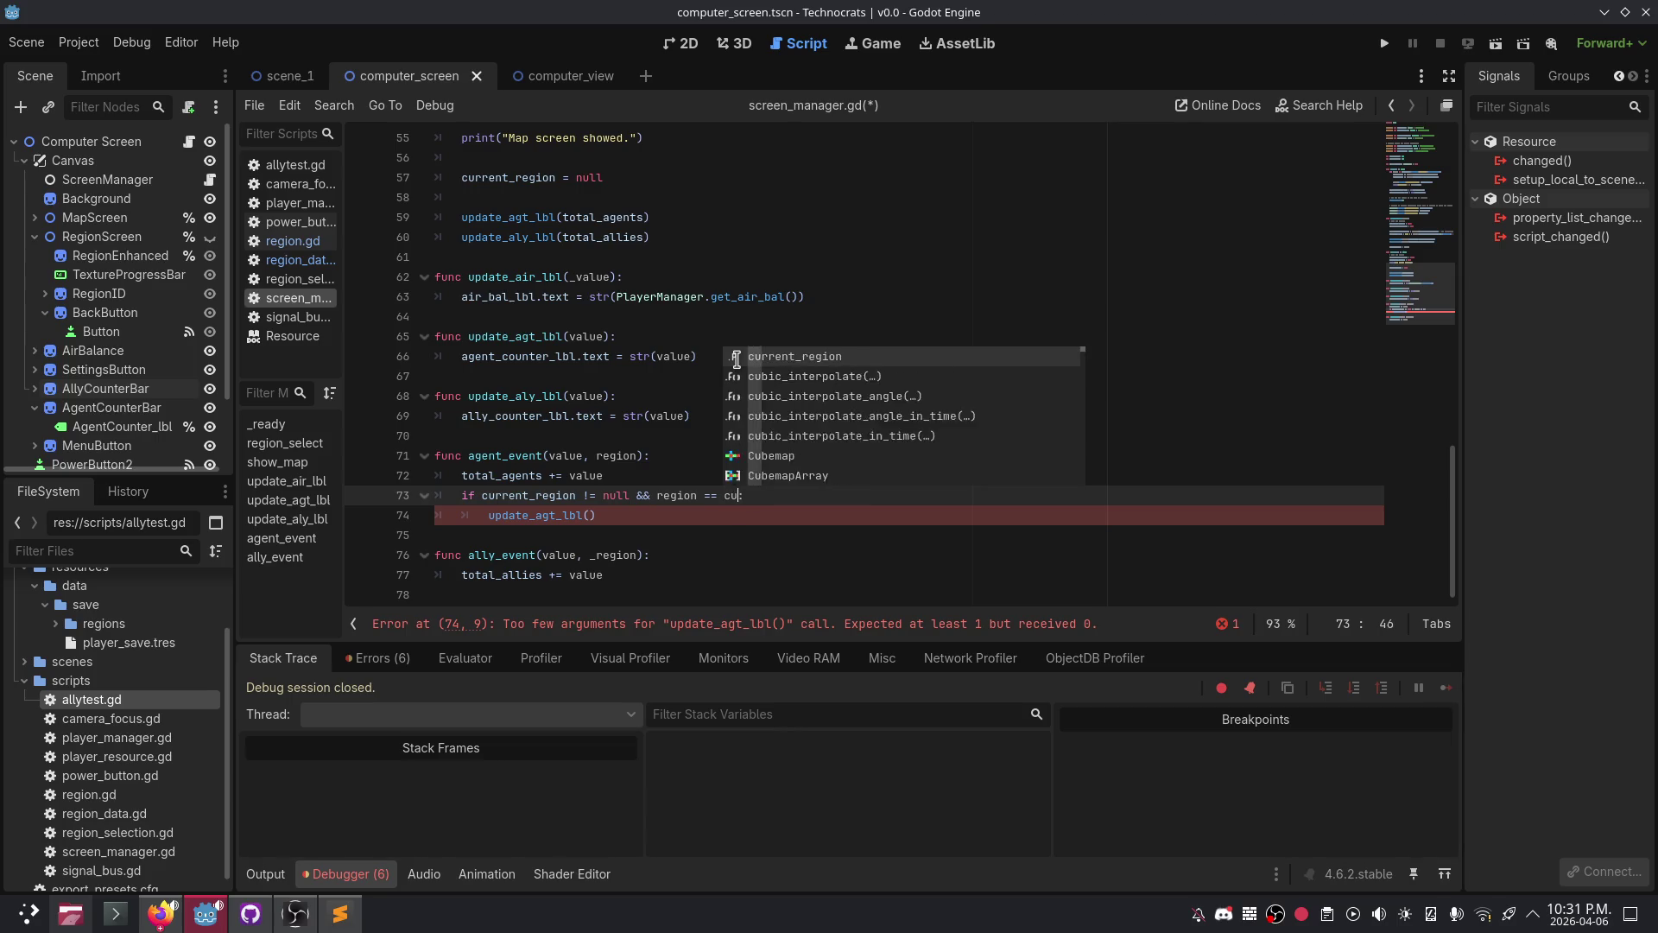
pyautogui.write('t_region')
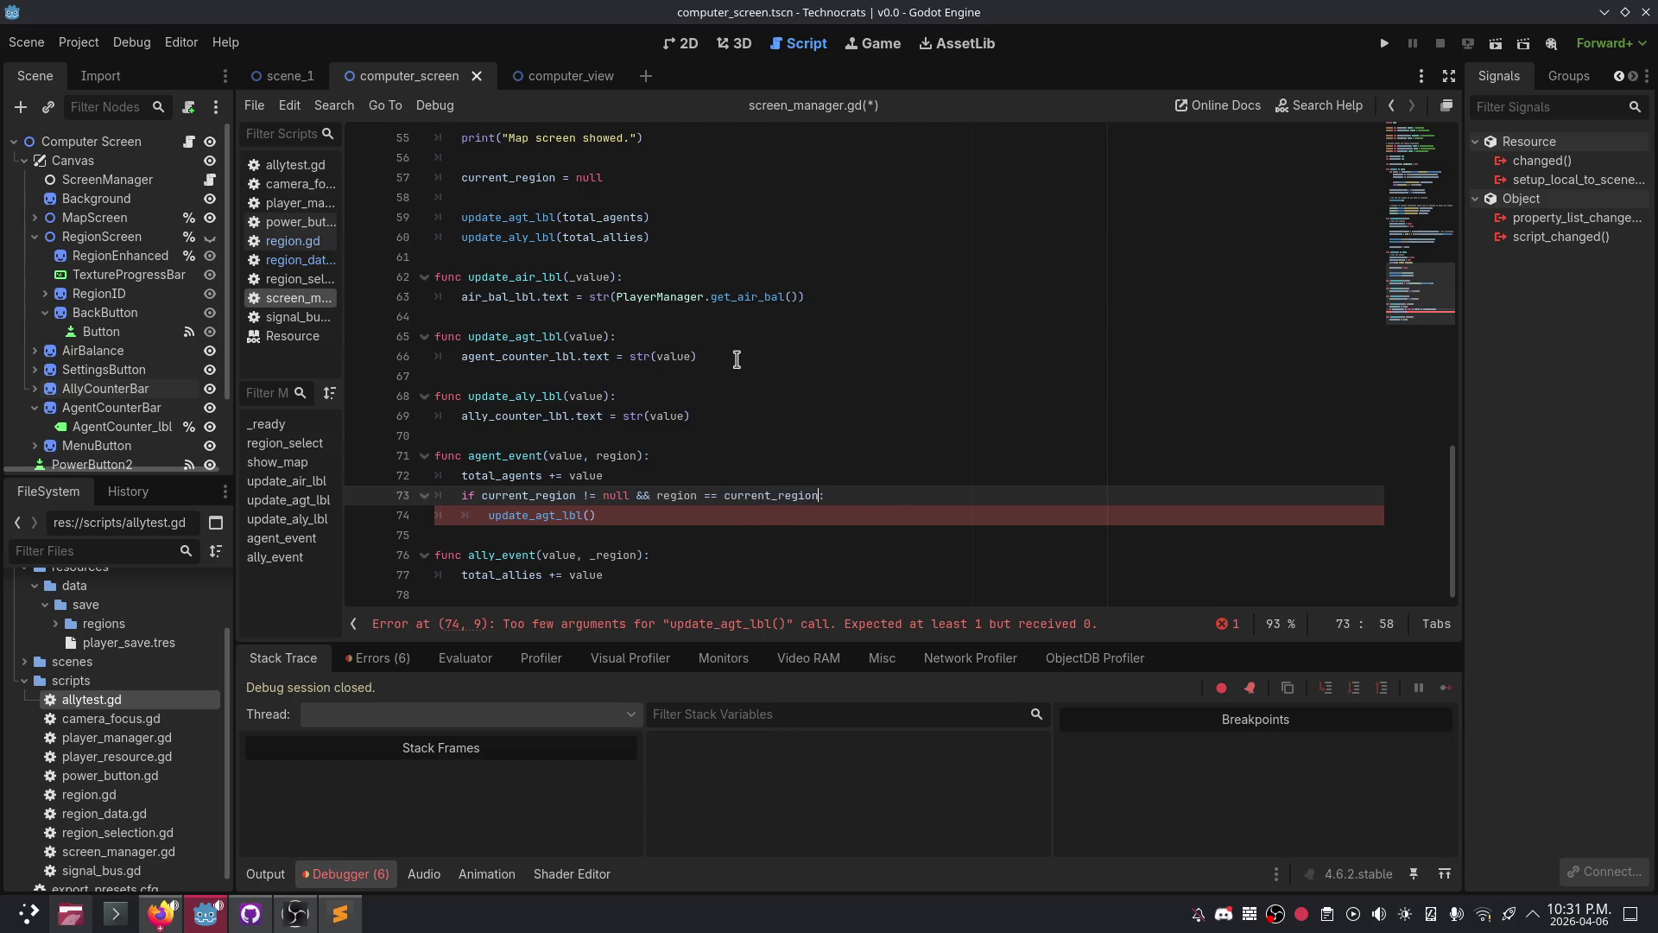
pyautogui.press('Down')
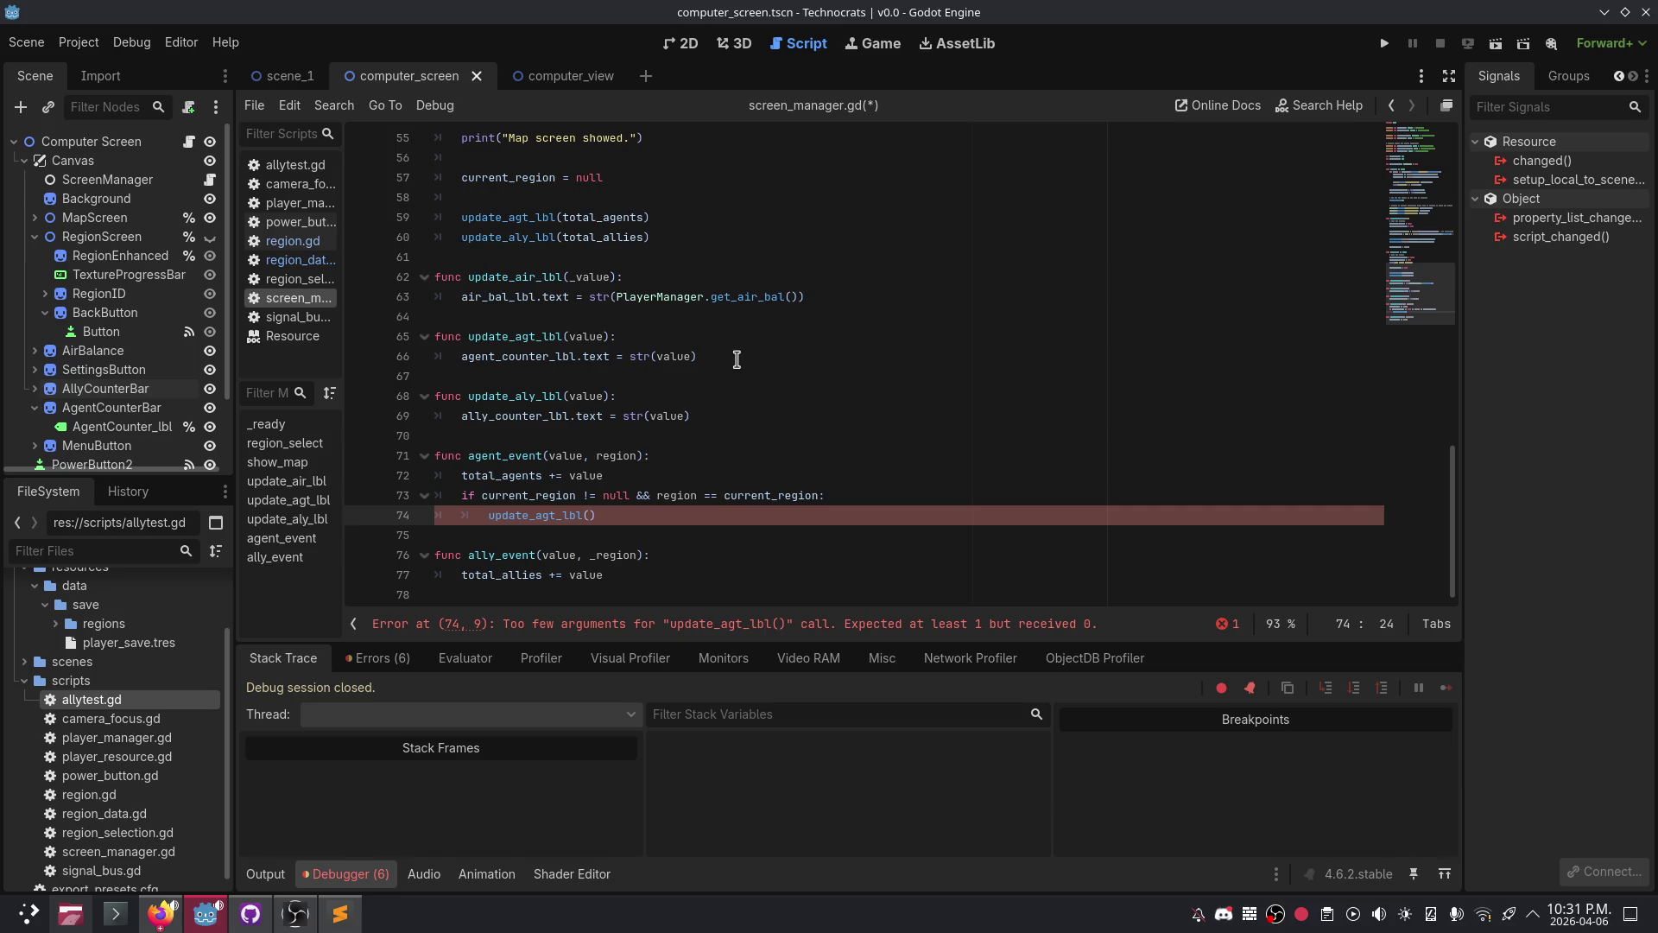
pyautogui.press('Up')
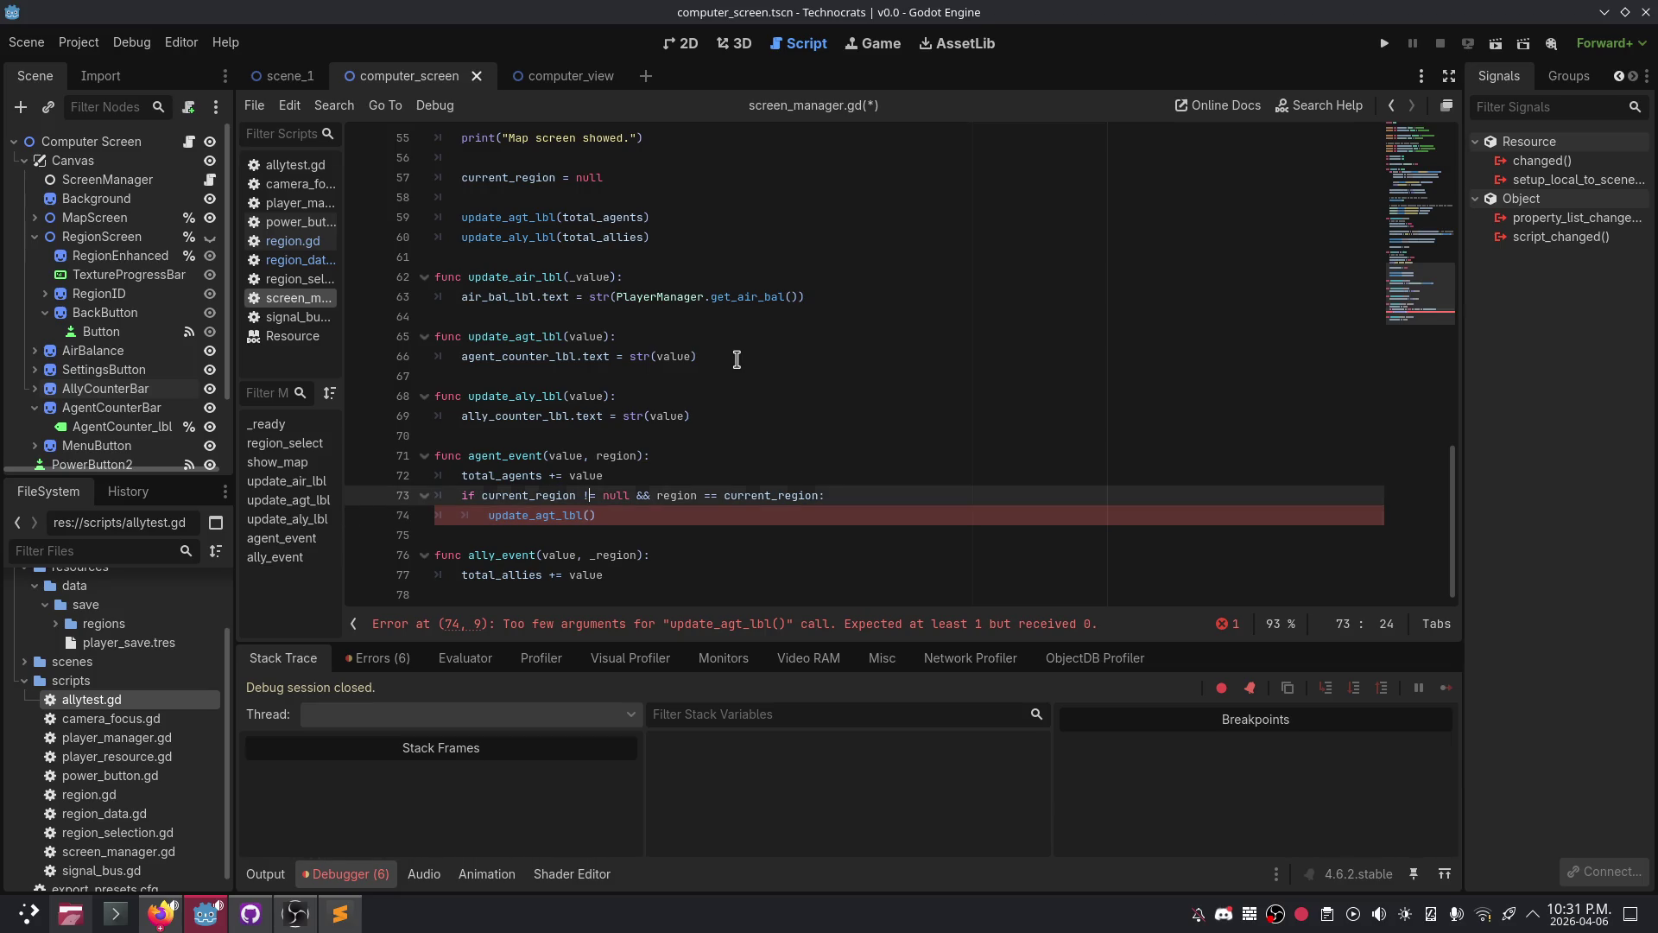
pyautogui.press('Down')
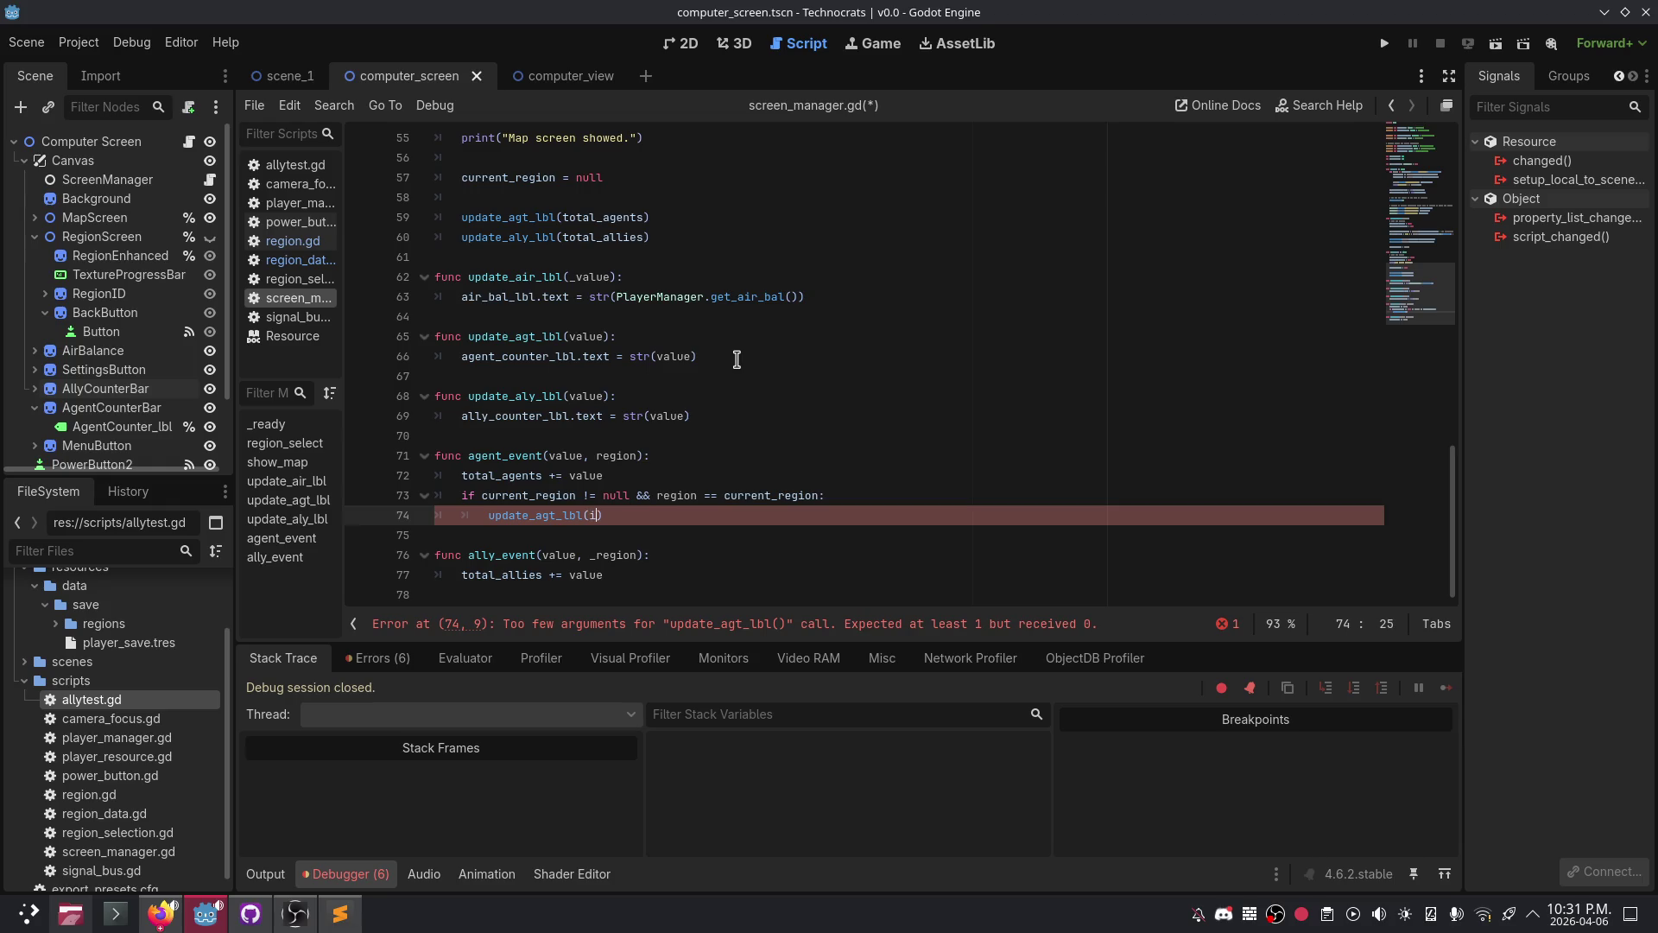
# - Pass region.region_data.region_agent_count as the update_agt_lbl() argument
pyautogui.press('BackSpace')
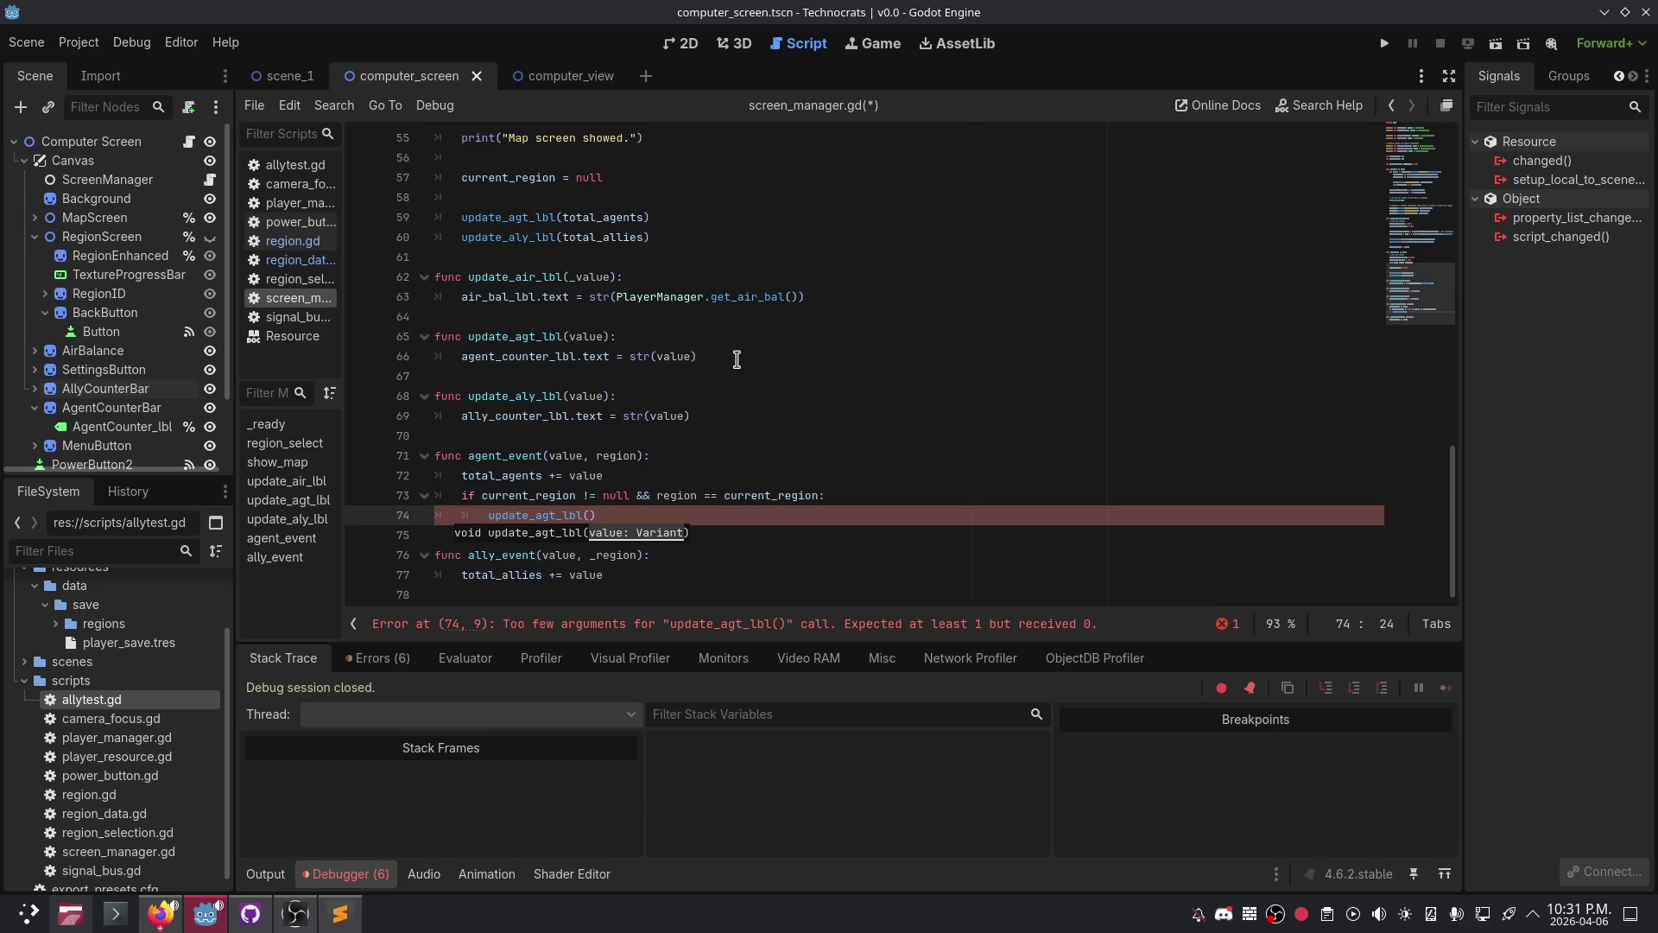
pyautogui.write('region.')
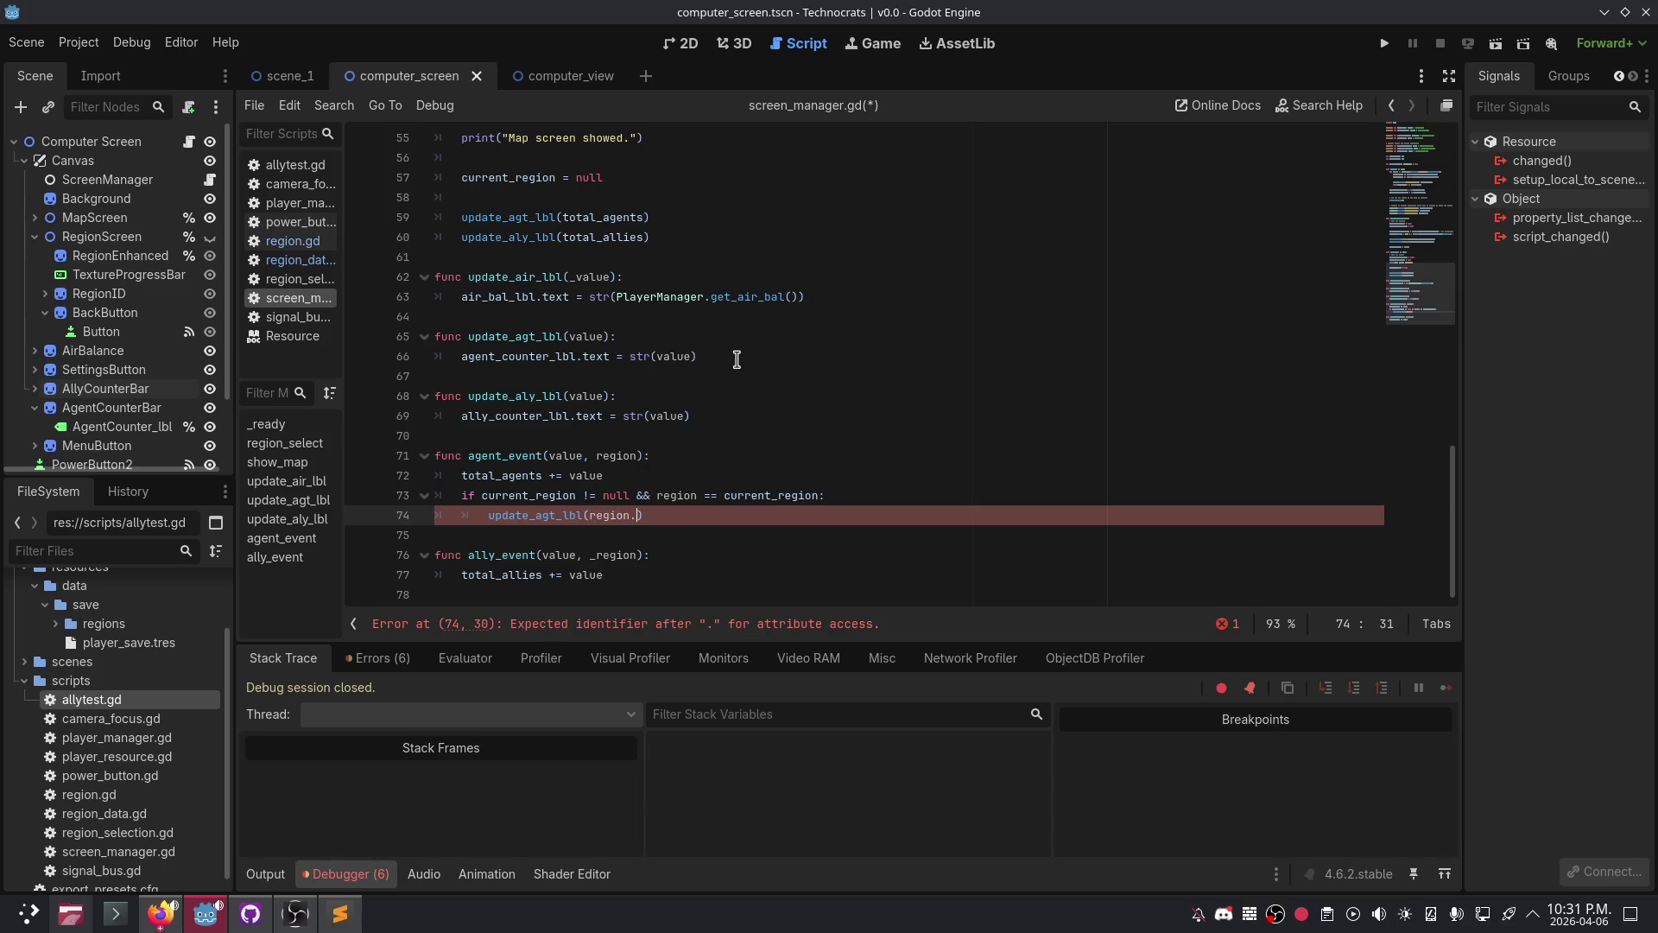
pyautogui.write('region_data.')
pyautogui.scroll(5, 767, 386)
pyautogui.write('re')
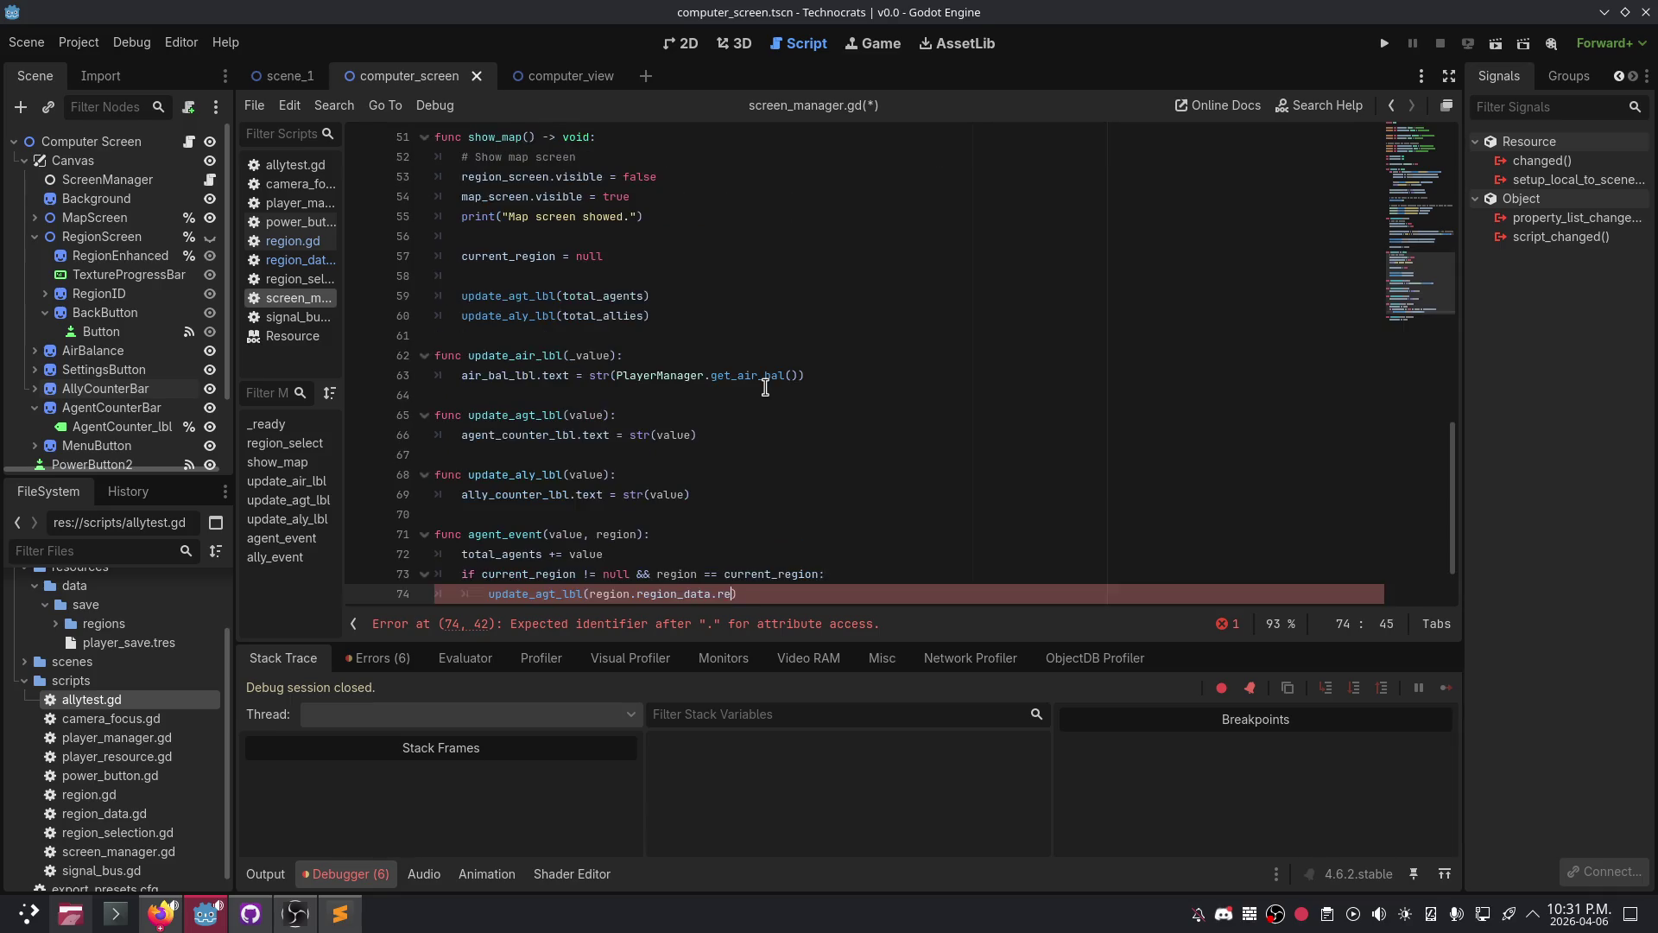
pyautogui.write('gion_agen')
pyautogui.write('t_count')
pyautogui.scroll(-2, 765, 386)
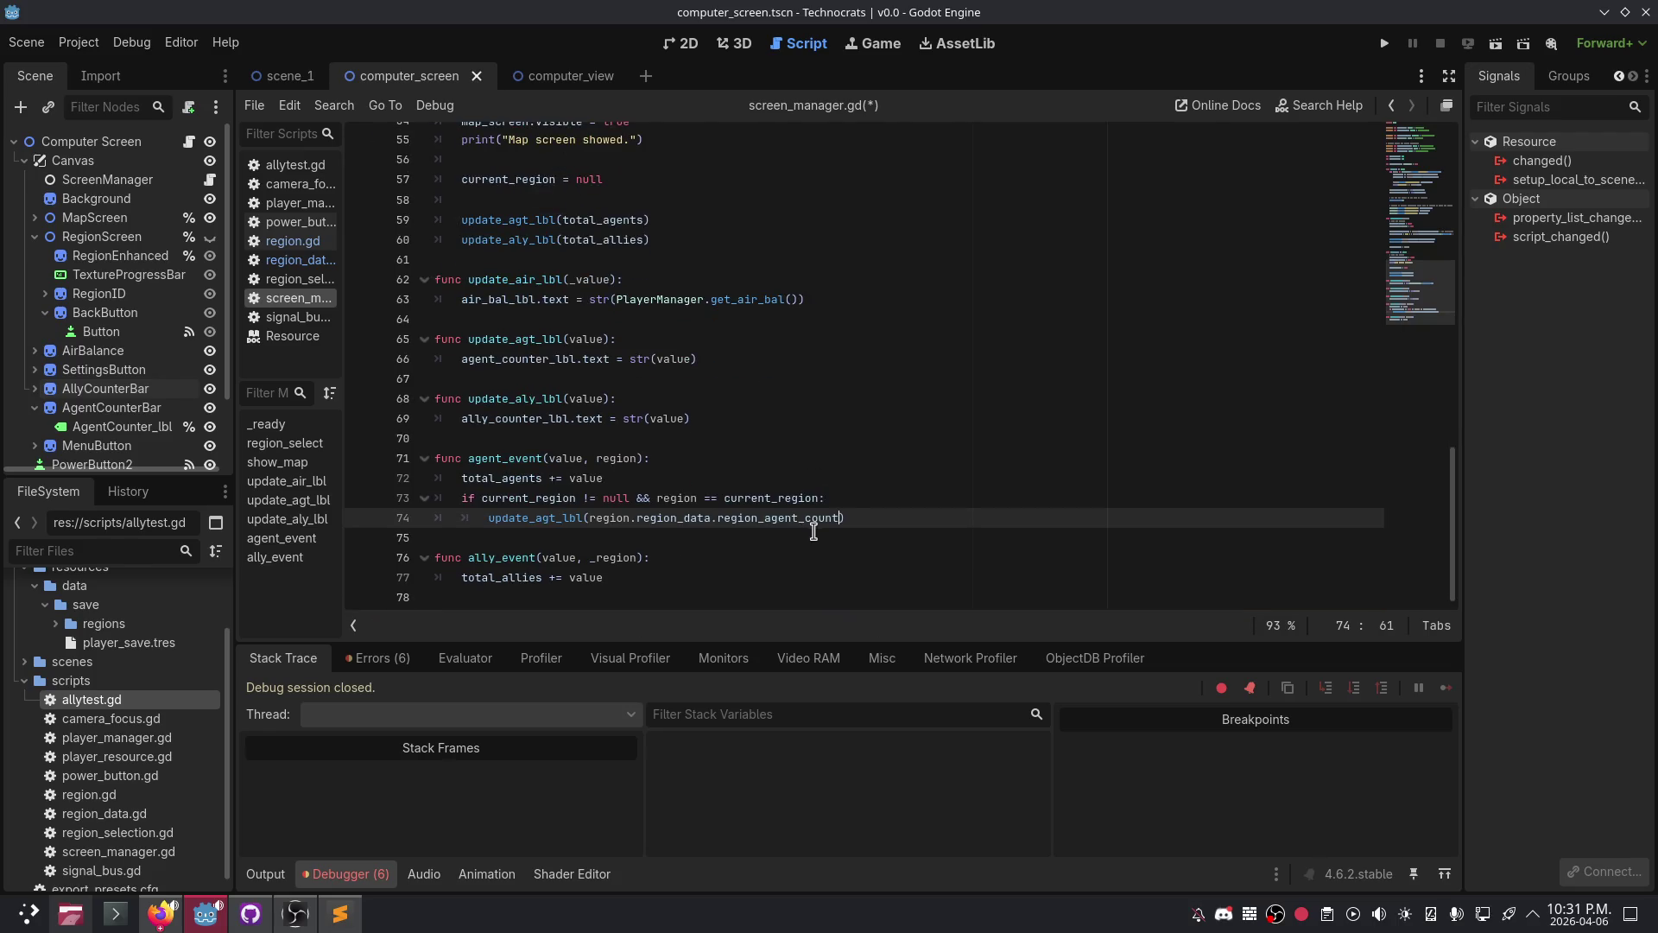
pyautogui.click(855, 516)
# - Paste agent_event's counter-update block over ally_event's total_allies line and rename its parameter to region
pyautogui.click(649, 594)
pyautogui.moveTo(884, 525)
pyautogui.mouseDown()
pyautogui.moveTo(449, 499)
pyautogui.moveTo(434, 478)
pyautogui.mouseUp()
pyautogui.hotkey('ctrl', 'c')
pyautogui.moveTo(639, 575); pyautogui.dragTo(458, 579)
pyautogui.hotkey('ctrl', 'v')
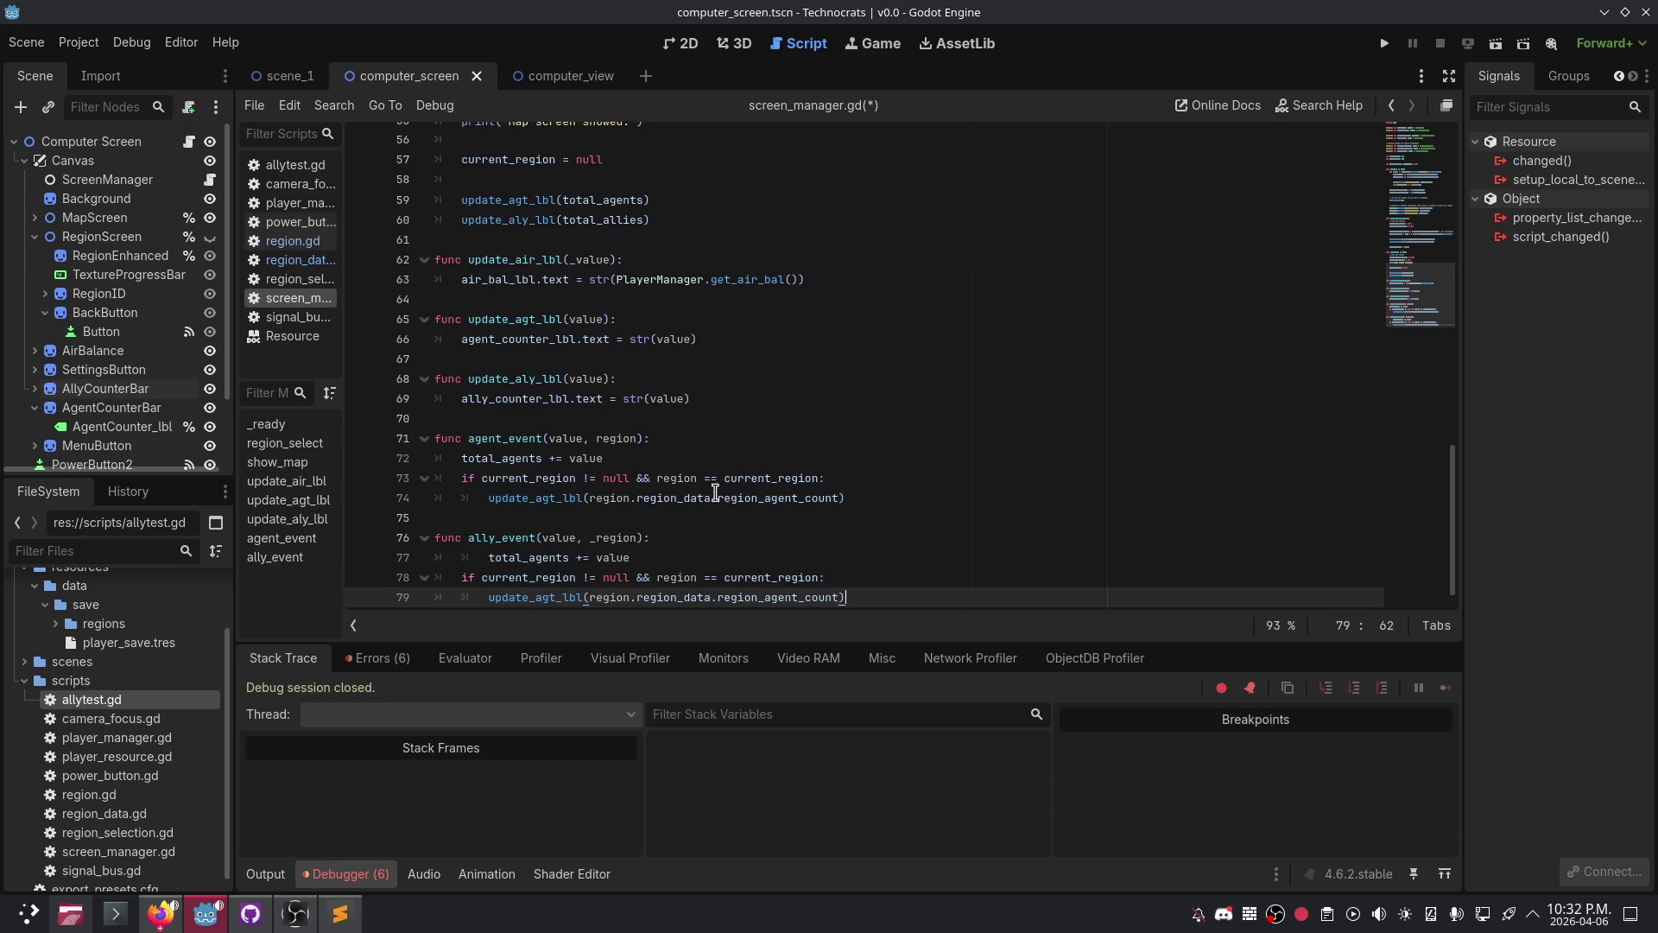
pyautogui.click(600, 552)
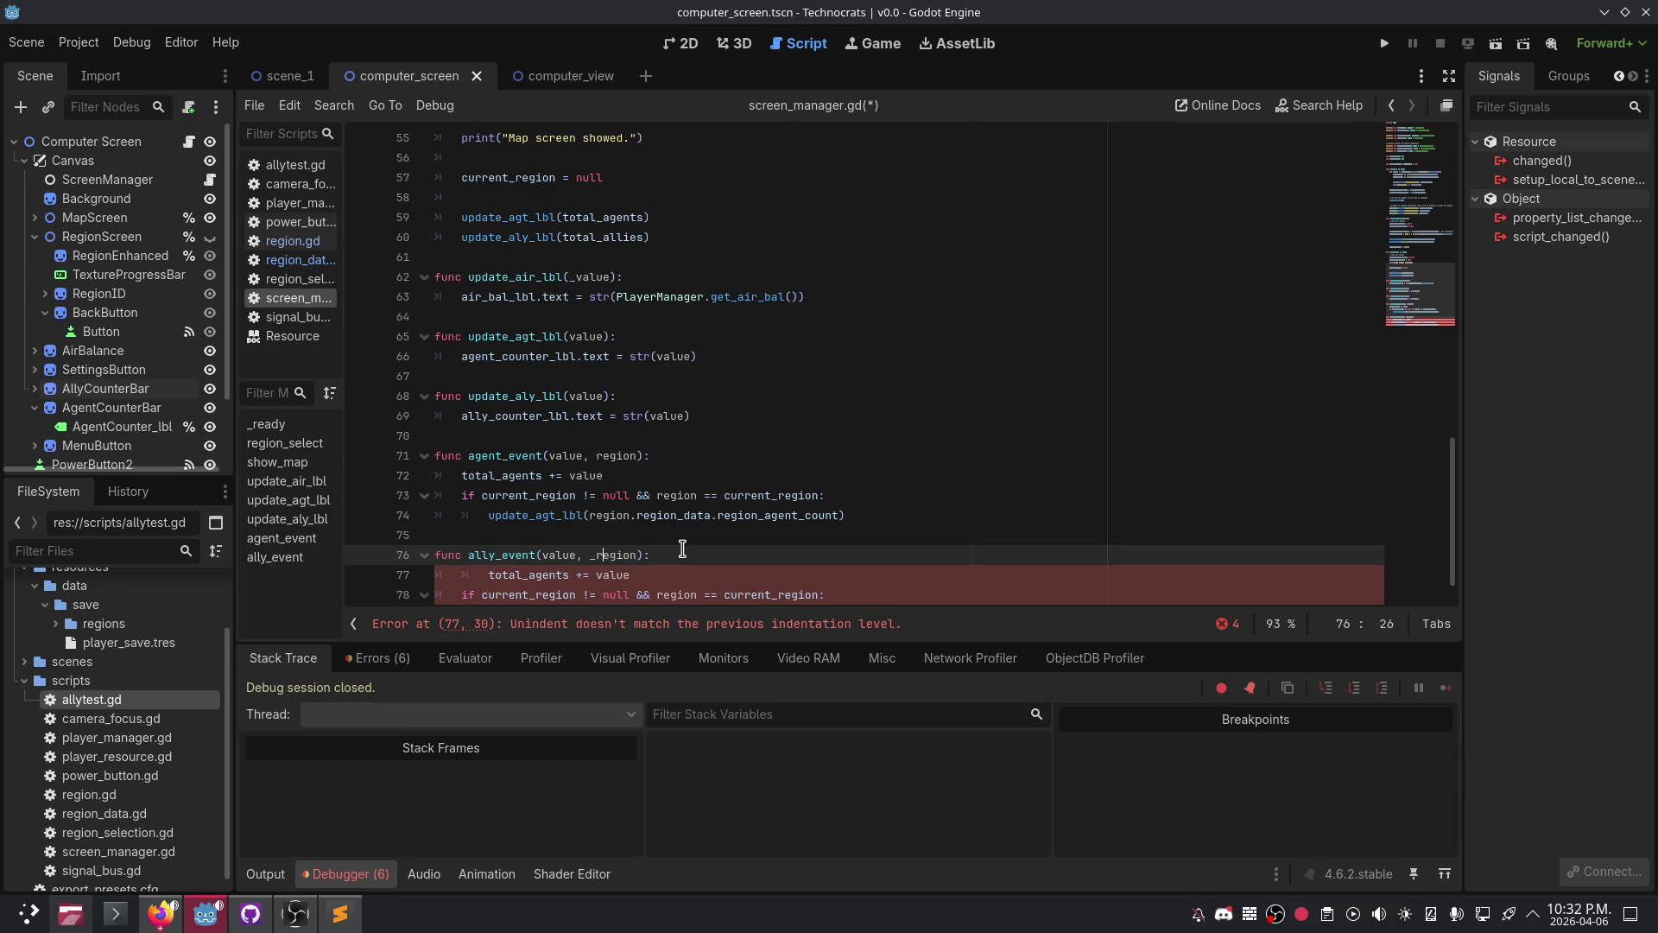
pyautogui.press('BackSpace')
# - Fix the pasted lines' indentation and save screen_manager.gd
pyautogui.click(667, 536)
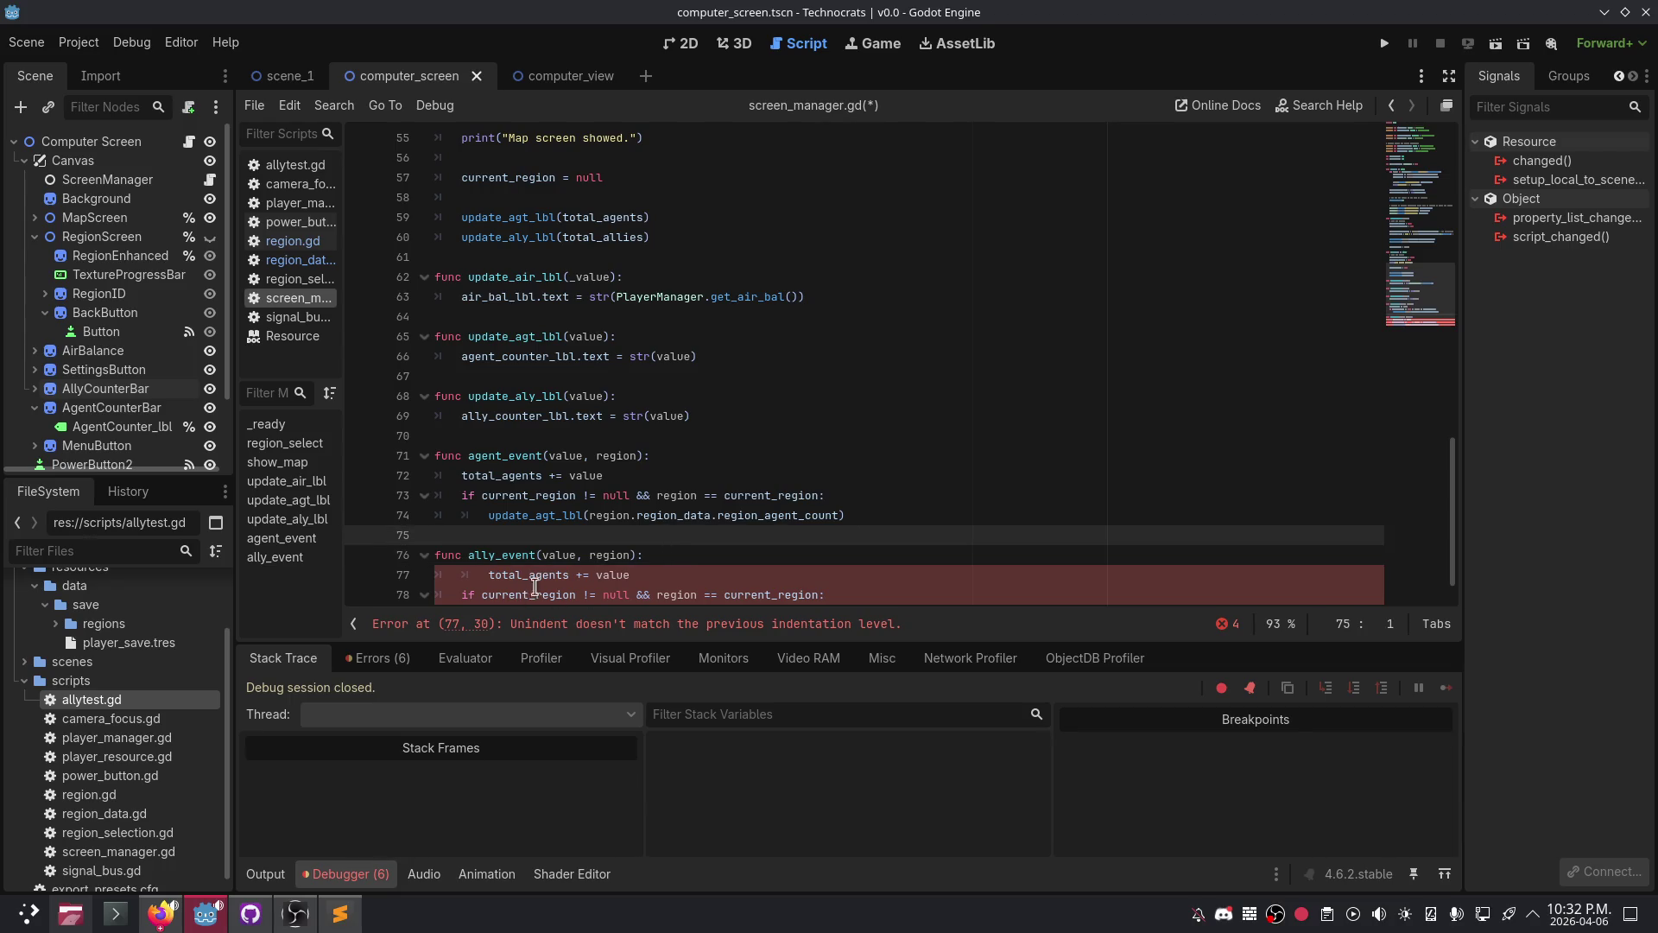
pyautogui.click(488, 574)
pyautogui.press('BackSpace')
pyautogui.hotkey('ctrl', 'z')
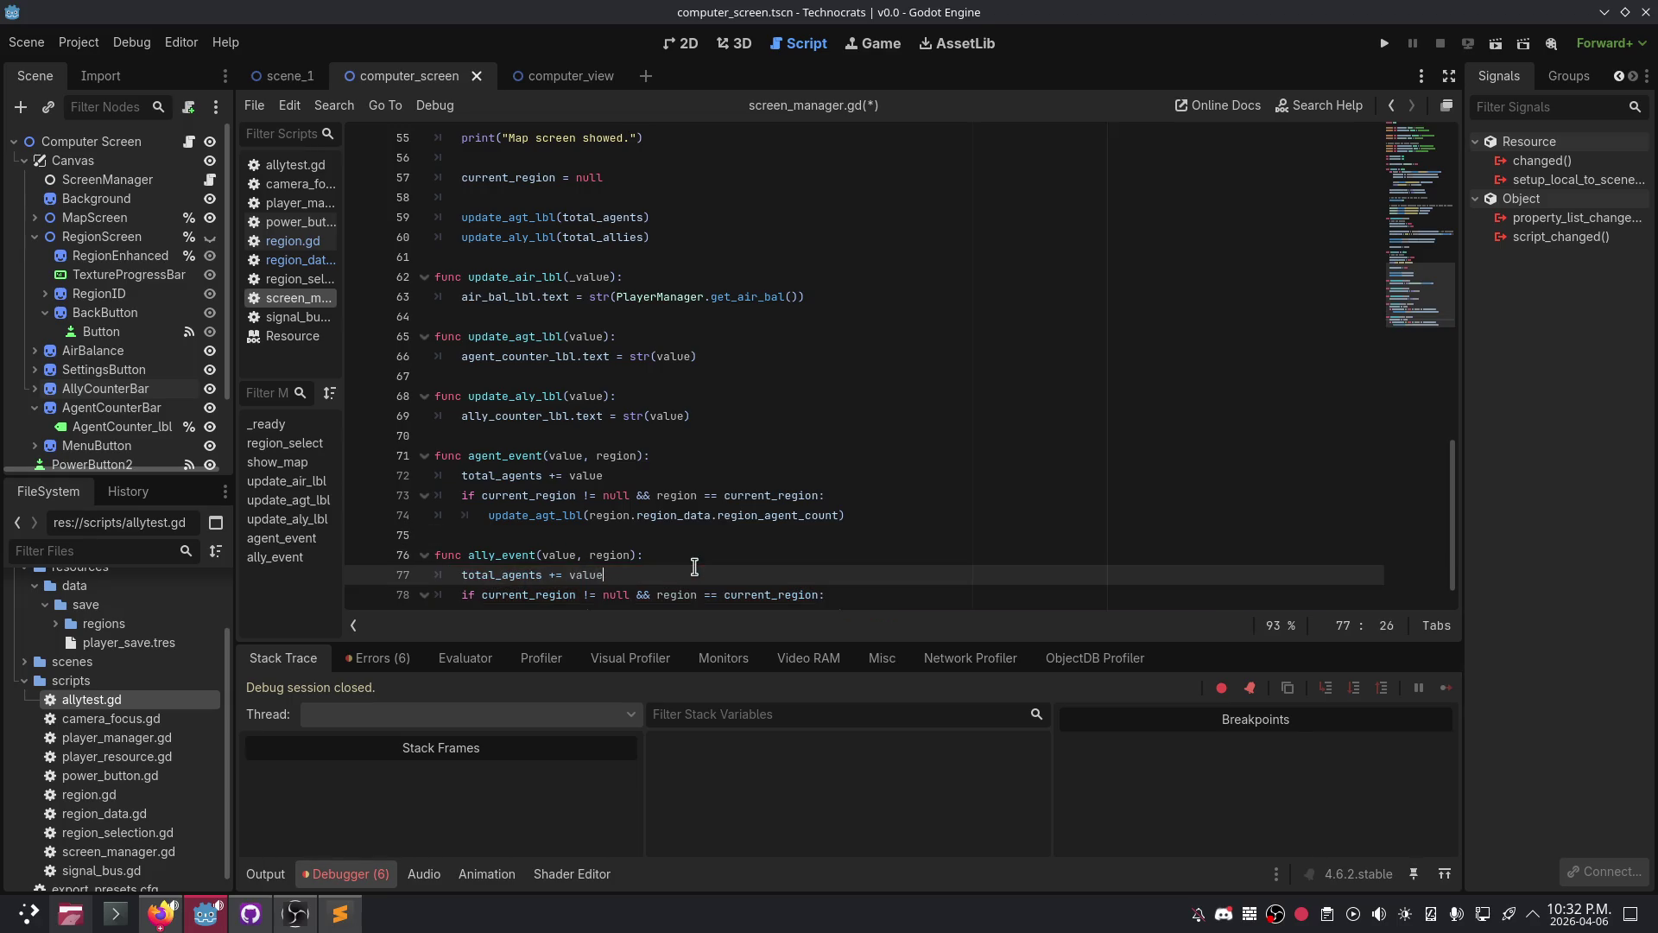
pyautogui.click(682, 554)
pyautogui.hotkey('ctrl', 's')
# - Add a new line below the pasted update call in ally_event
pyautogui.click(682, 417)
pyautogui.scroll(-1, 682, 417)
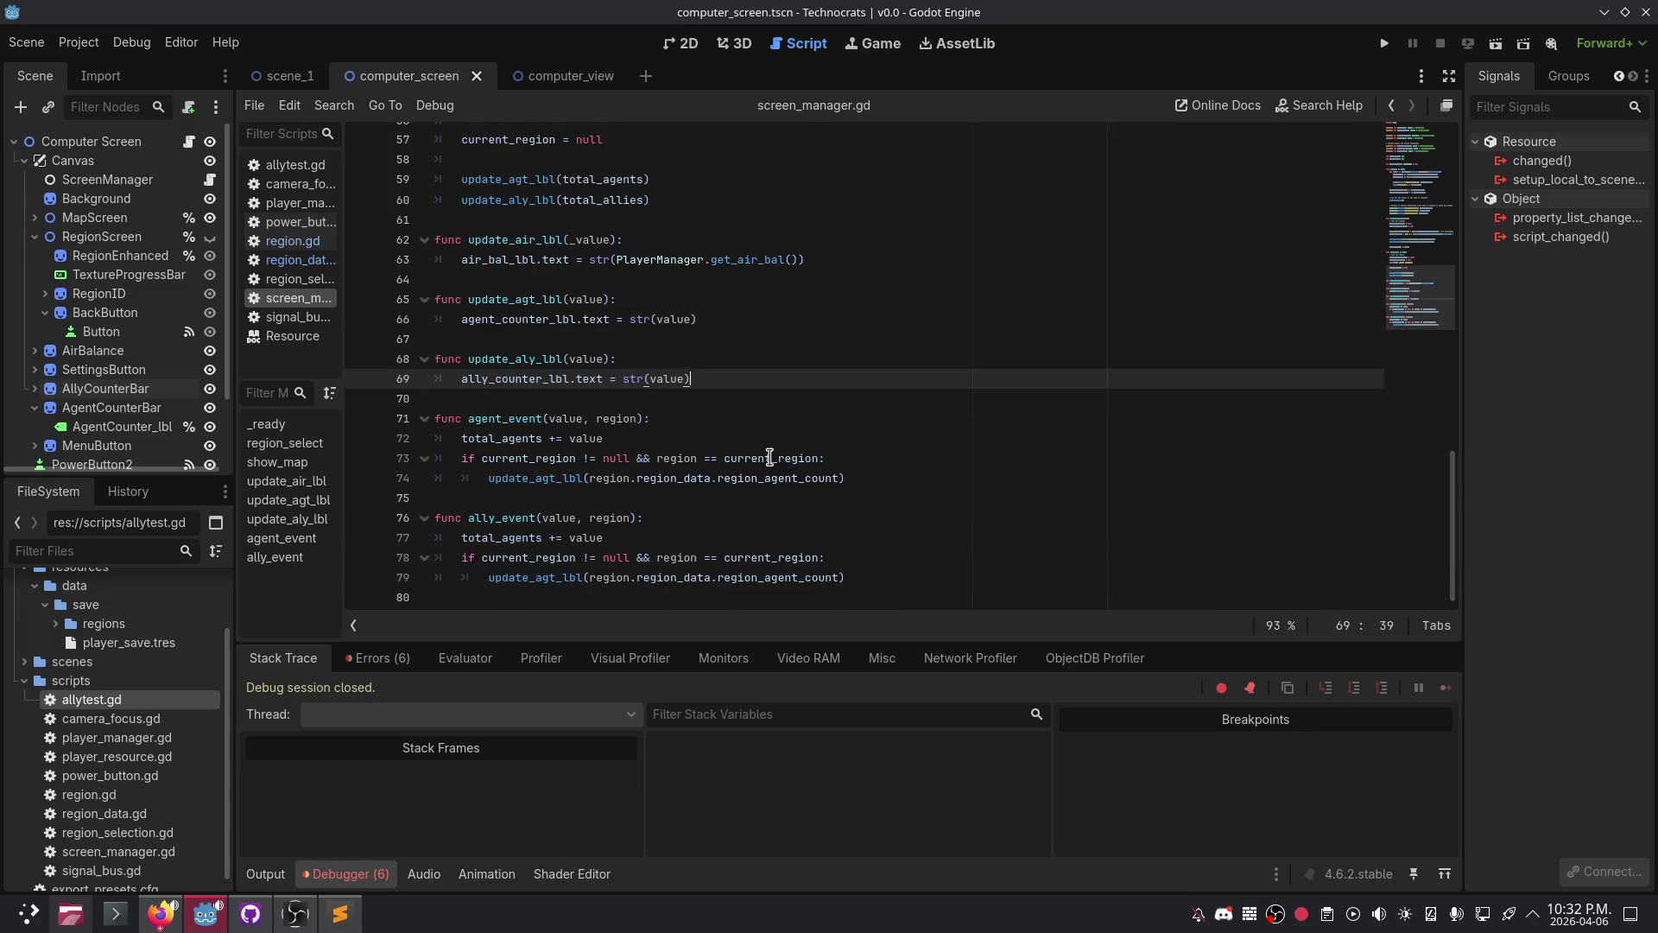
pyautogui.click(874, 577)
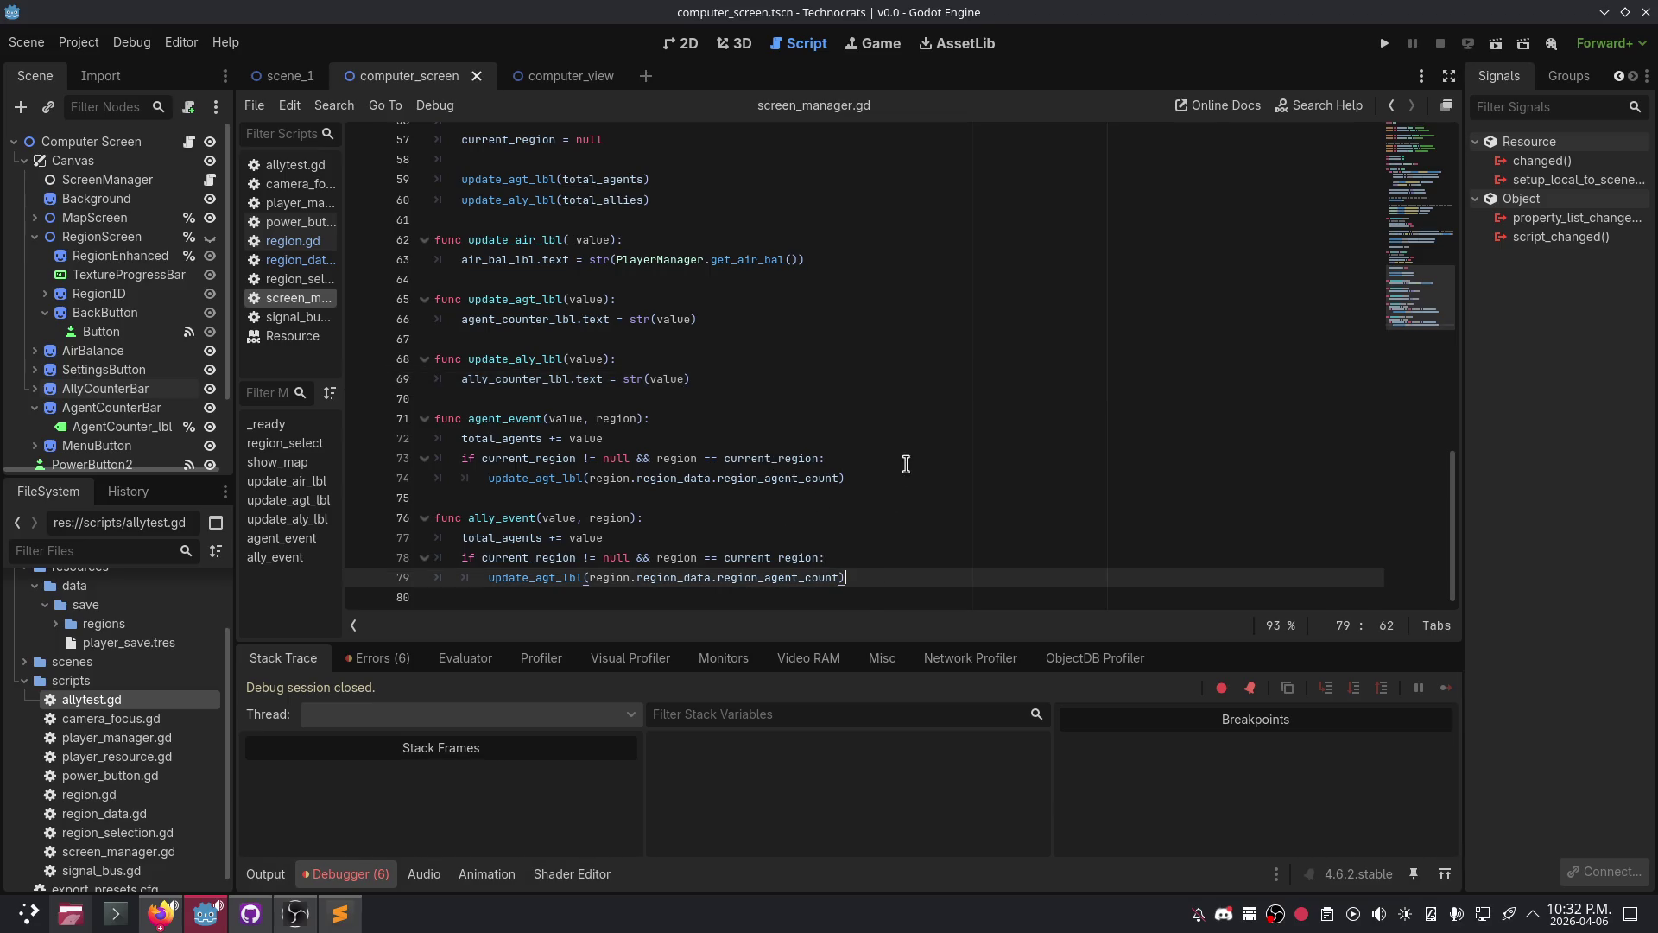
pyautogui.press('Return')
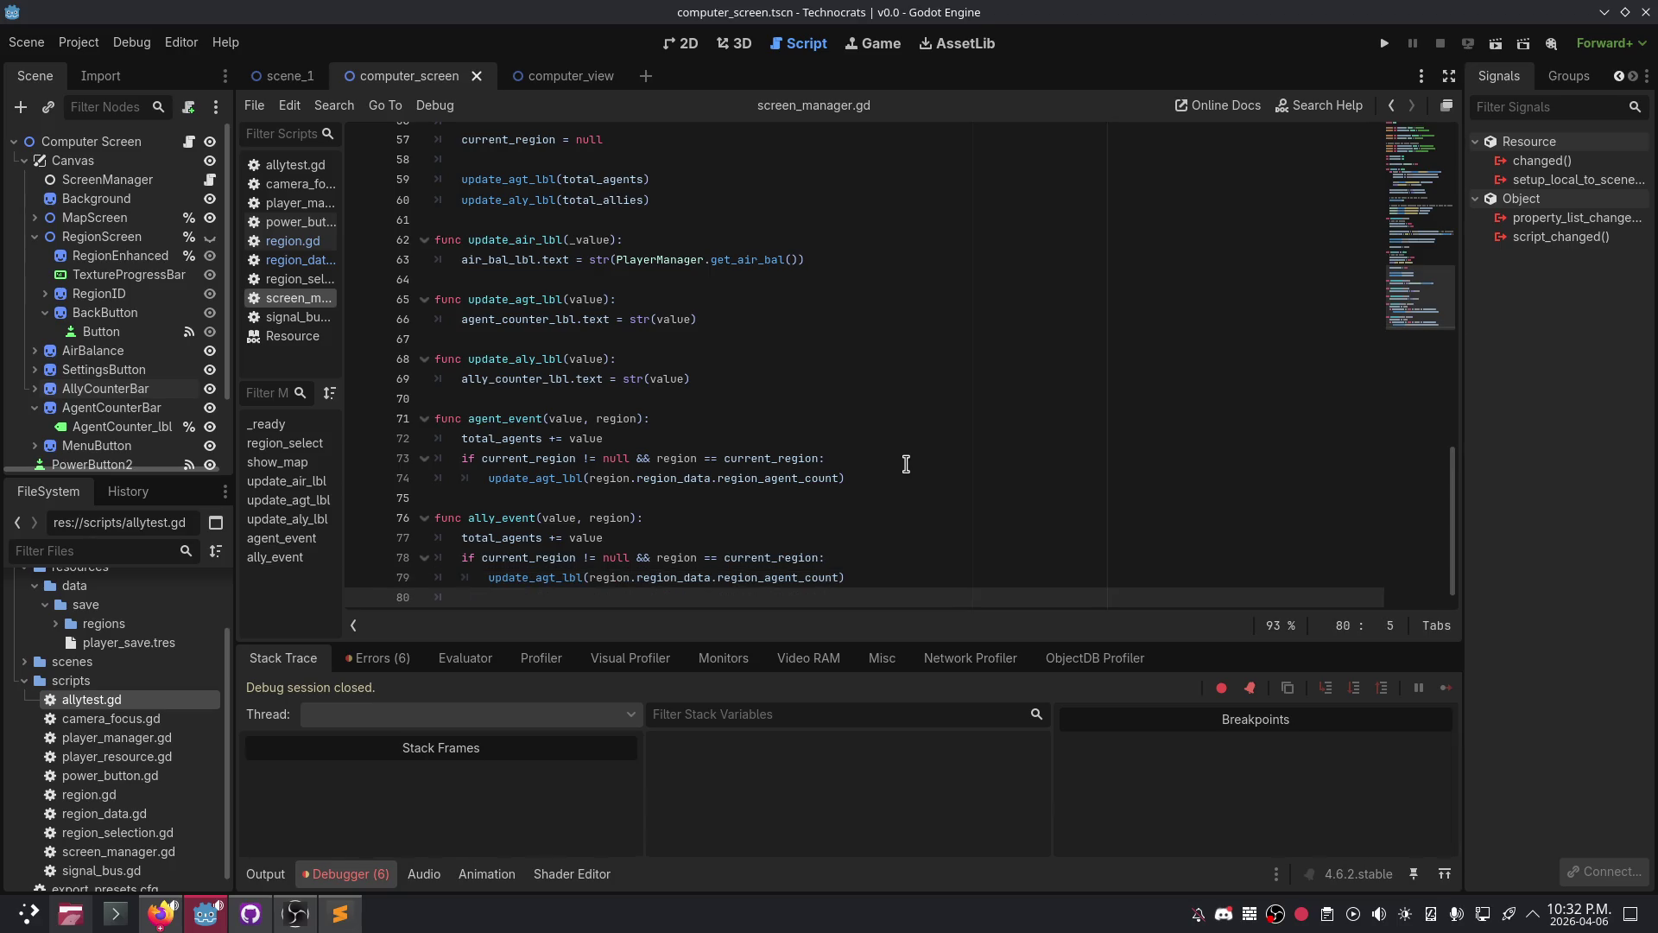
# - Add an elif branch in ally_event for when current_region is null
pyautogui.write('else')
pyautogui.press('BackSpace')
pyautogui.press('BackSpace')
pyautogui.write('if ')
pyautogui.write('current_regi')
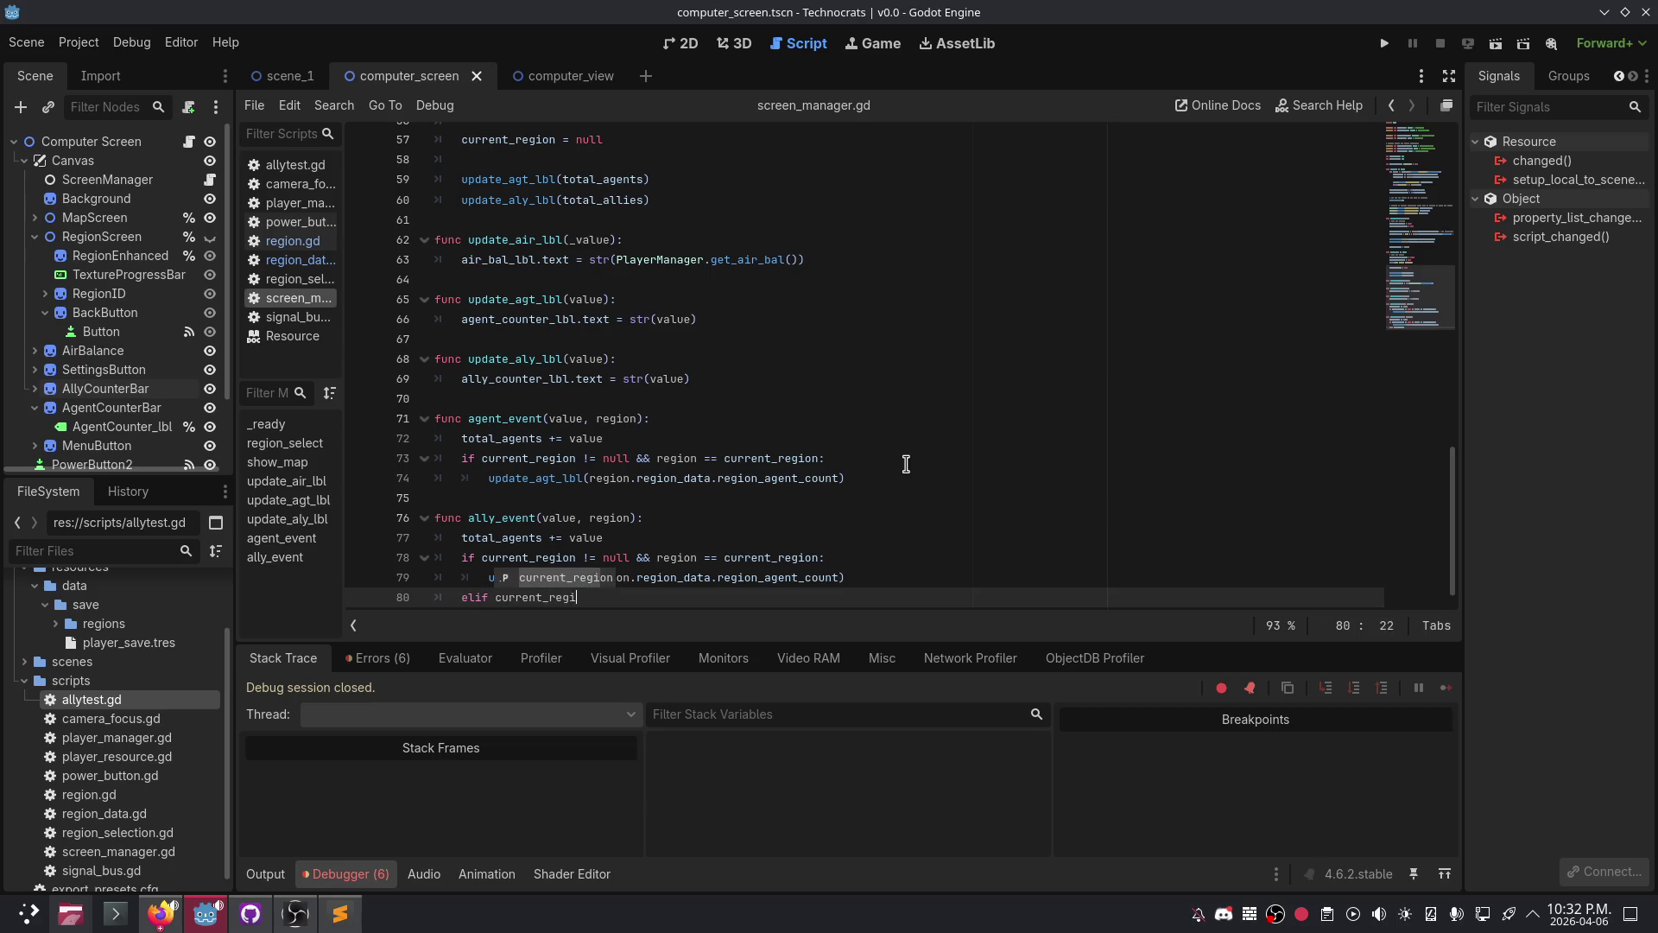
pyautogui.press('Return')
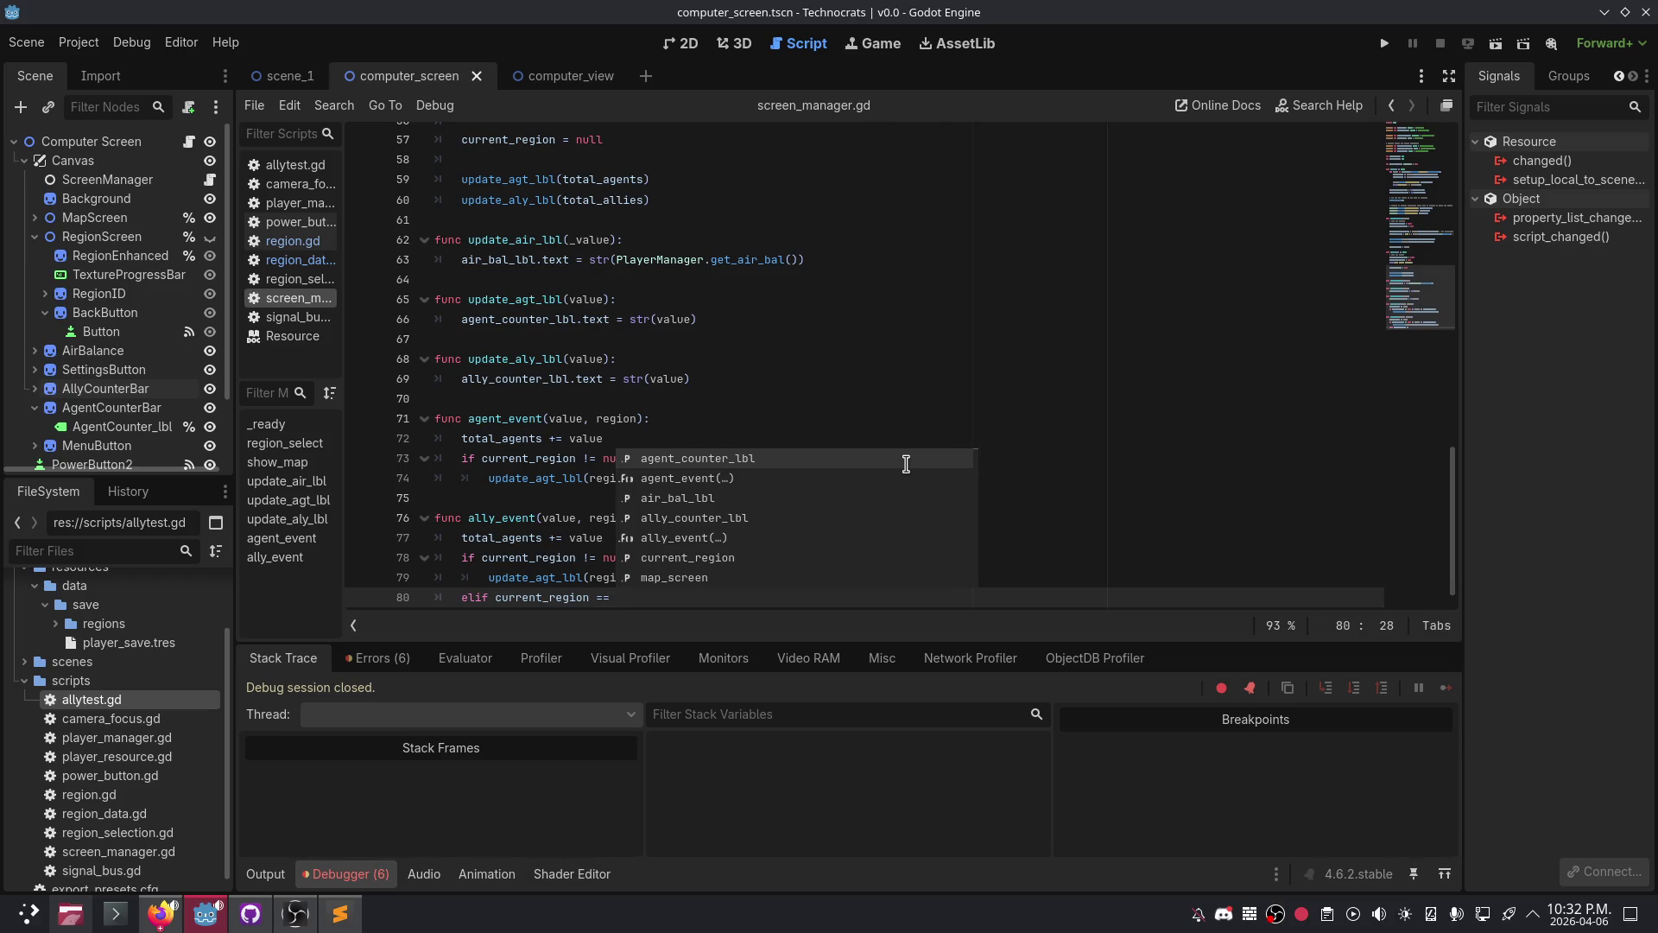
pyautogui.write('null:')
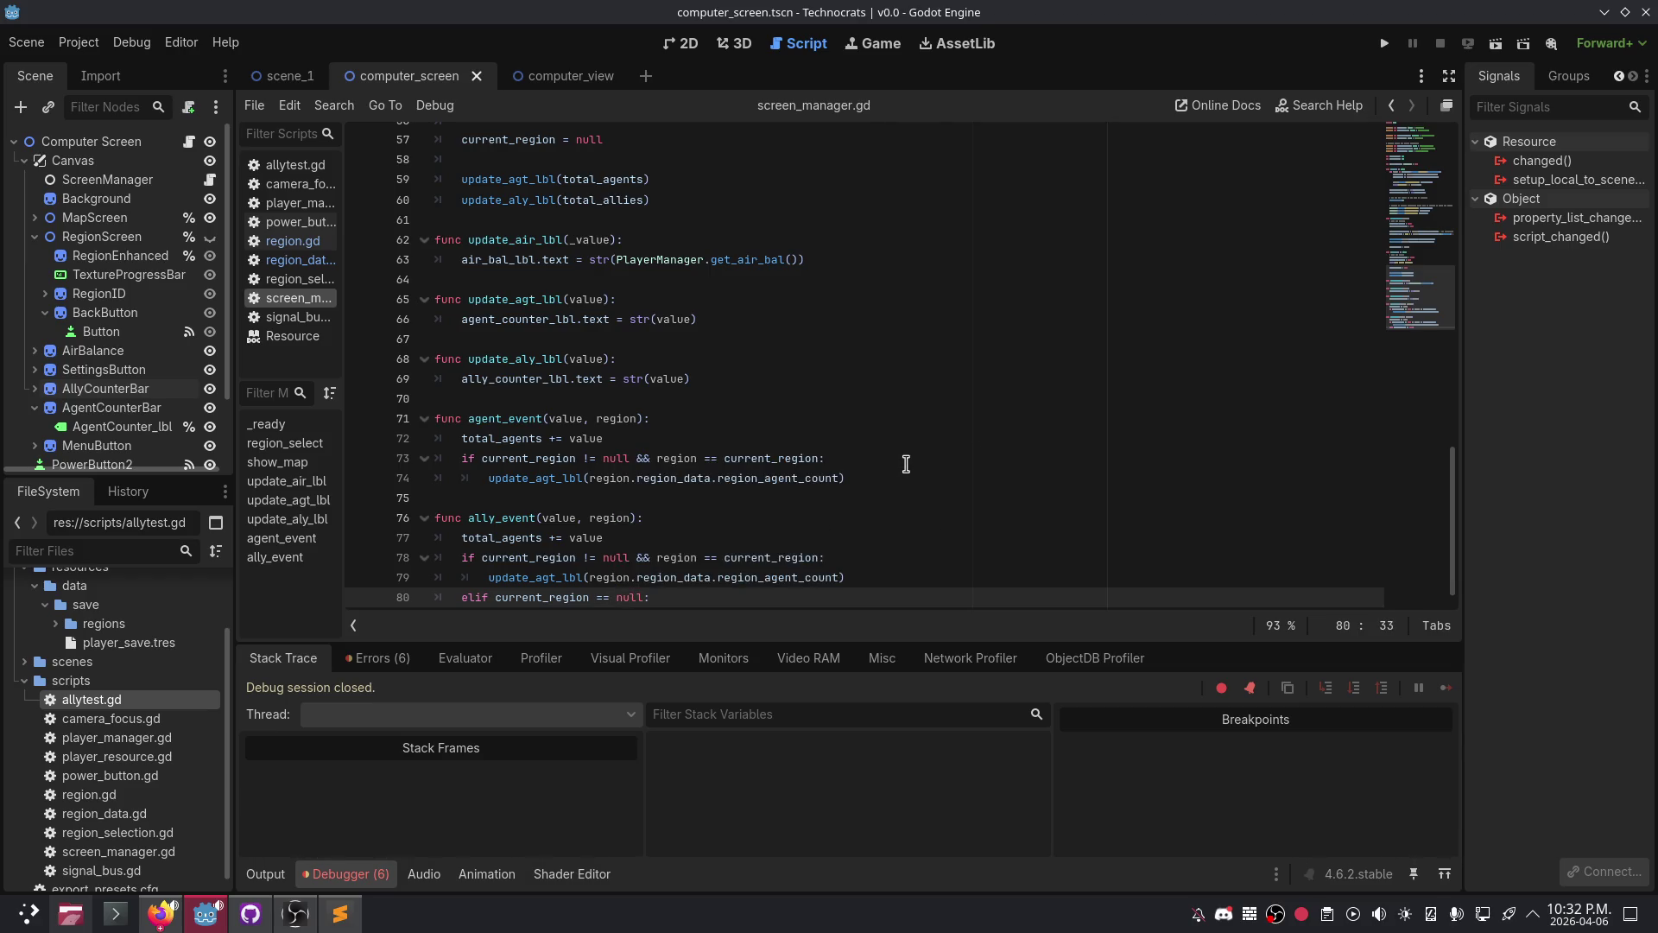
pyautogui.press('Return')
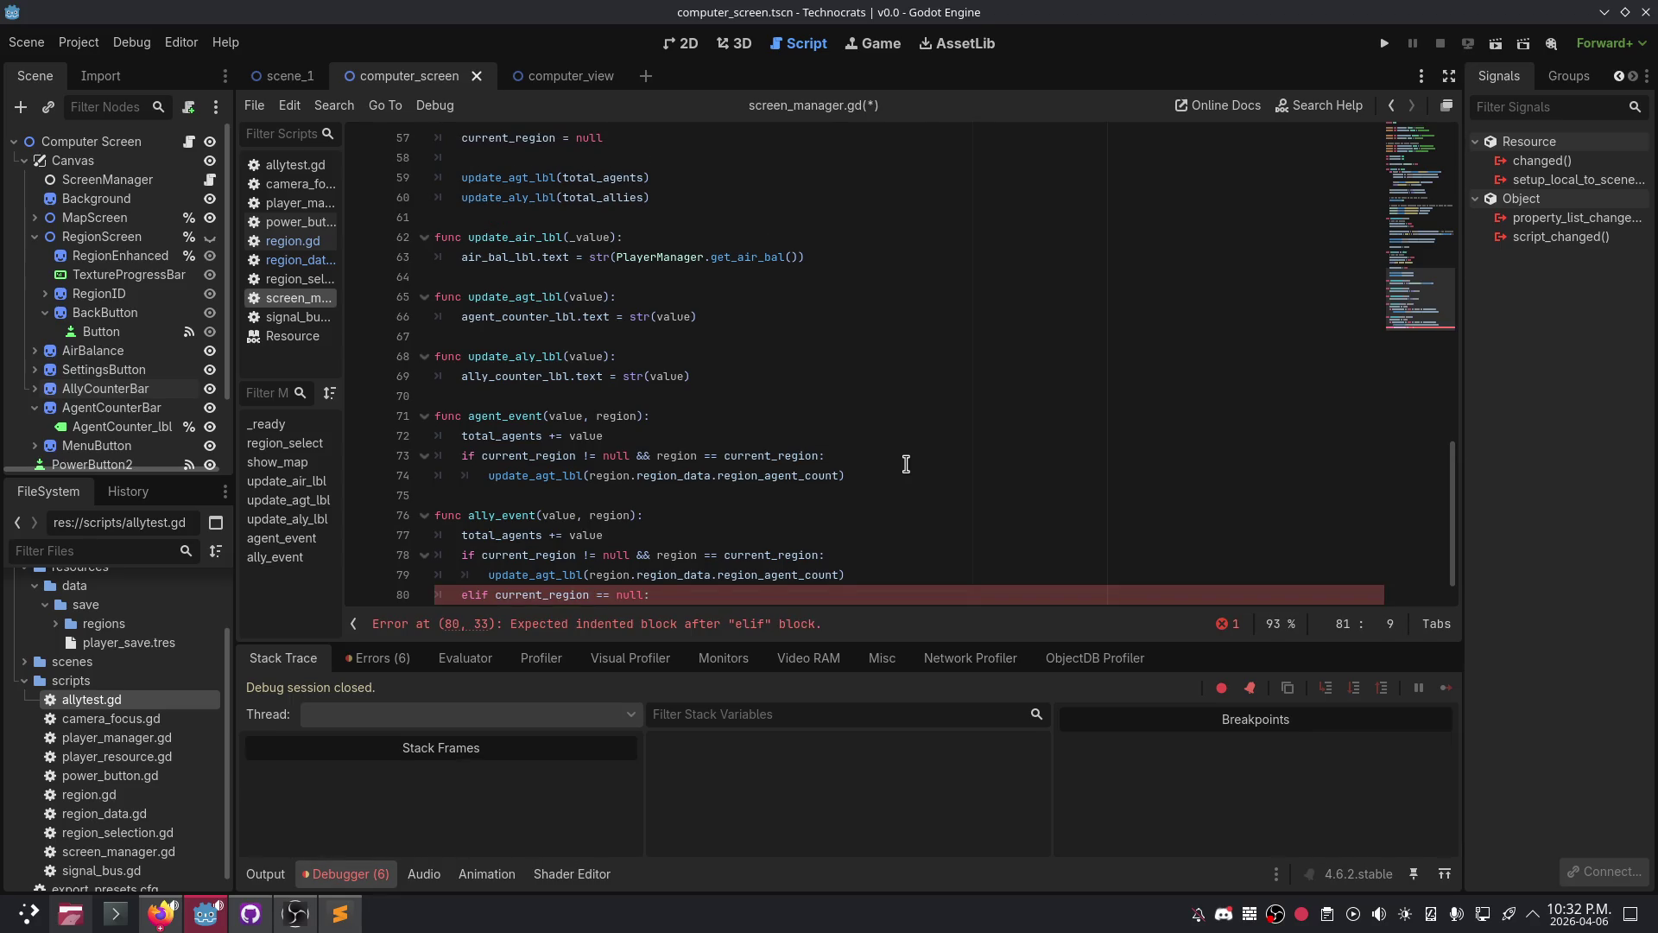
# - Fill the elif body with a label update call passing total_allies
pyautogui.write('u')
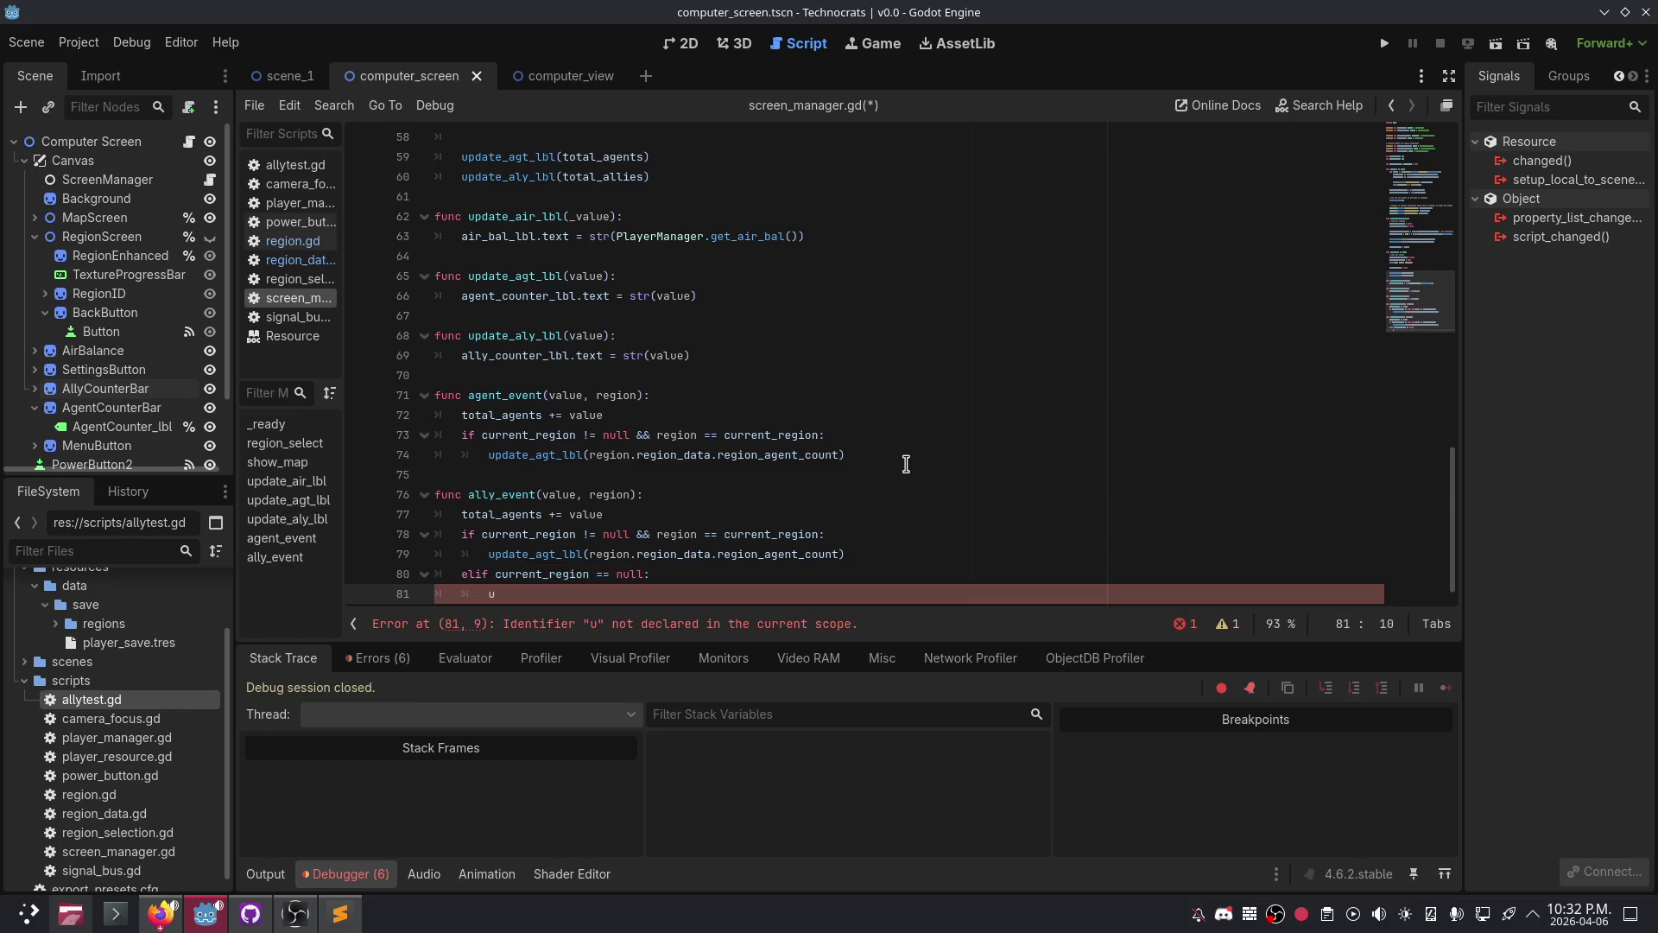
pyautogui.press('Tab')
pyautogui.write('updat')
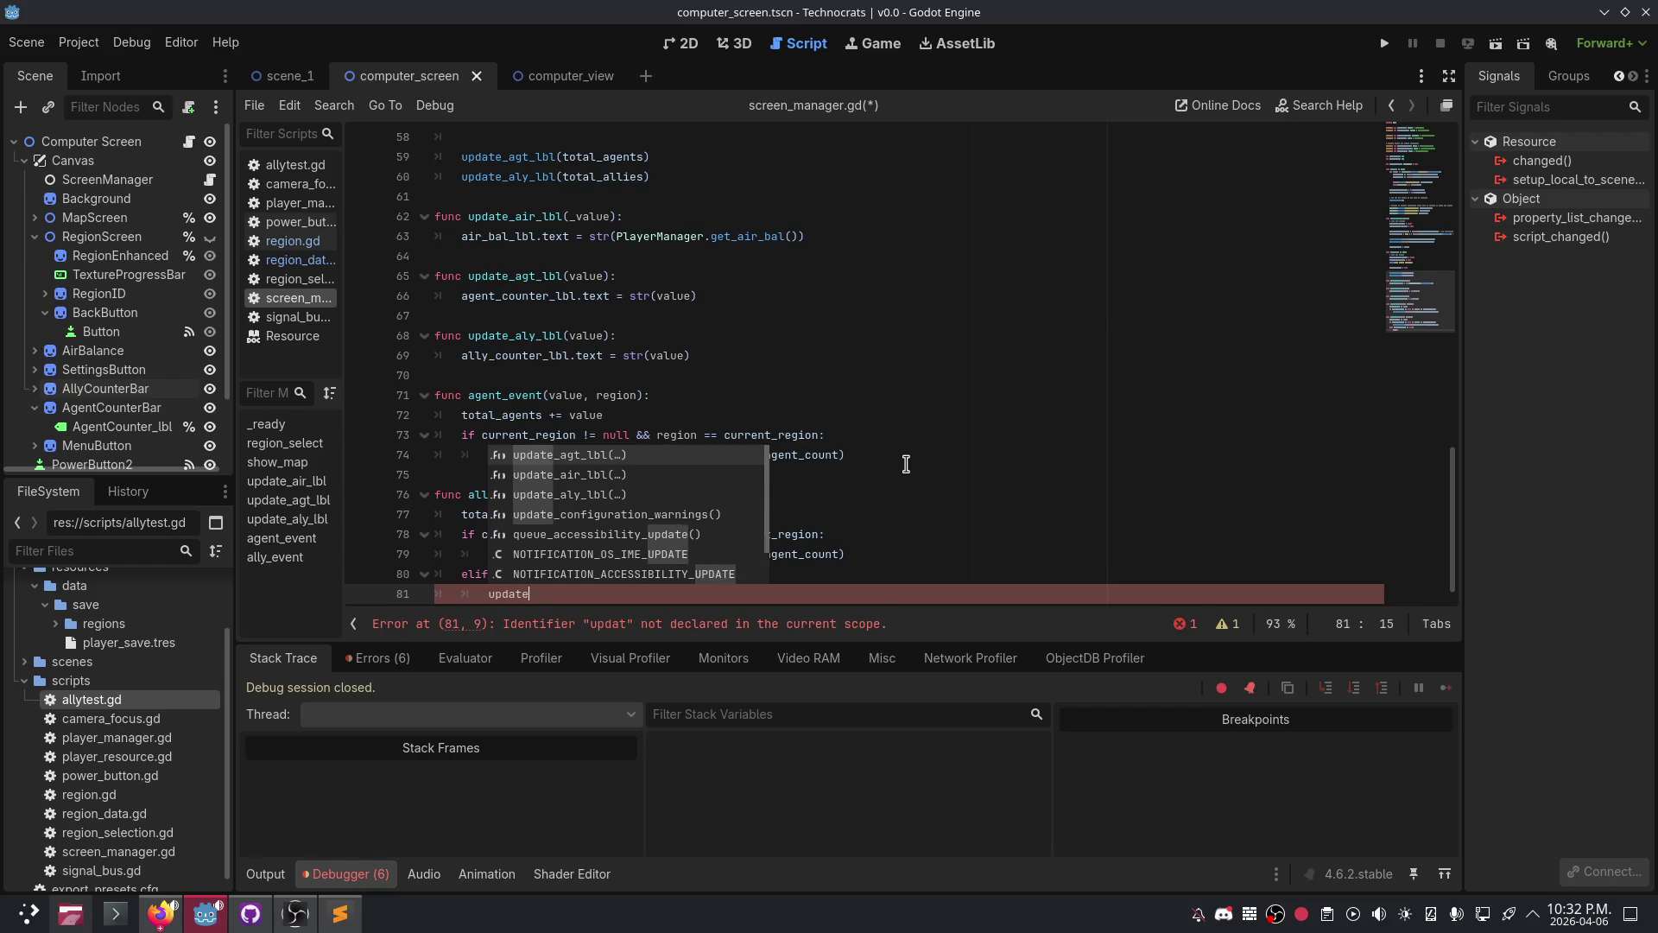
pyautogui.write('e')
pyautogui.press('Return')
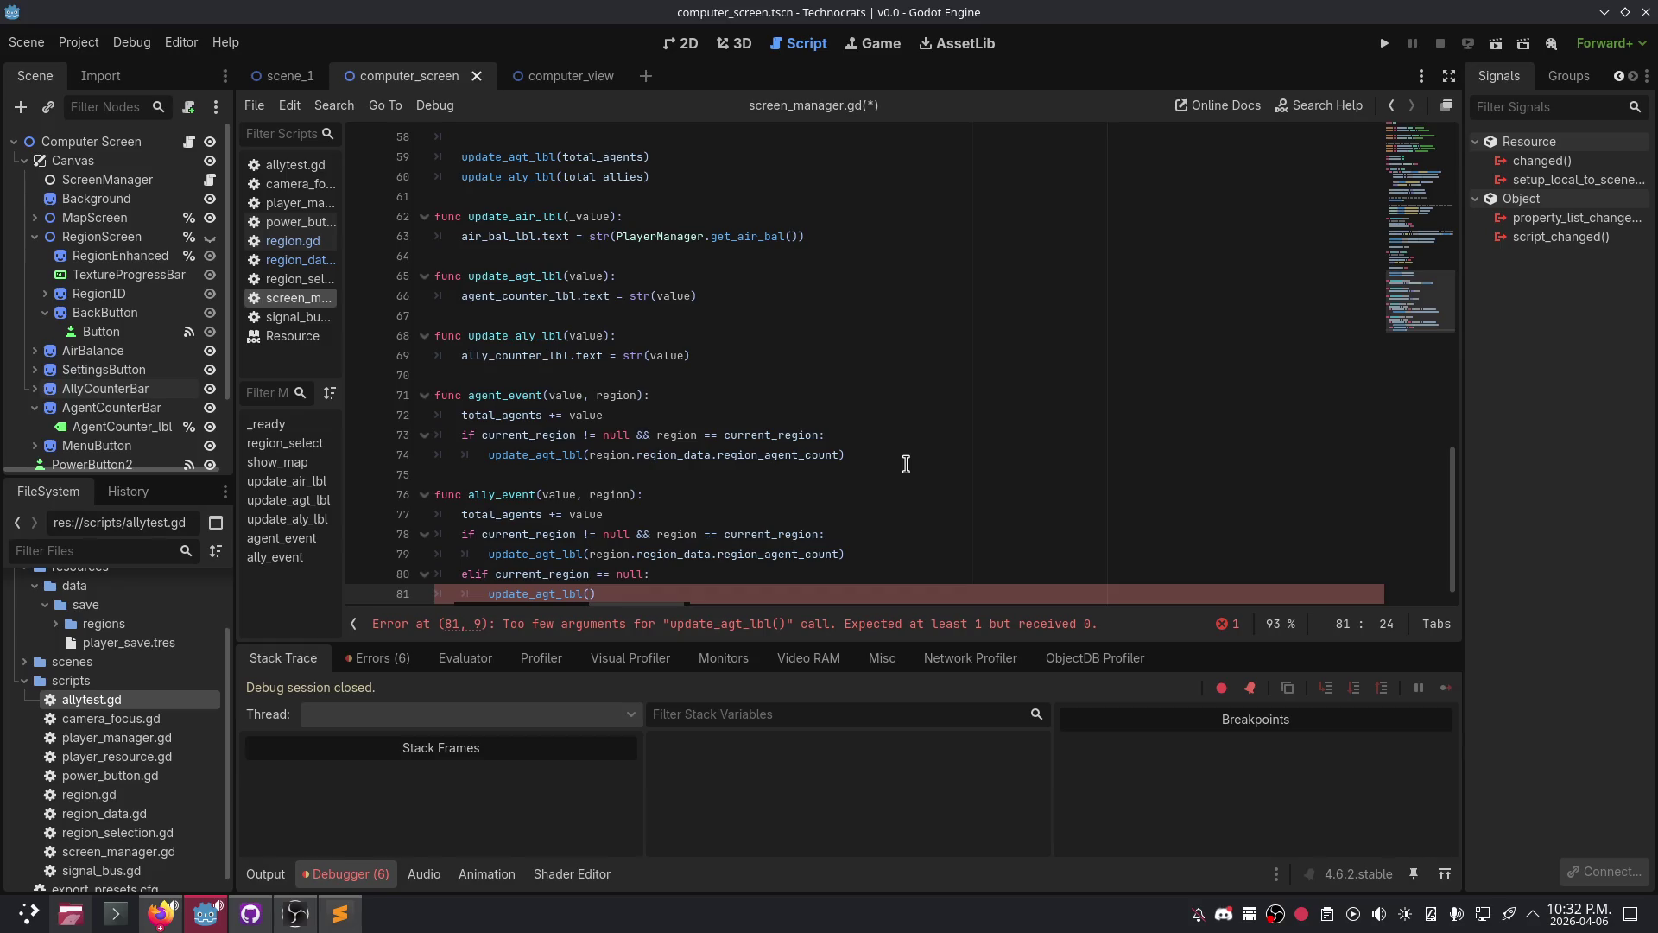
pyautogui.write('total')
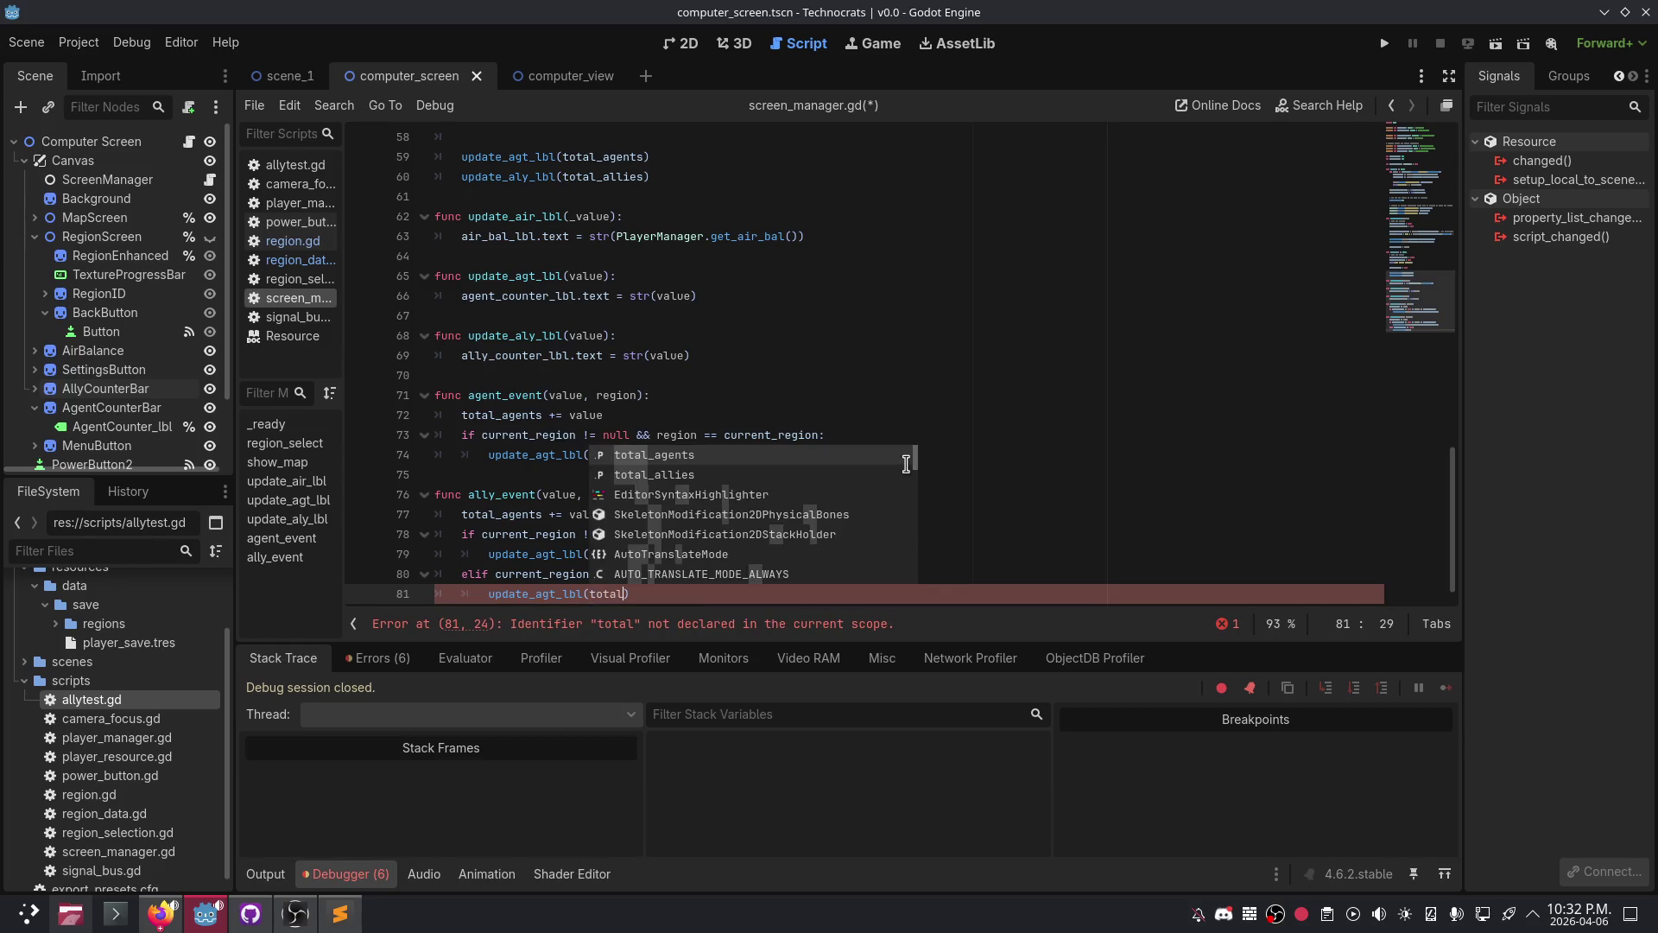
pyautogui.press('Return')
pyautogui.press('BackSpace')
pyautogui.press('BackSpace')
pyautogui.press('BackSpace')
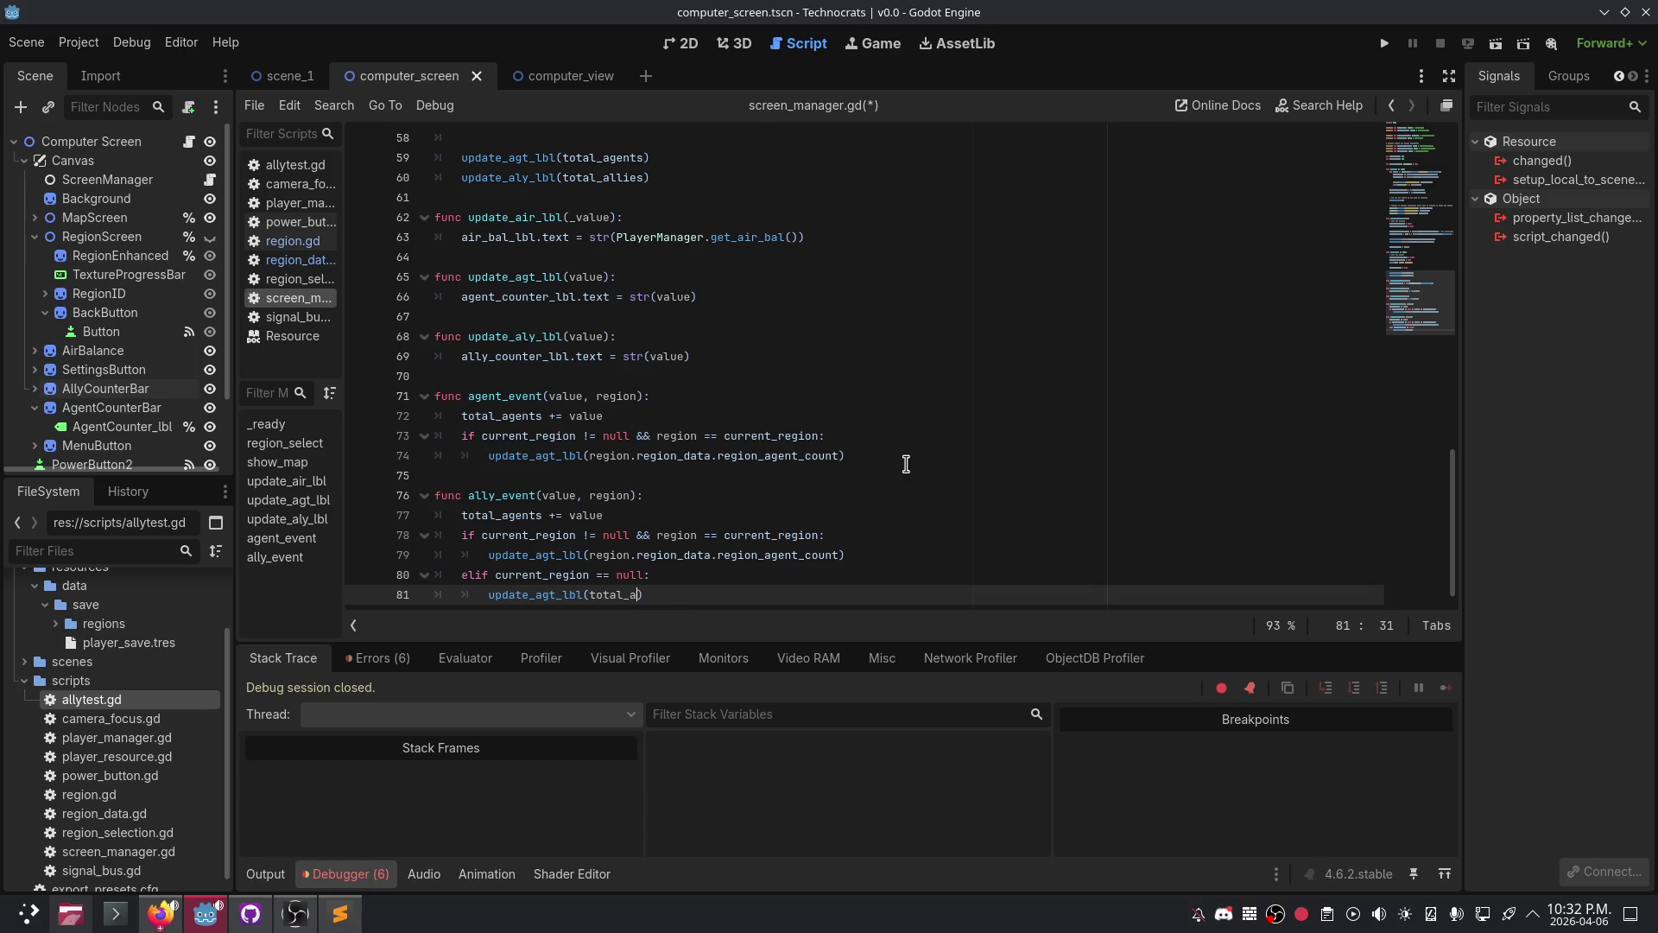
pyautogui.write('ll')
pyautogui.press('Return')
# - Change ally_event's total_agents reference to total_allies
pyautogui.press('Up')
pyautogui.press('Up')
pyautogui.press('Up')
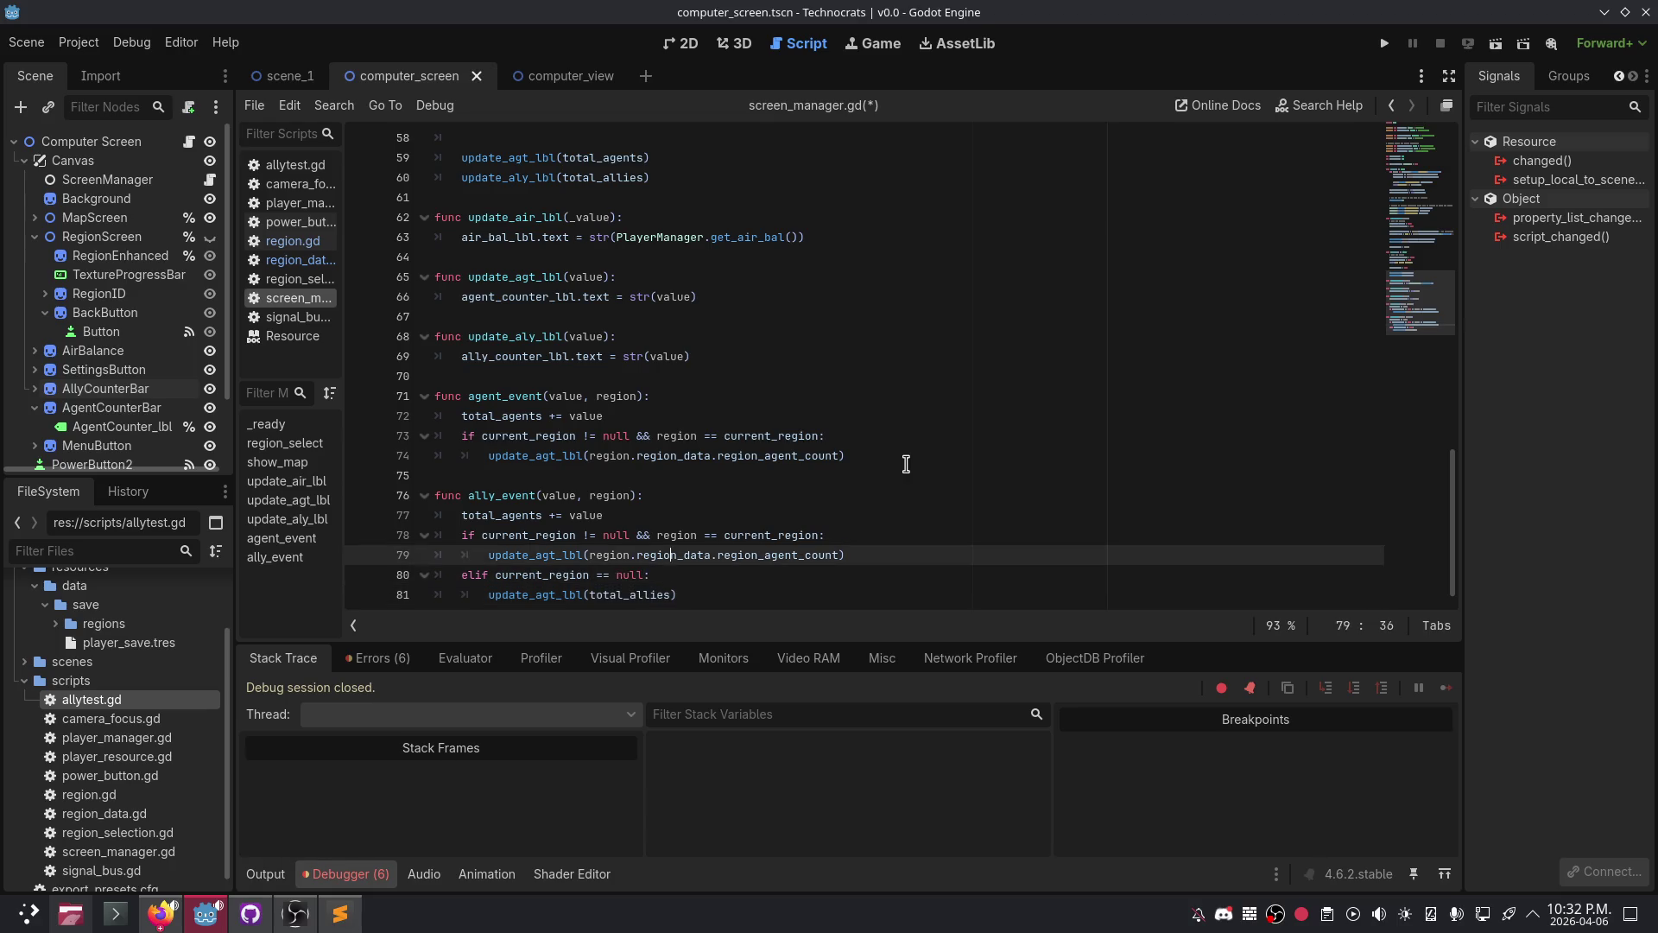
pyautogui.press('Home')
pyautogui.press('BackSpace')
pyautogui.press('BackSpace')
pyautogui.press('BackSpace')
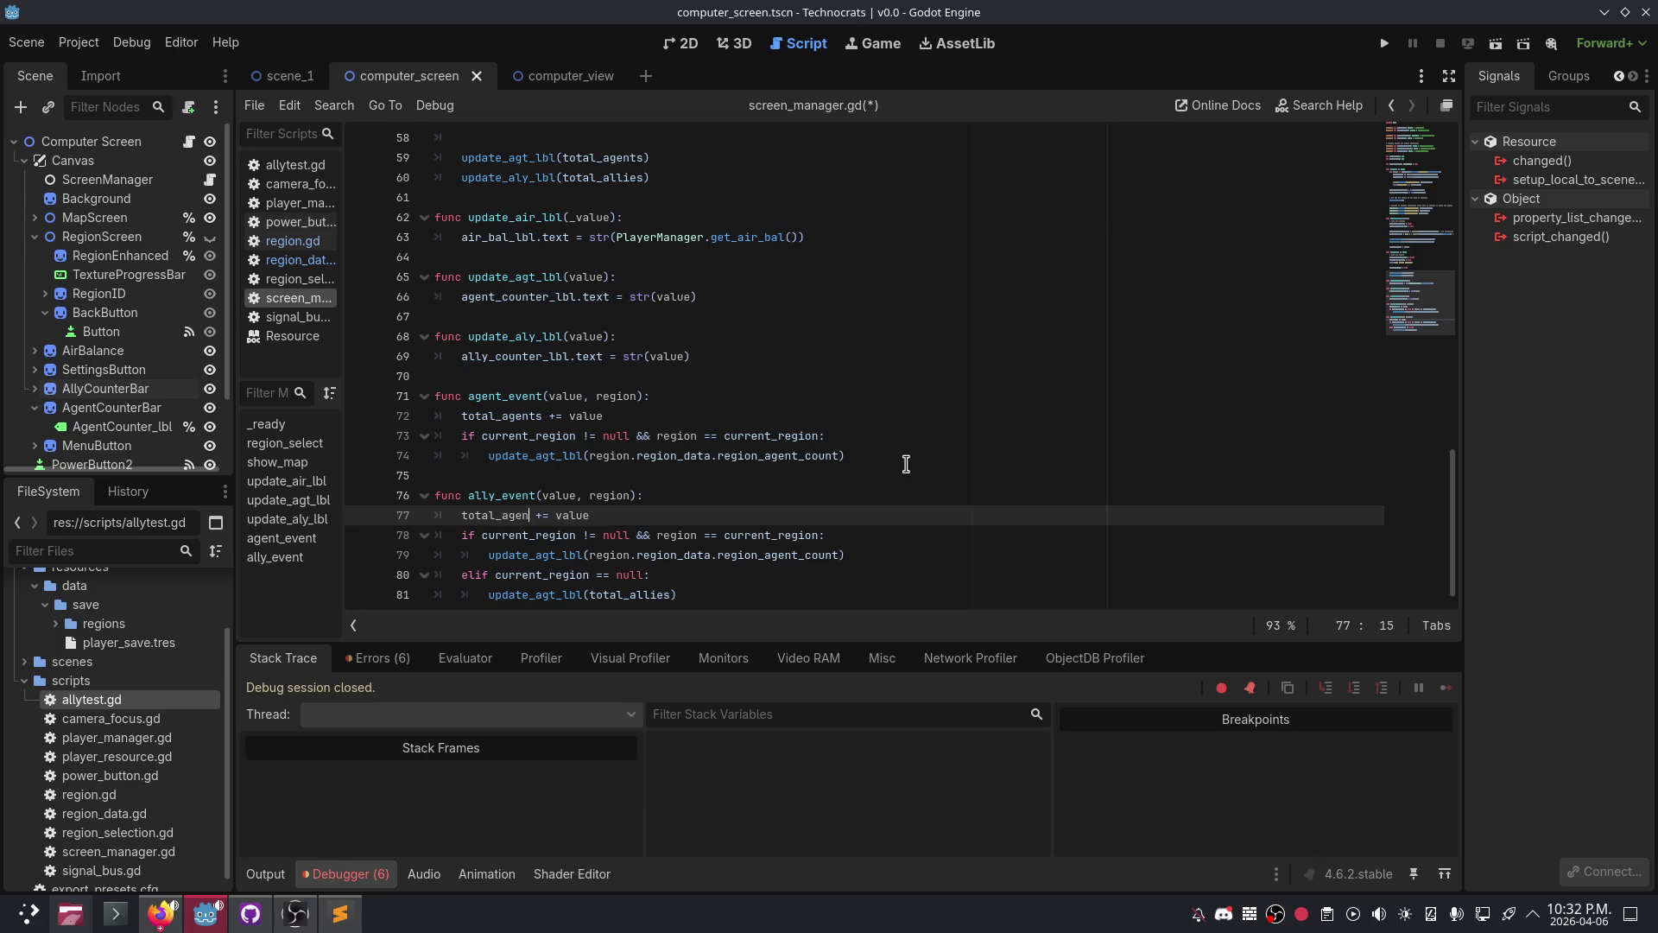
pyautogui.write('ll')
pyautogui.press('Return')
# - Switch ally_event's calls to update_aly_lbl using region_ally_count, including line 81
pyautogui.click(798, 554)
pyautogui.press('BackSpace')
pyautogui.press('BackSpace')
pyautogui.press('BackSpace')
pyautogui.write('ally')
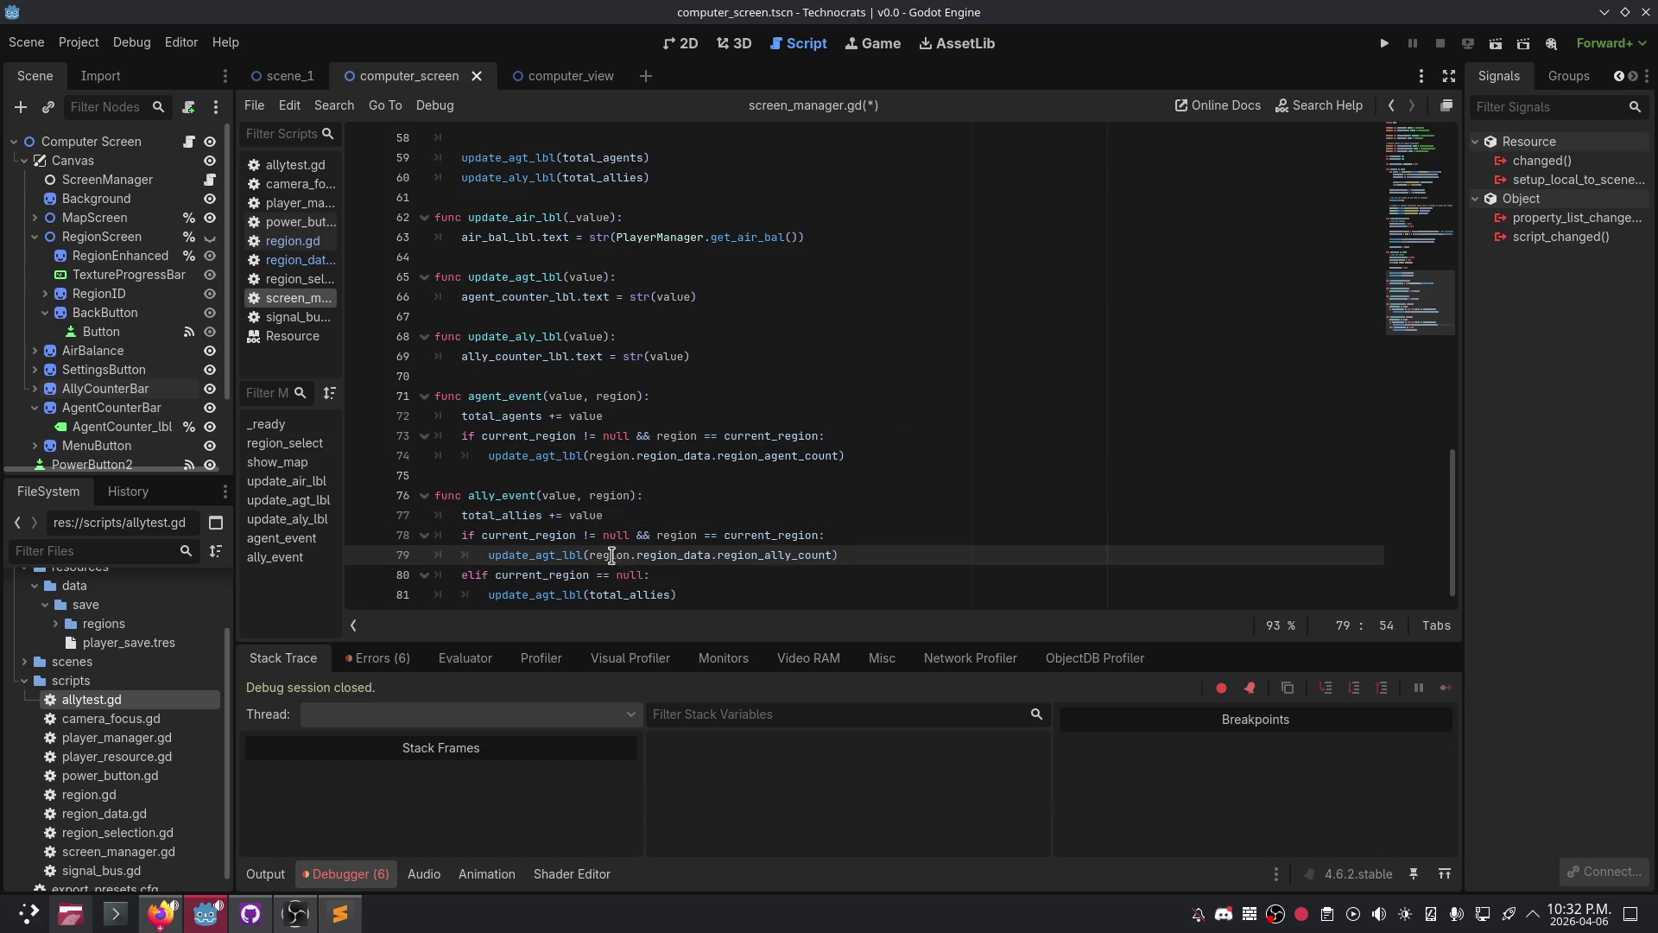
pyautogui.click(556, 555)
pyautogui.press('BackSpace')
pyautogui.press('BackSpace')
pyautogui.press('BackSpace')
pyautogui.write('aly')
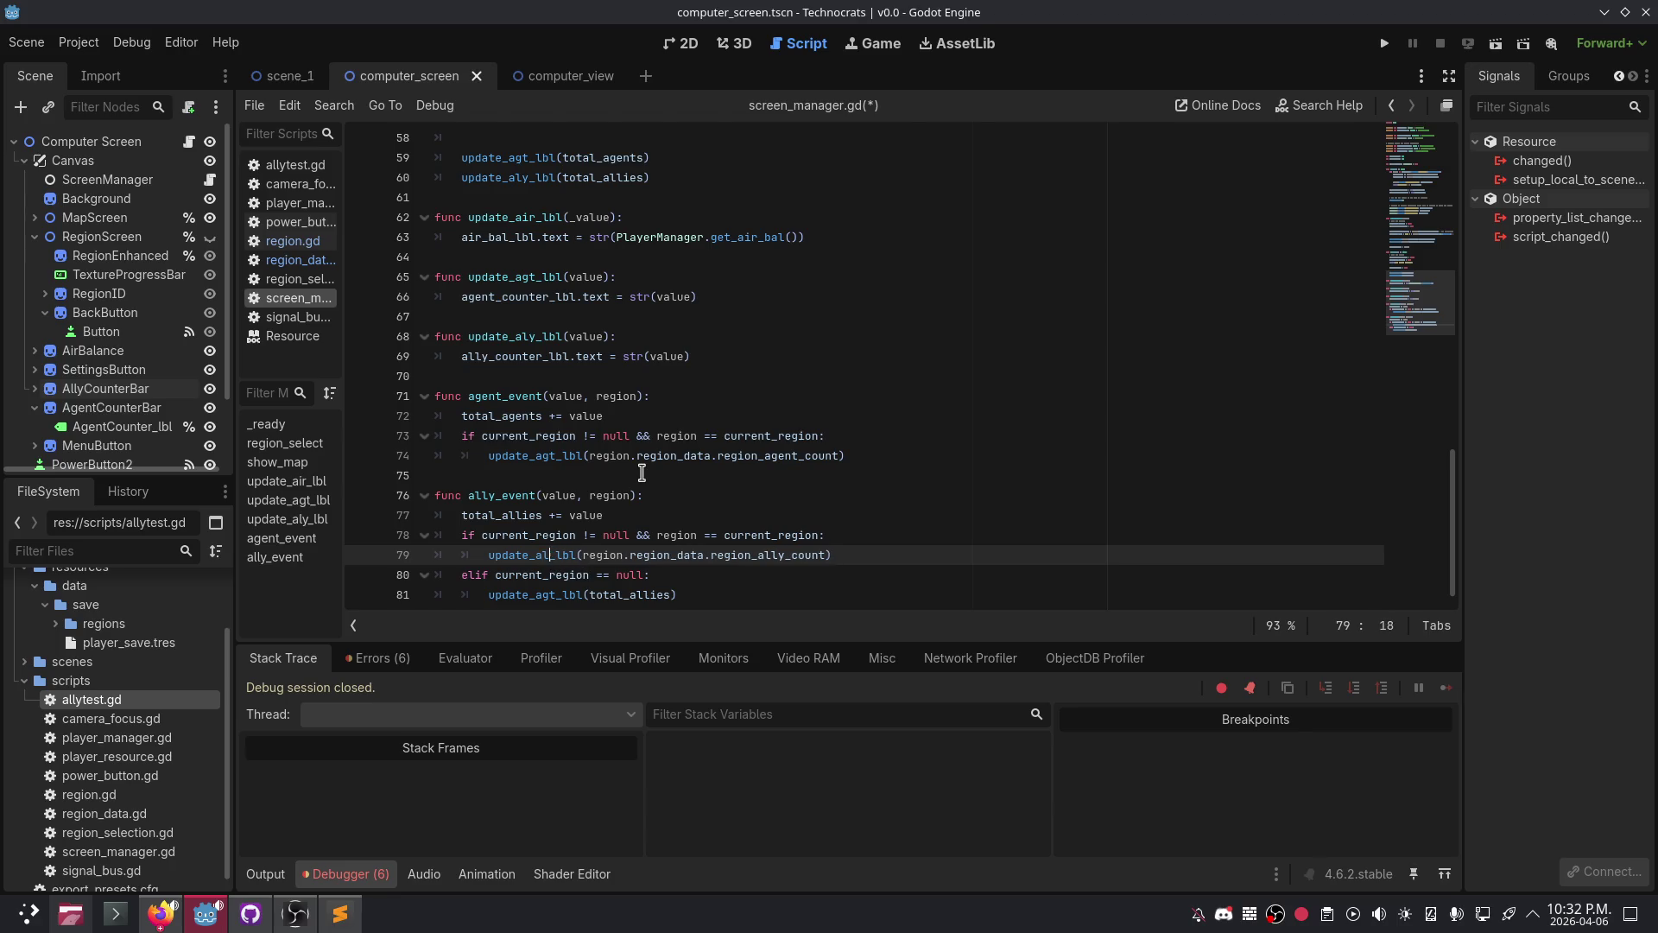
pyautogui.press('Return')
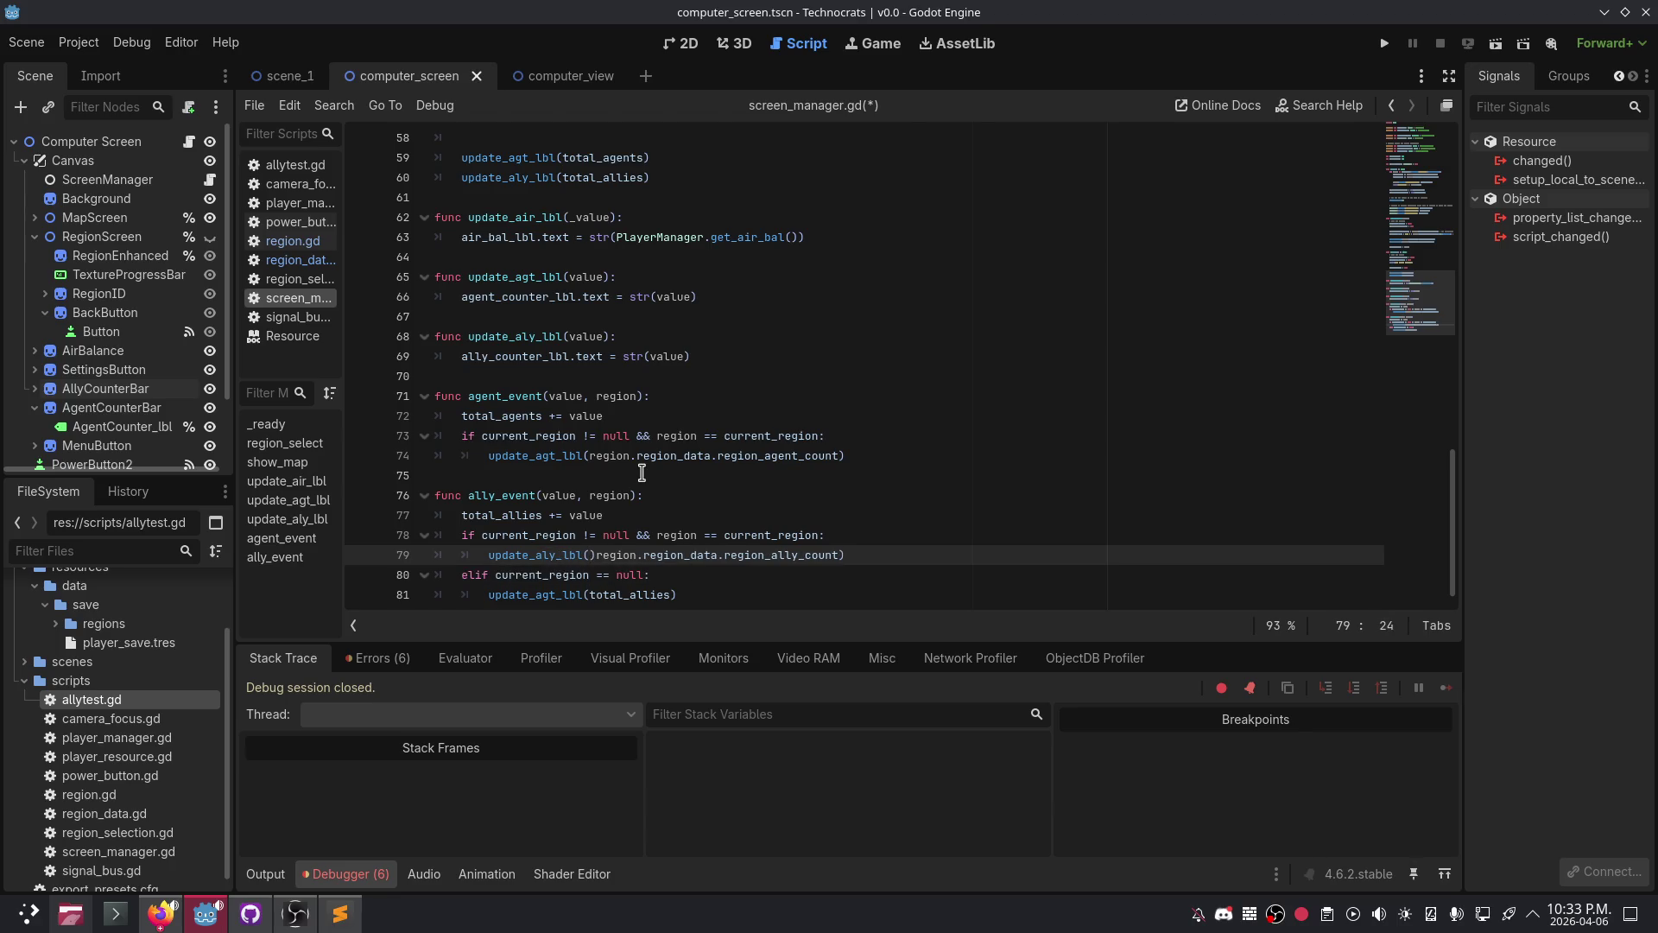
pyautogui.press('Delete')
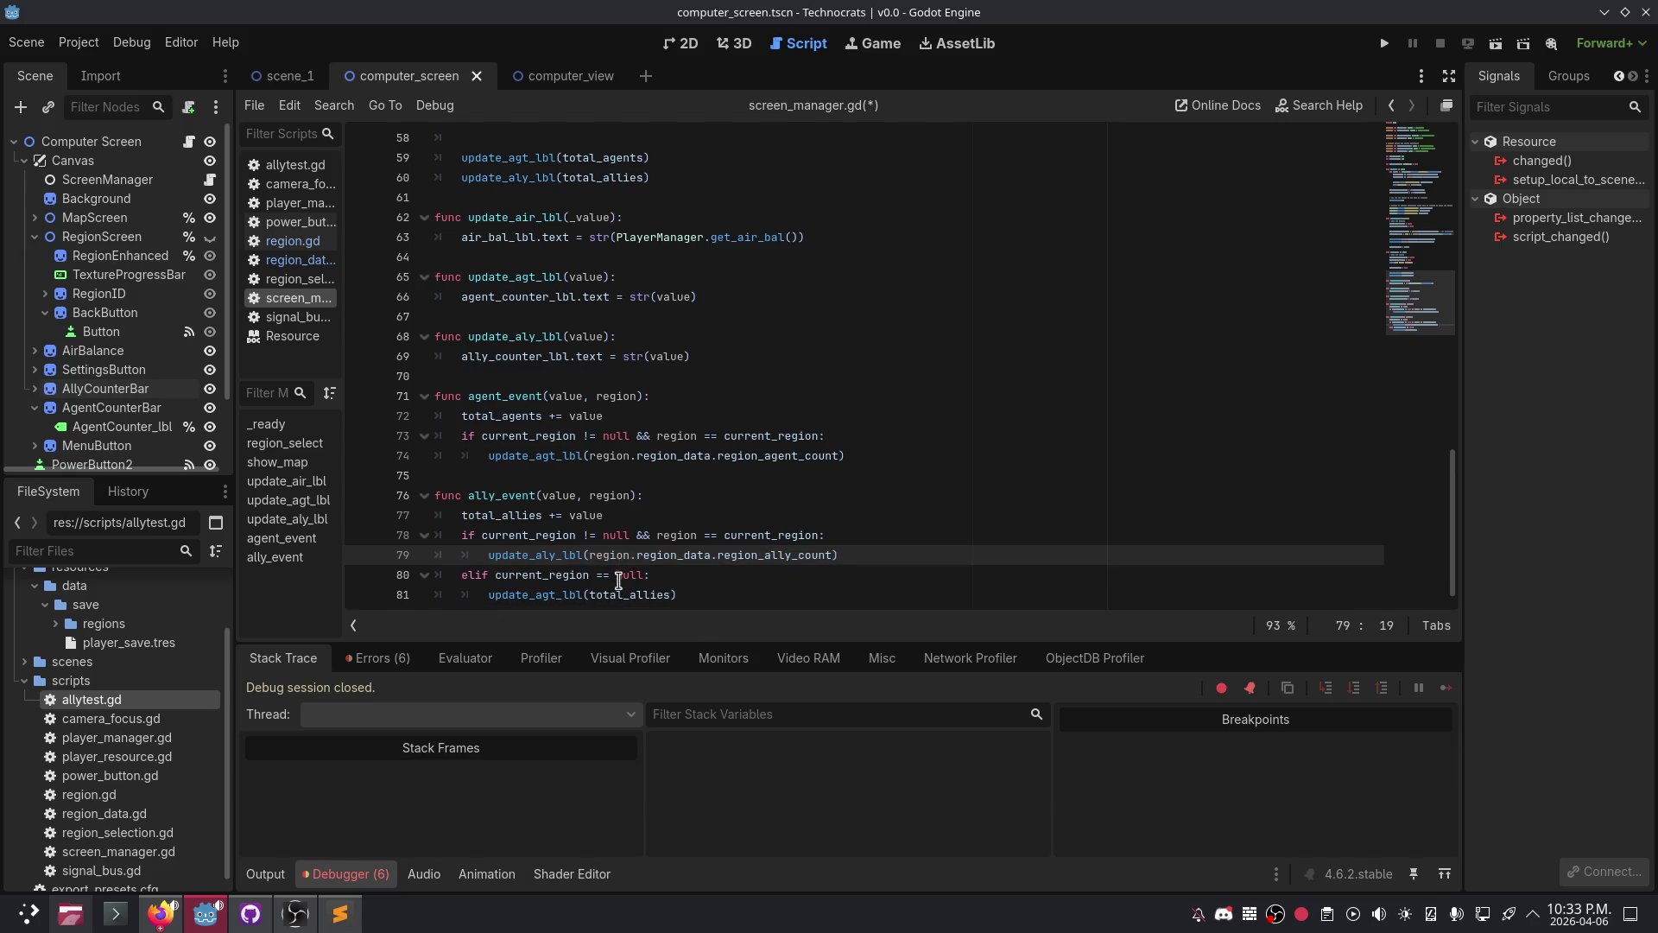
pyautogui.click(556, 594)
pyautogui.press('BackSpace')
pyautogui.press('BackSpace')
pyautogui.press('BackSpace')
pyautogui.write('aly')
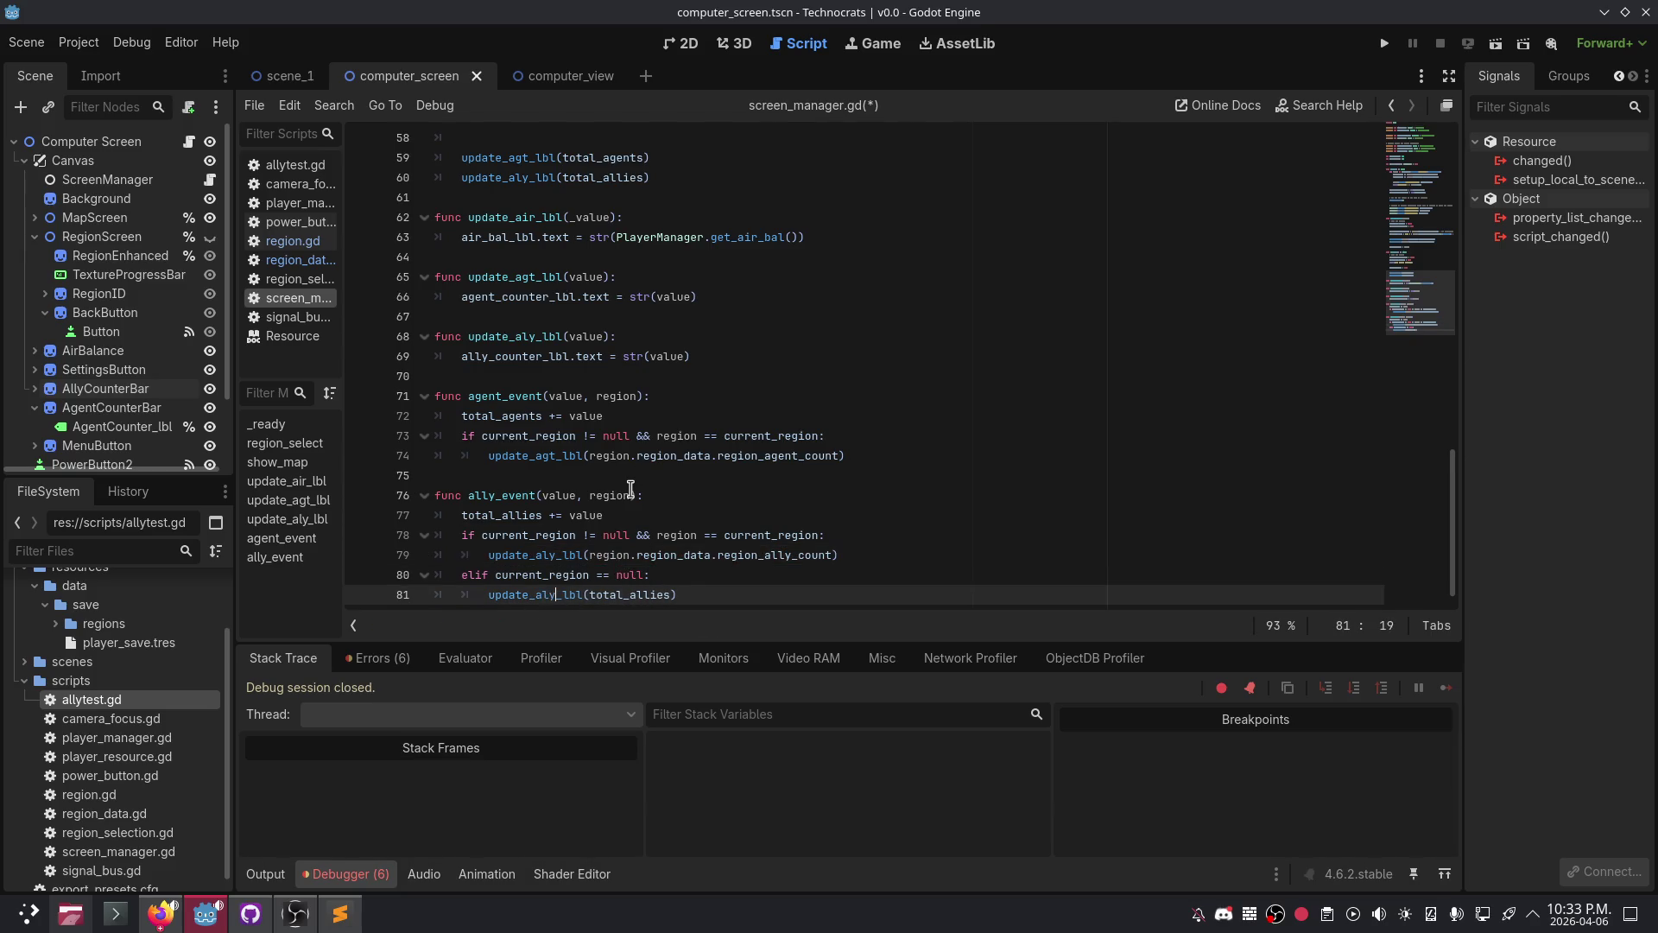
# - Copy the elif branch into agent_event after line 74 and outdent it to match the if
pyautogui.click(695, 499)
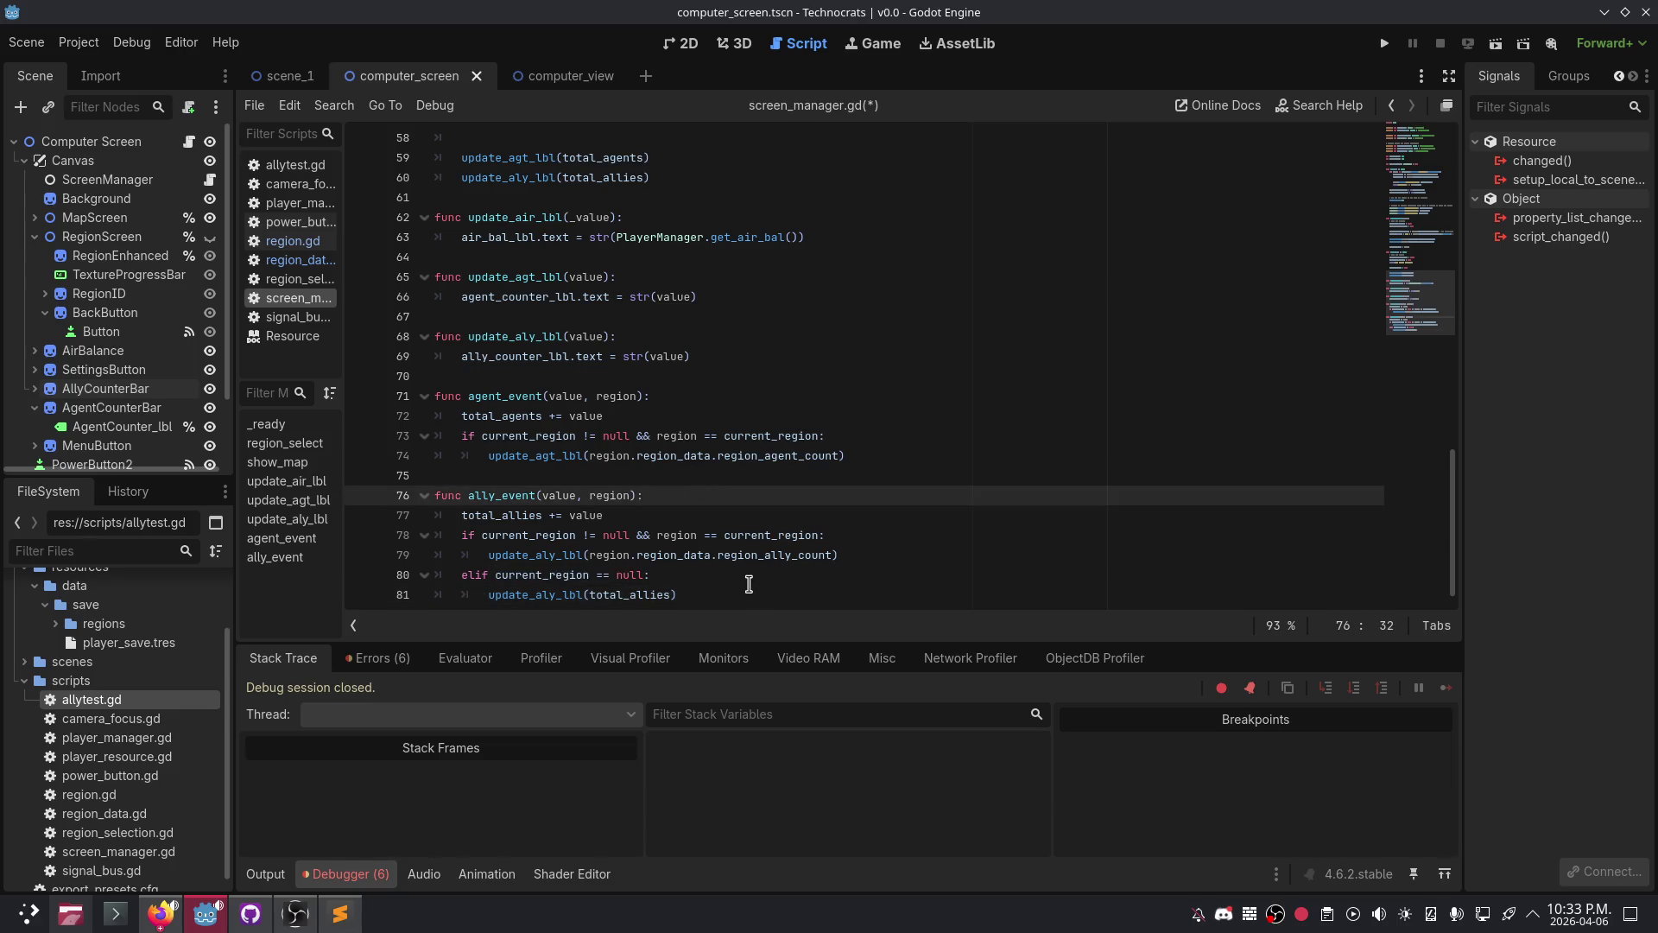
pyautogui.click(753, 575)
pyautogui.click(755, 587)
pyautogui.click(733, 517)
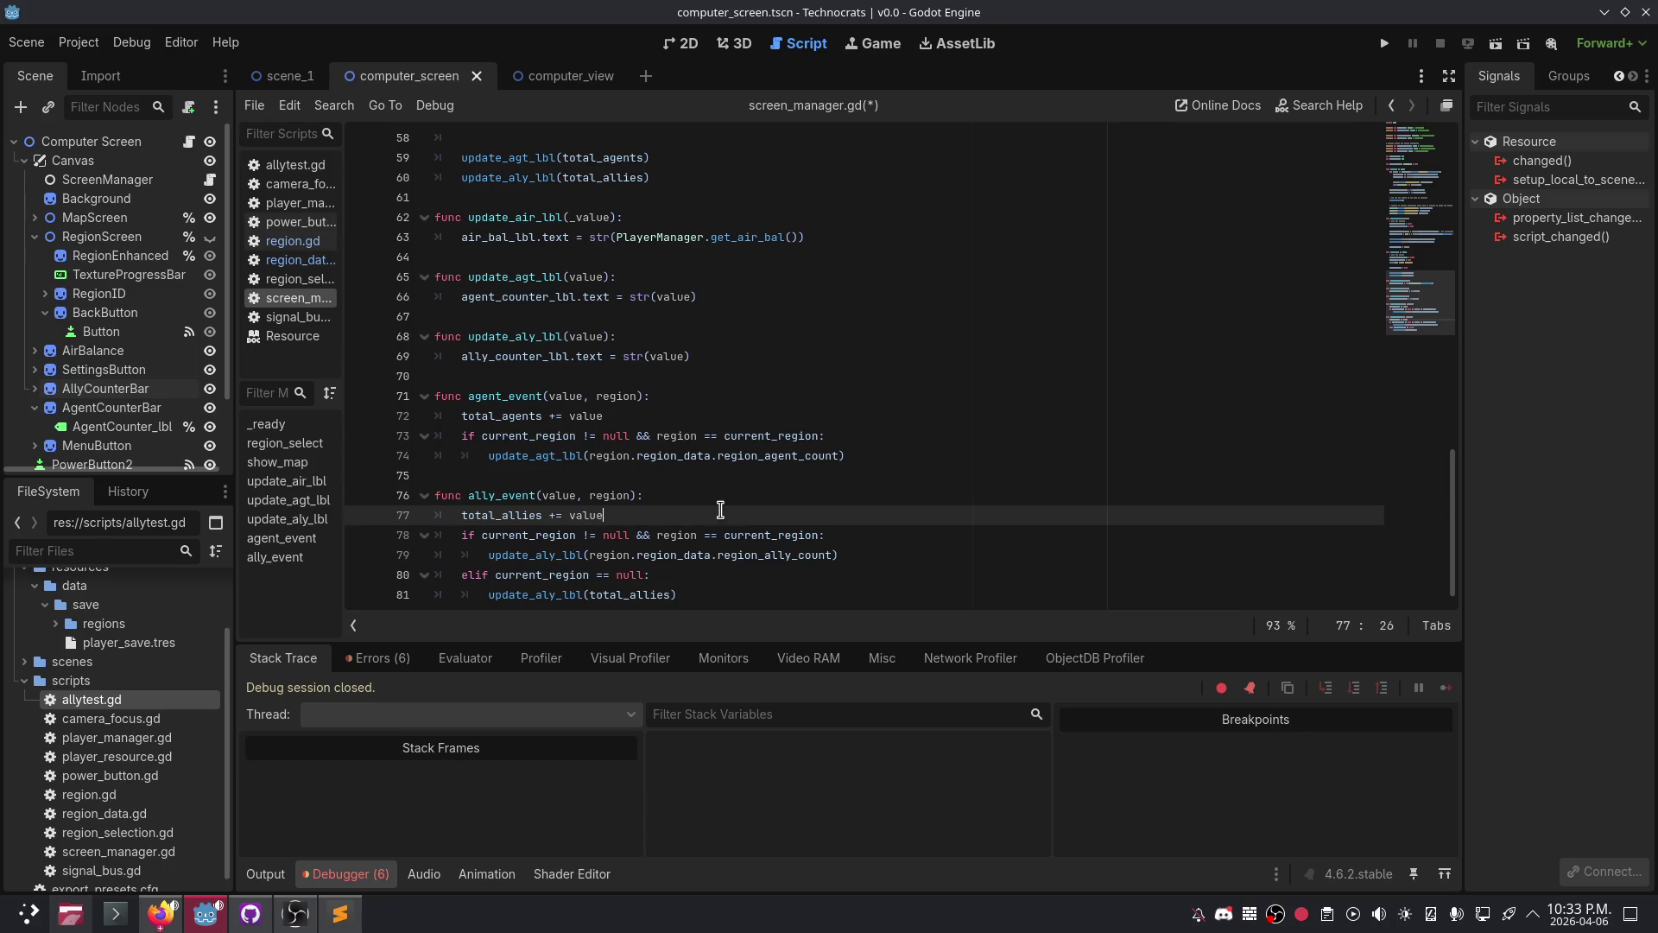
pyautogui.click(706, 499)
pyautogui.scroll(-1, 723, 507)
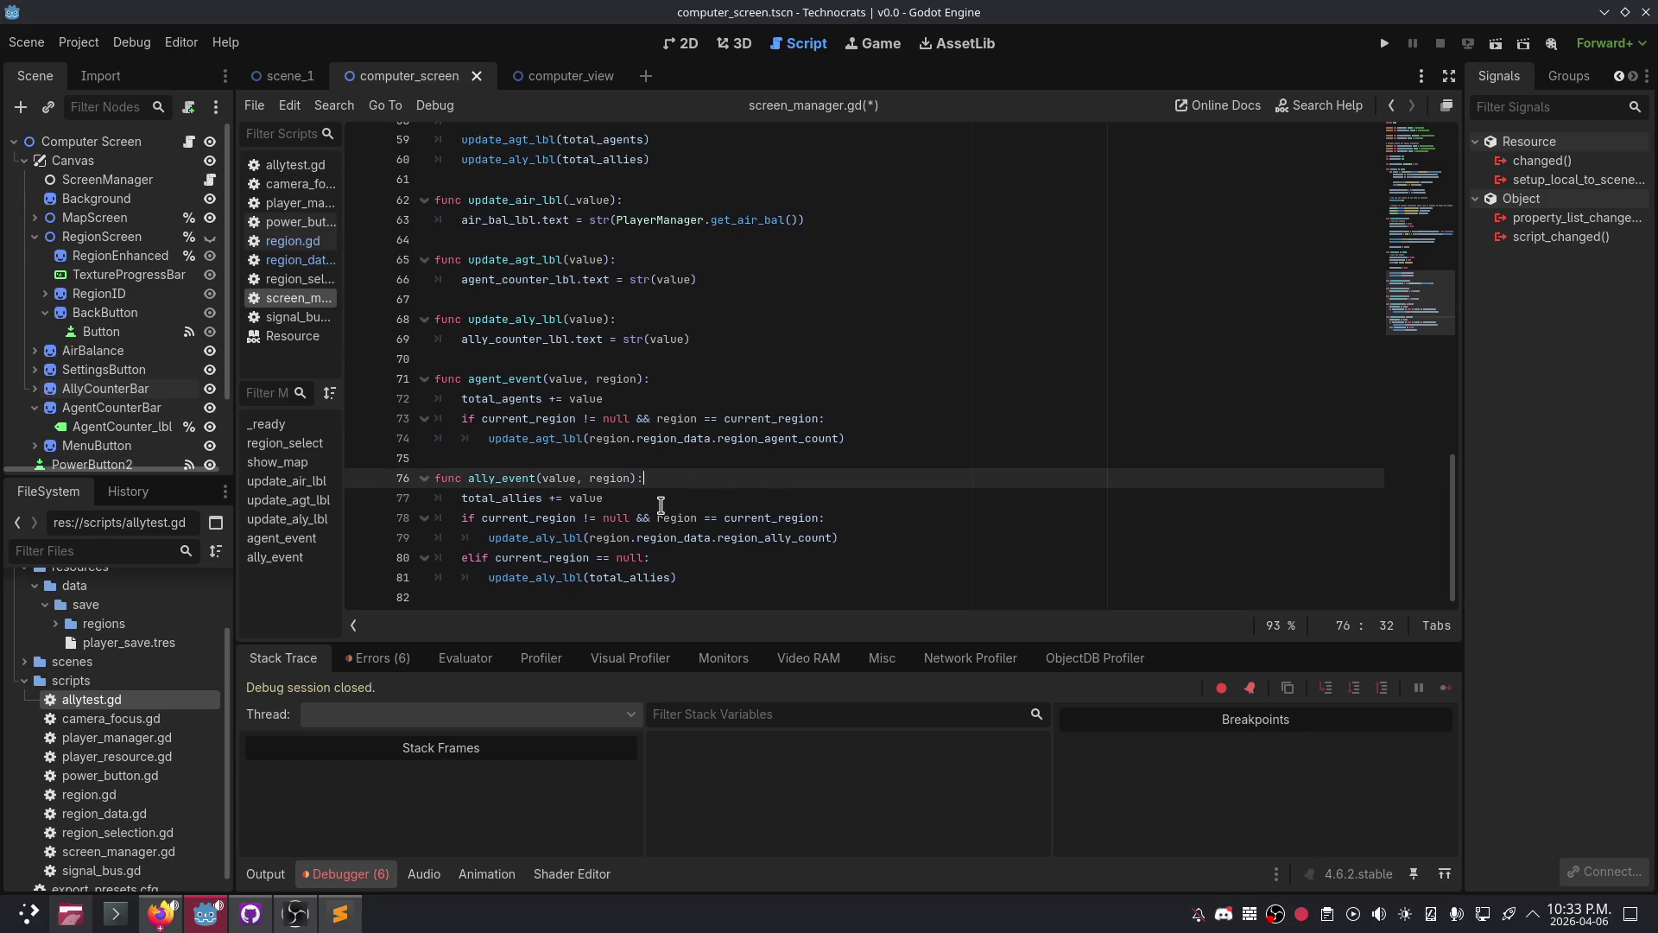
pyautogui.click(698, 578)
pyautogui.moveTo(698, 578); pyautogui.dragTo(376, 557)
pyautogui.hotkey('ctrl', 'c')
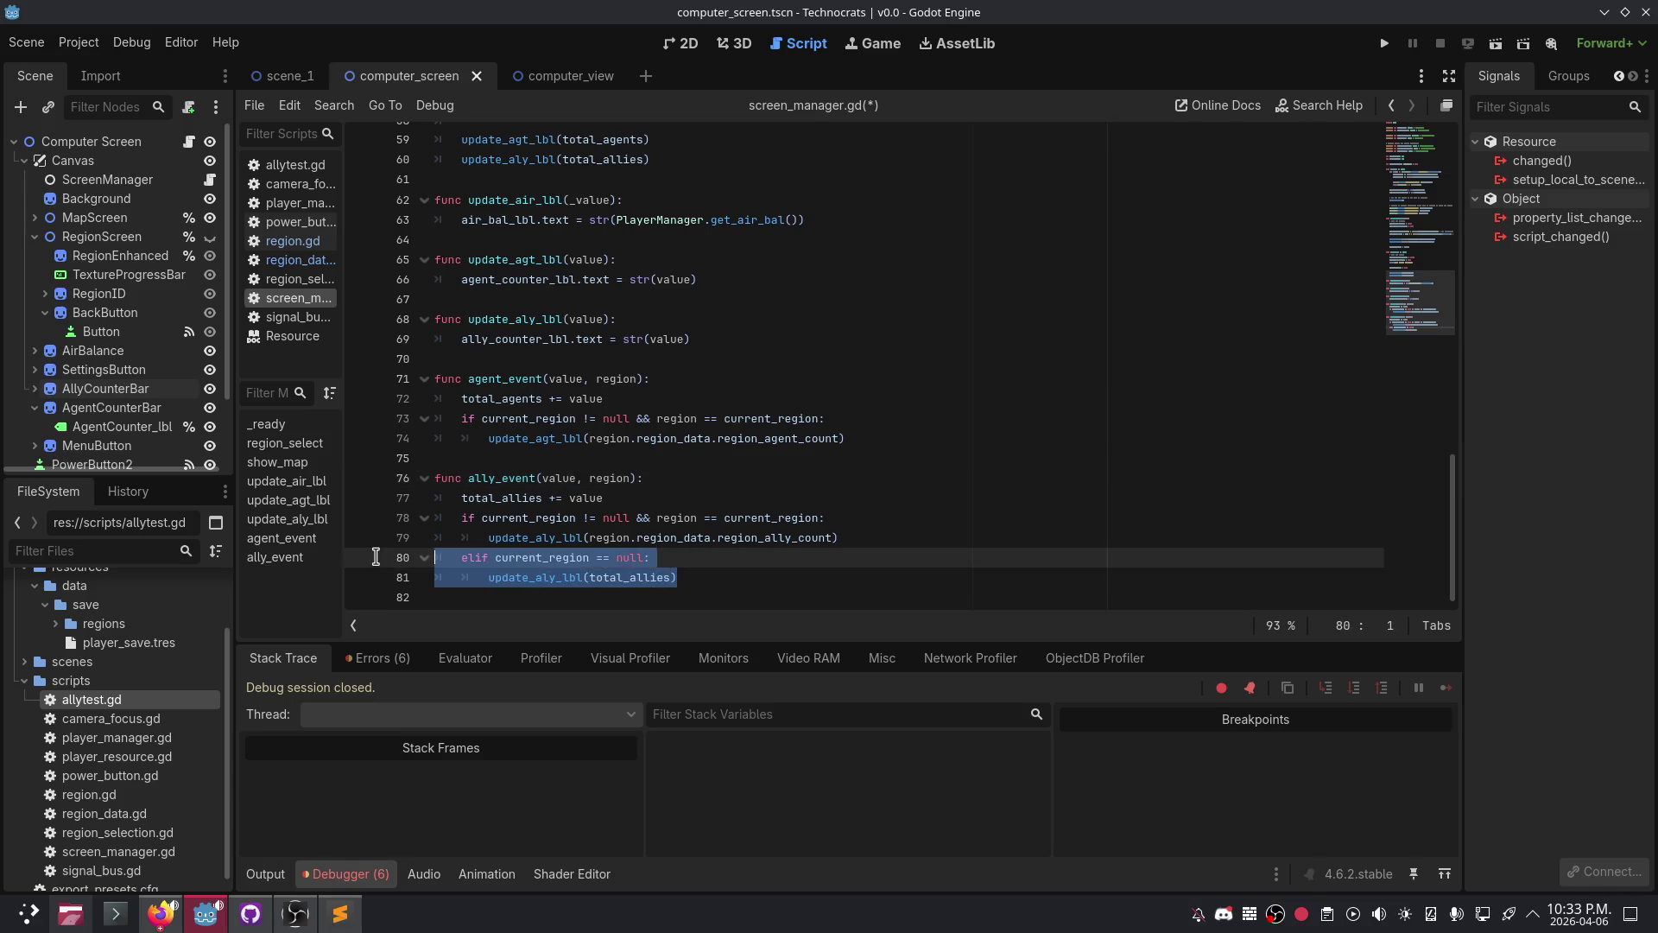
pyautogui.click(848, 438)
pyautogui.press('Return')
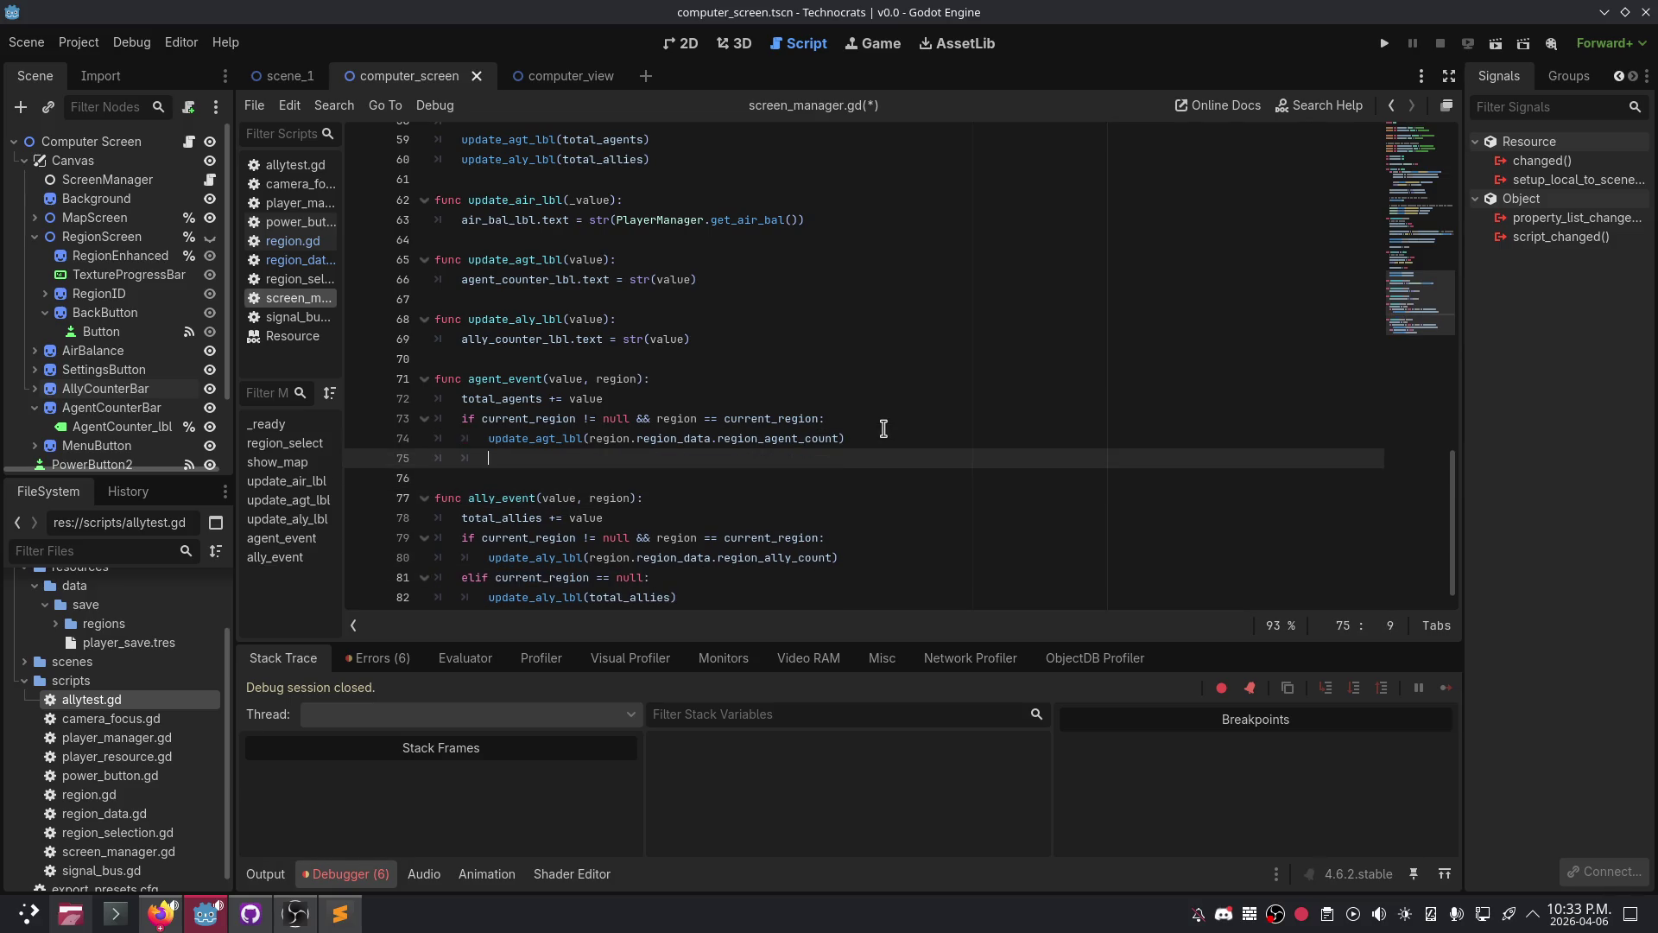
pyautogui.hotkey('ctrl', 'v')
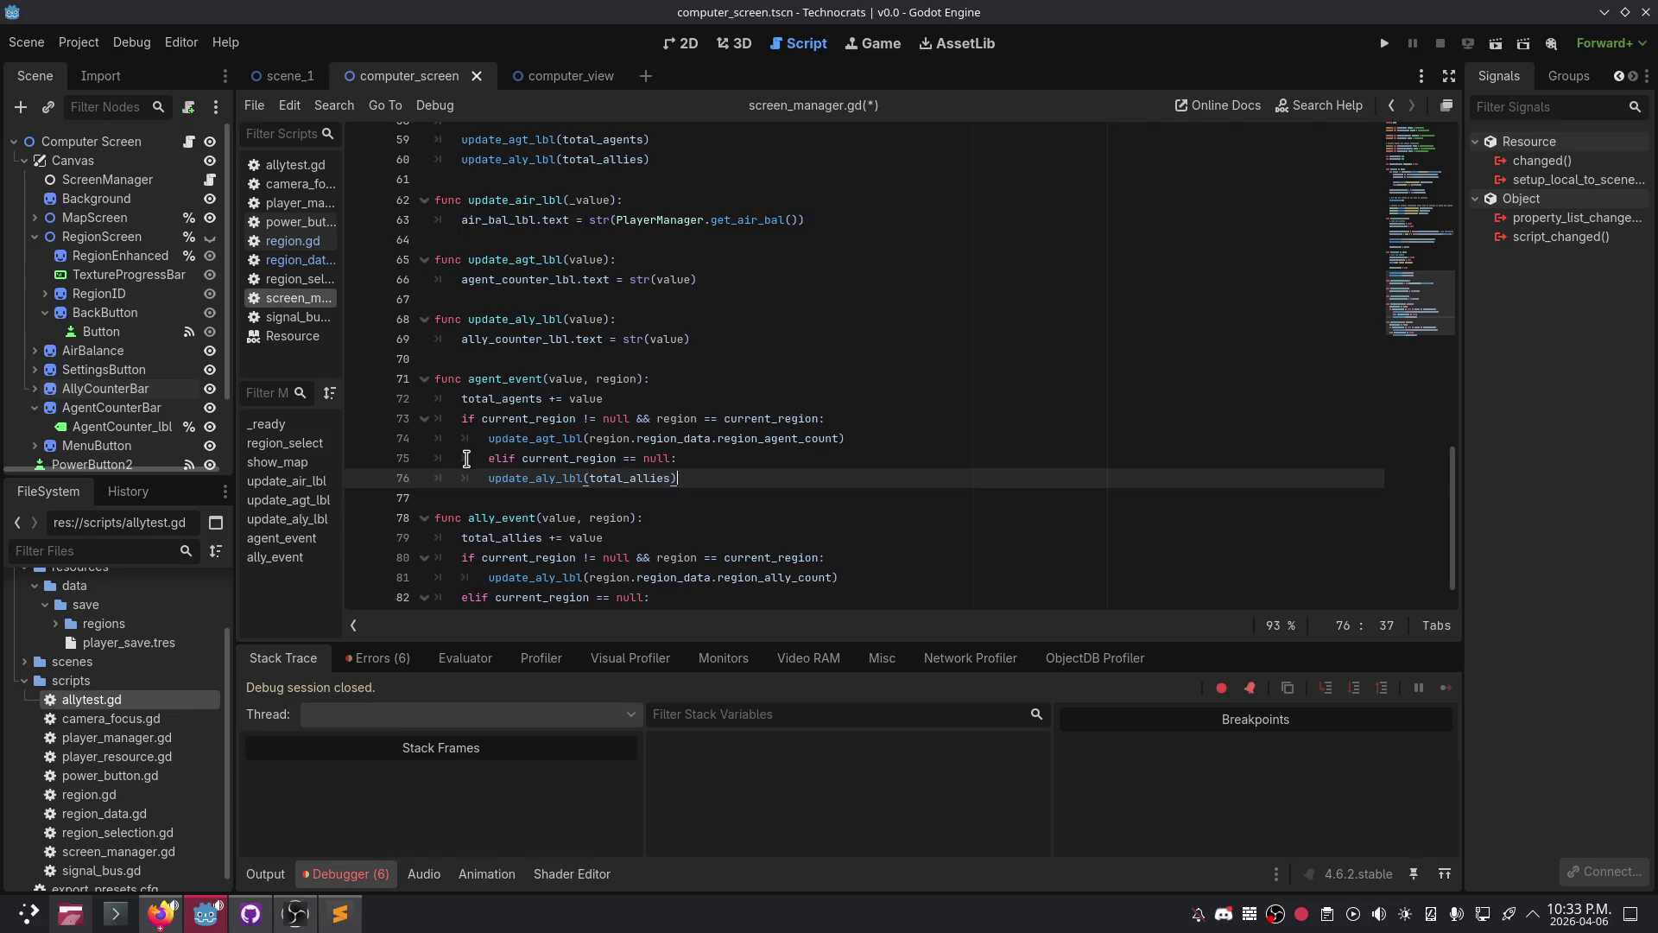
pyautogui.click(488, 457)
pyautogui.press('BackSpace')
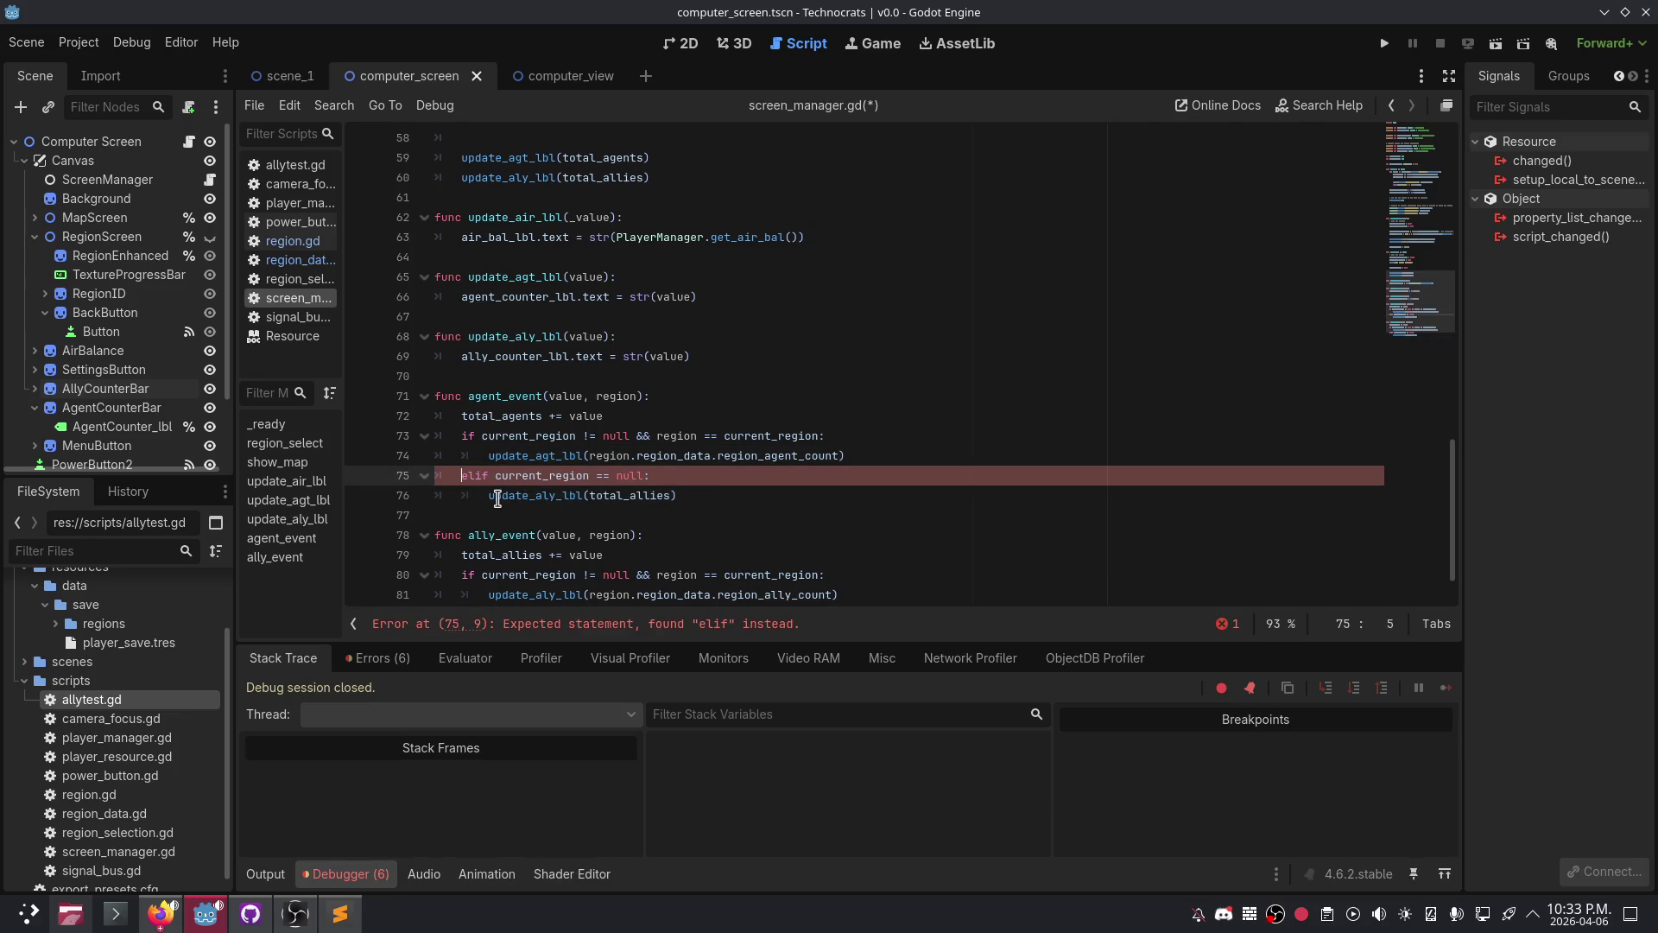
# - Run the project, power on the in-game monitor, and select a map region to test the counters
pyautogui.click(1384, 43)
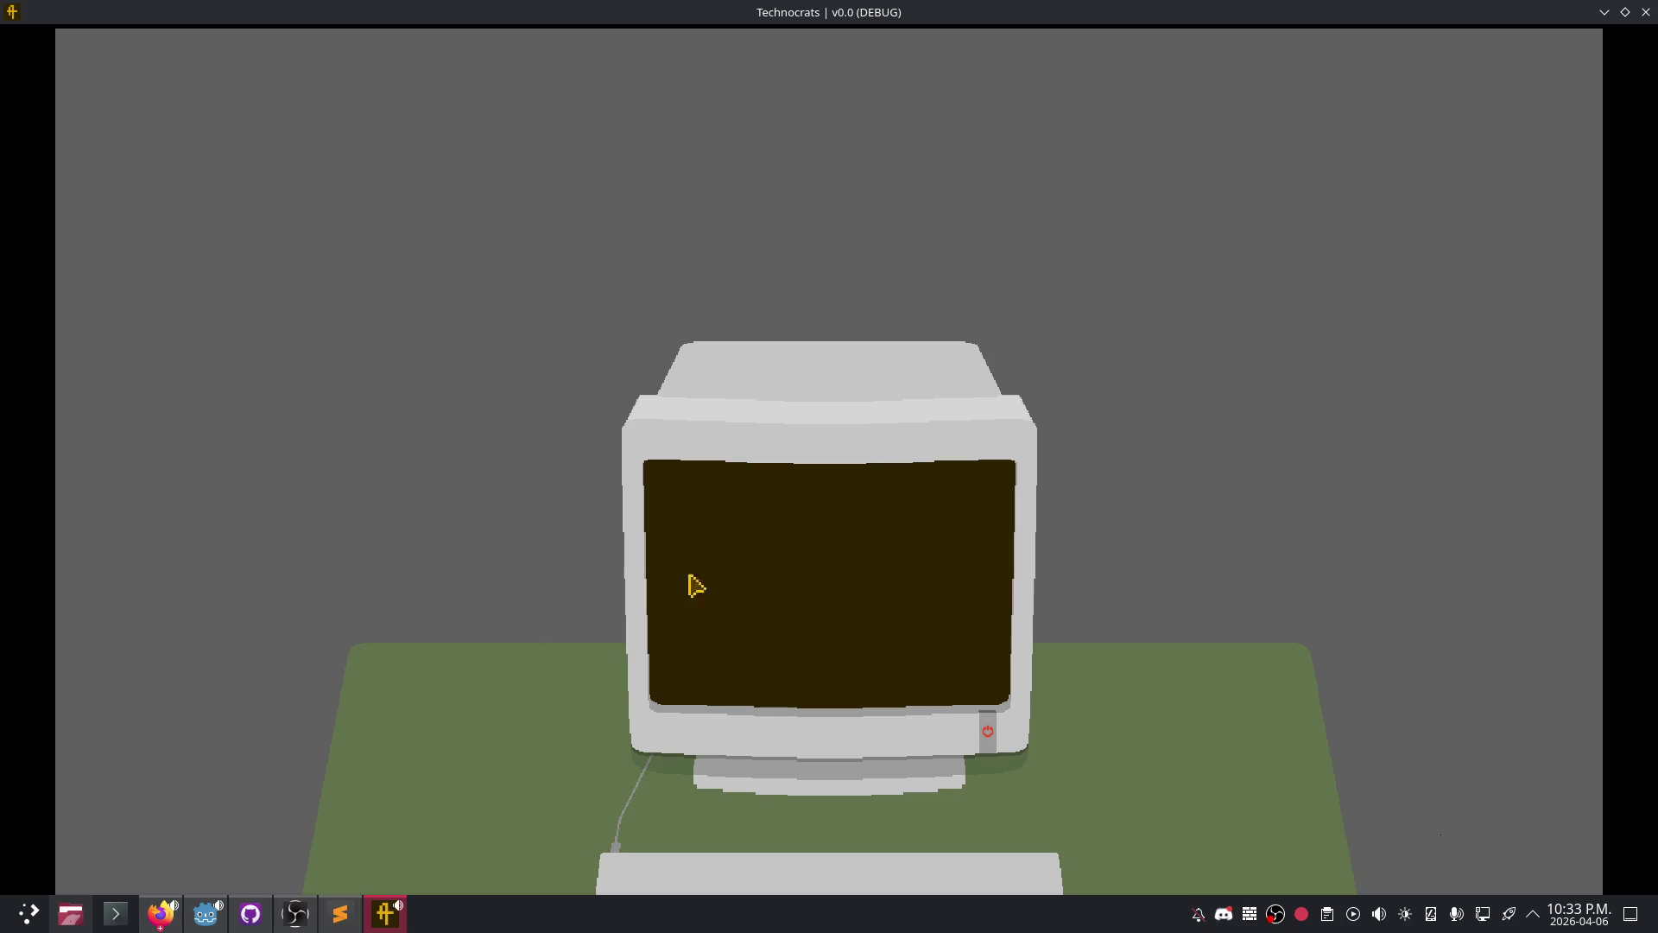
pyautogui.click(987, 732)
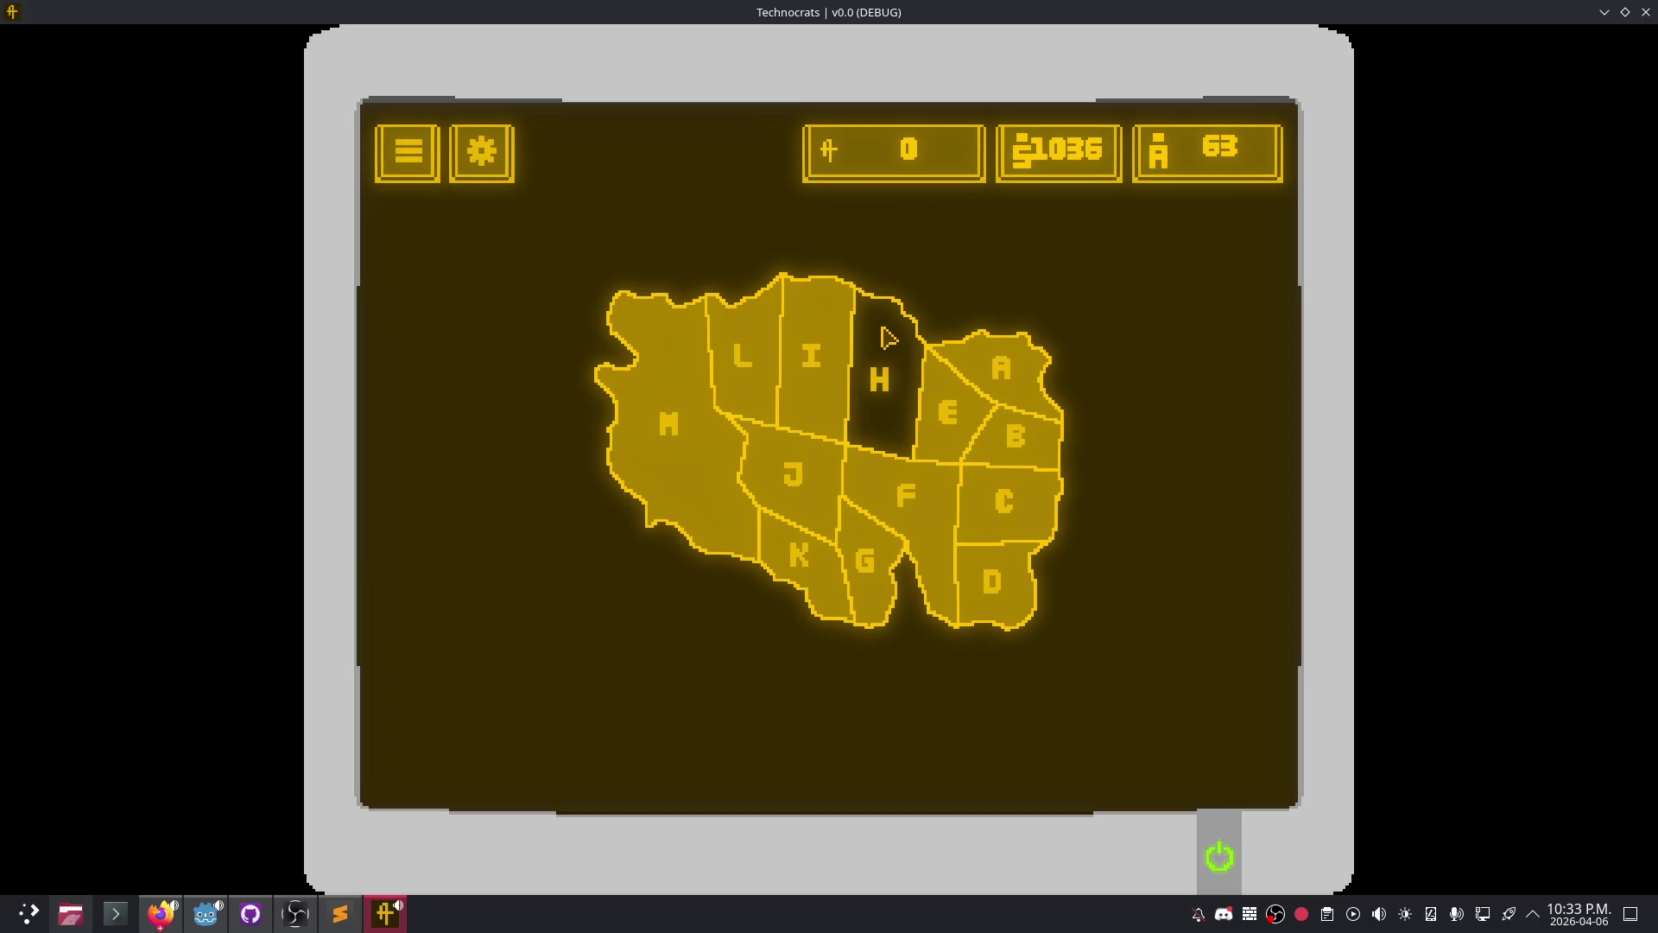
pyautogui.moveTo(890, 12)
pyautogui.mouseDown()
pyautogui.moveTo(950, 285)
pyautogui.moveTo(1304, 216)
pyautogui.moveTo(1347, 82)
pyautogui.moveTo(1149, 82)
pyautogui.moveTo(1131, 99)
pyautogui.moveTo(1222, 540)
pyautogui.moveTo(1144, 592)
pyautogui.moveTo(770, 165)
pyautogui.mouseUp()
pyautogui.click(1097, 610)
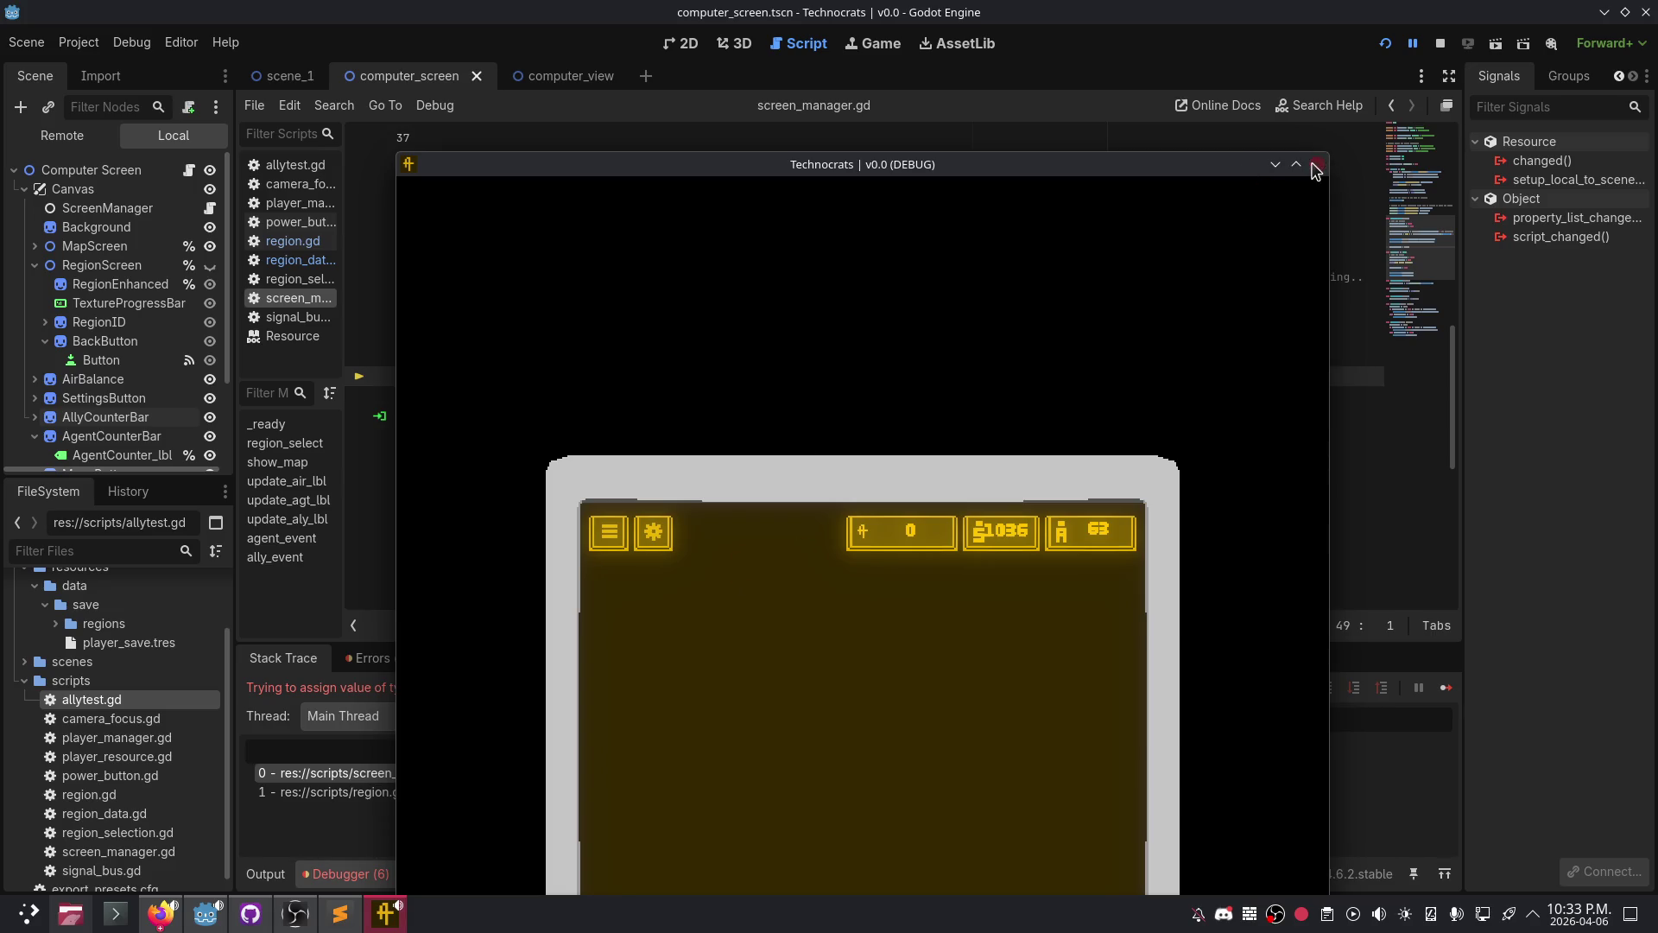
# - Close the game and expand the region_select type error in the Debugger's Errors list
pyautogui.click(1439, 43)
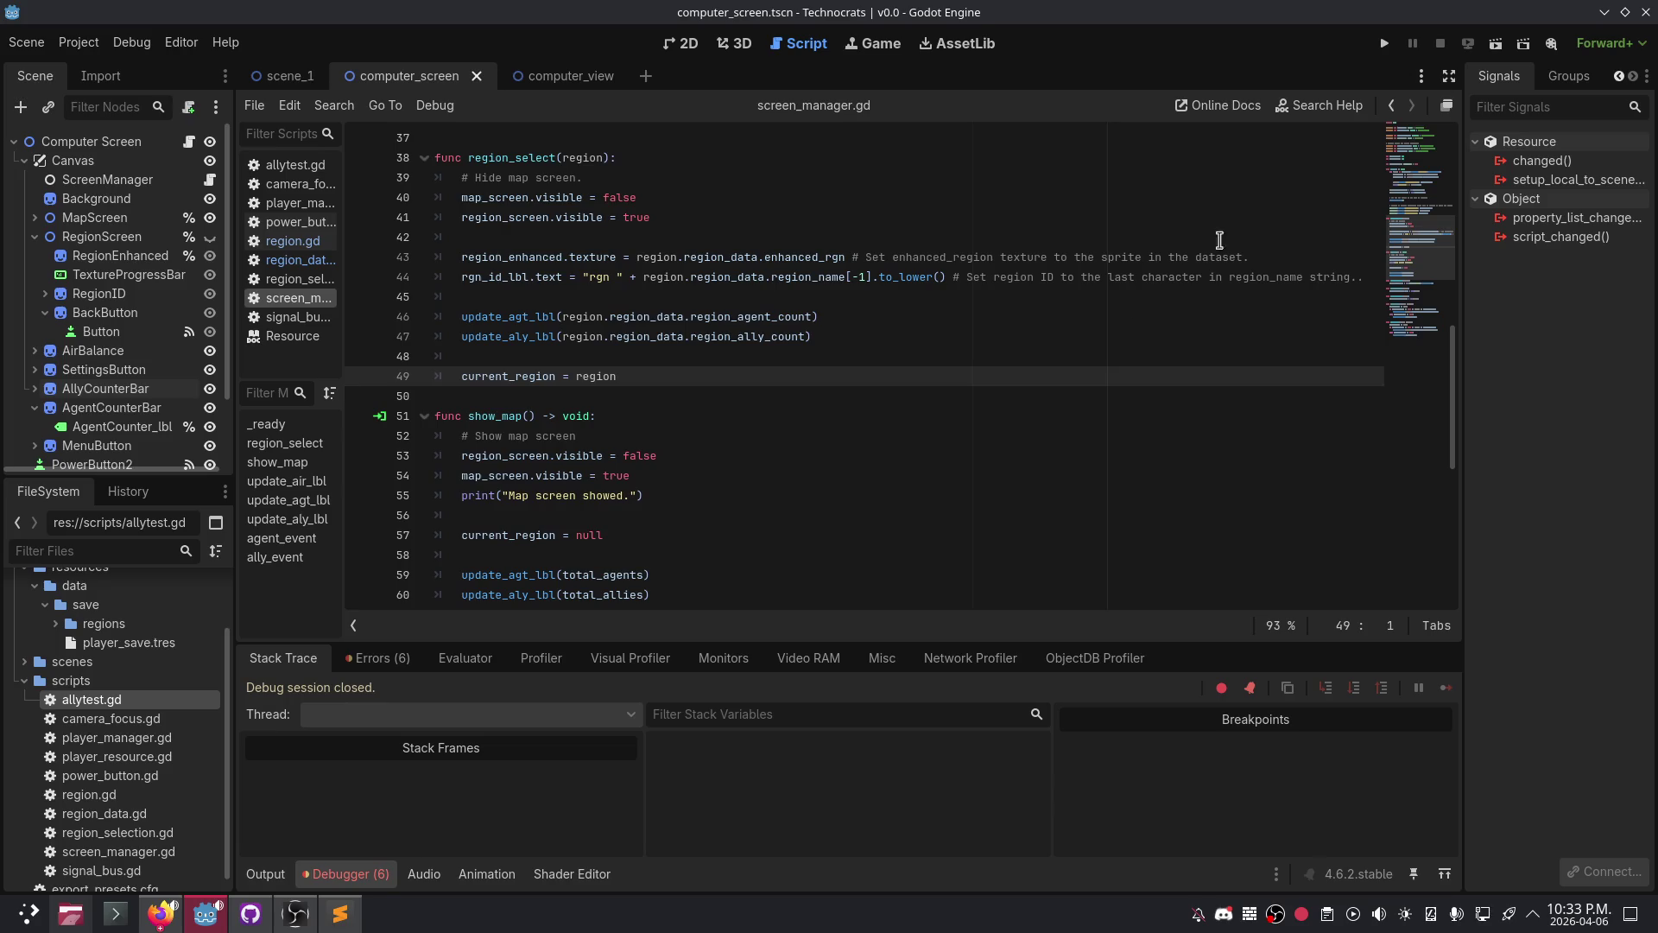
pyautogui.click(377, 658)
pyautogui.doubleClick(682, 818)
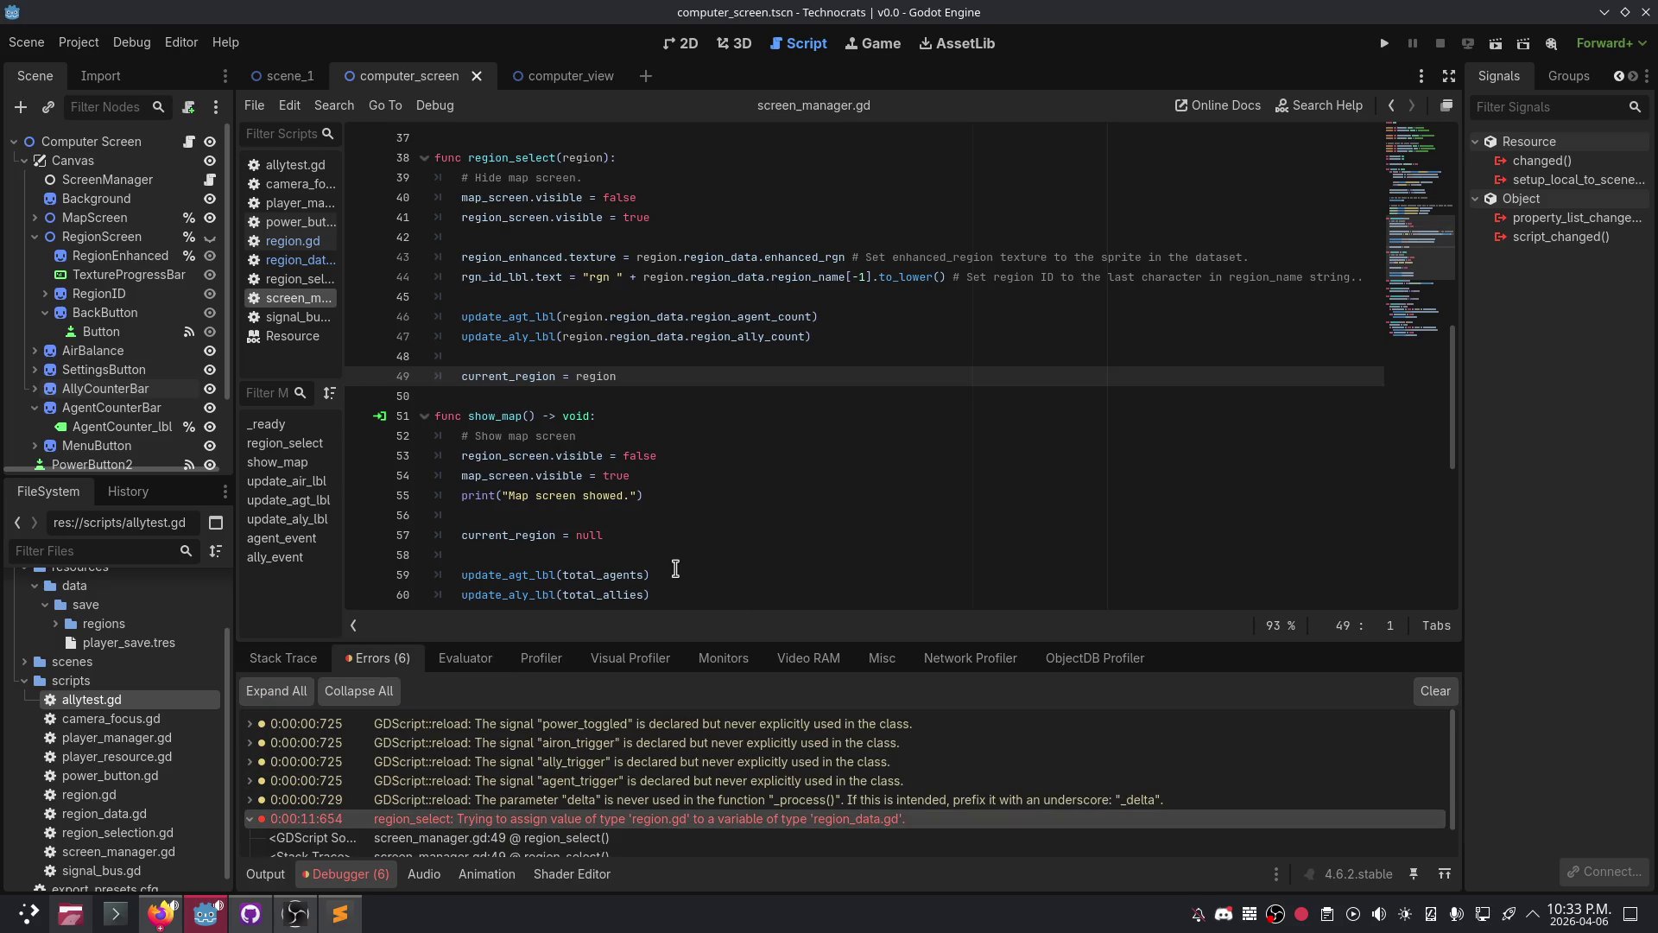
pyautogui.scroll(-5, 676, 568)
# - With line 49 assigning region.region_data to current_region, save and relaunch the project
pyautogui.scroll(4, 584, 498)
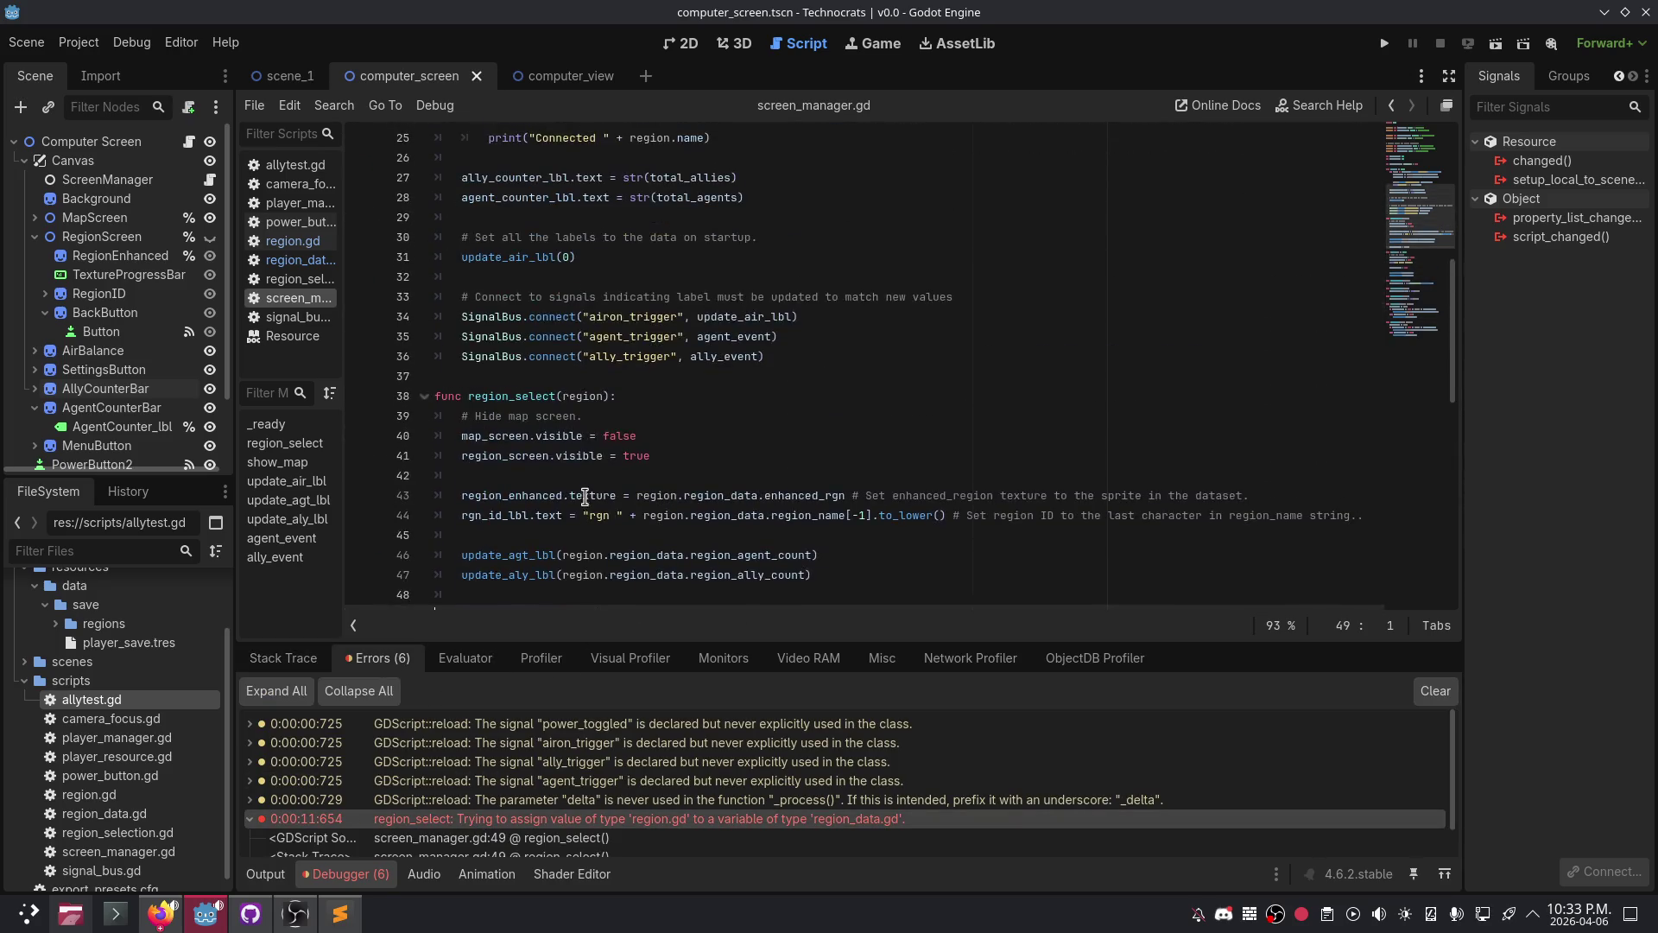
pyautogui.scroll(-3, 581, 492)
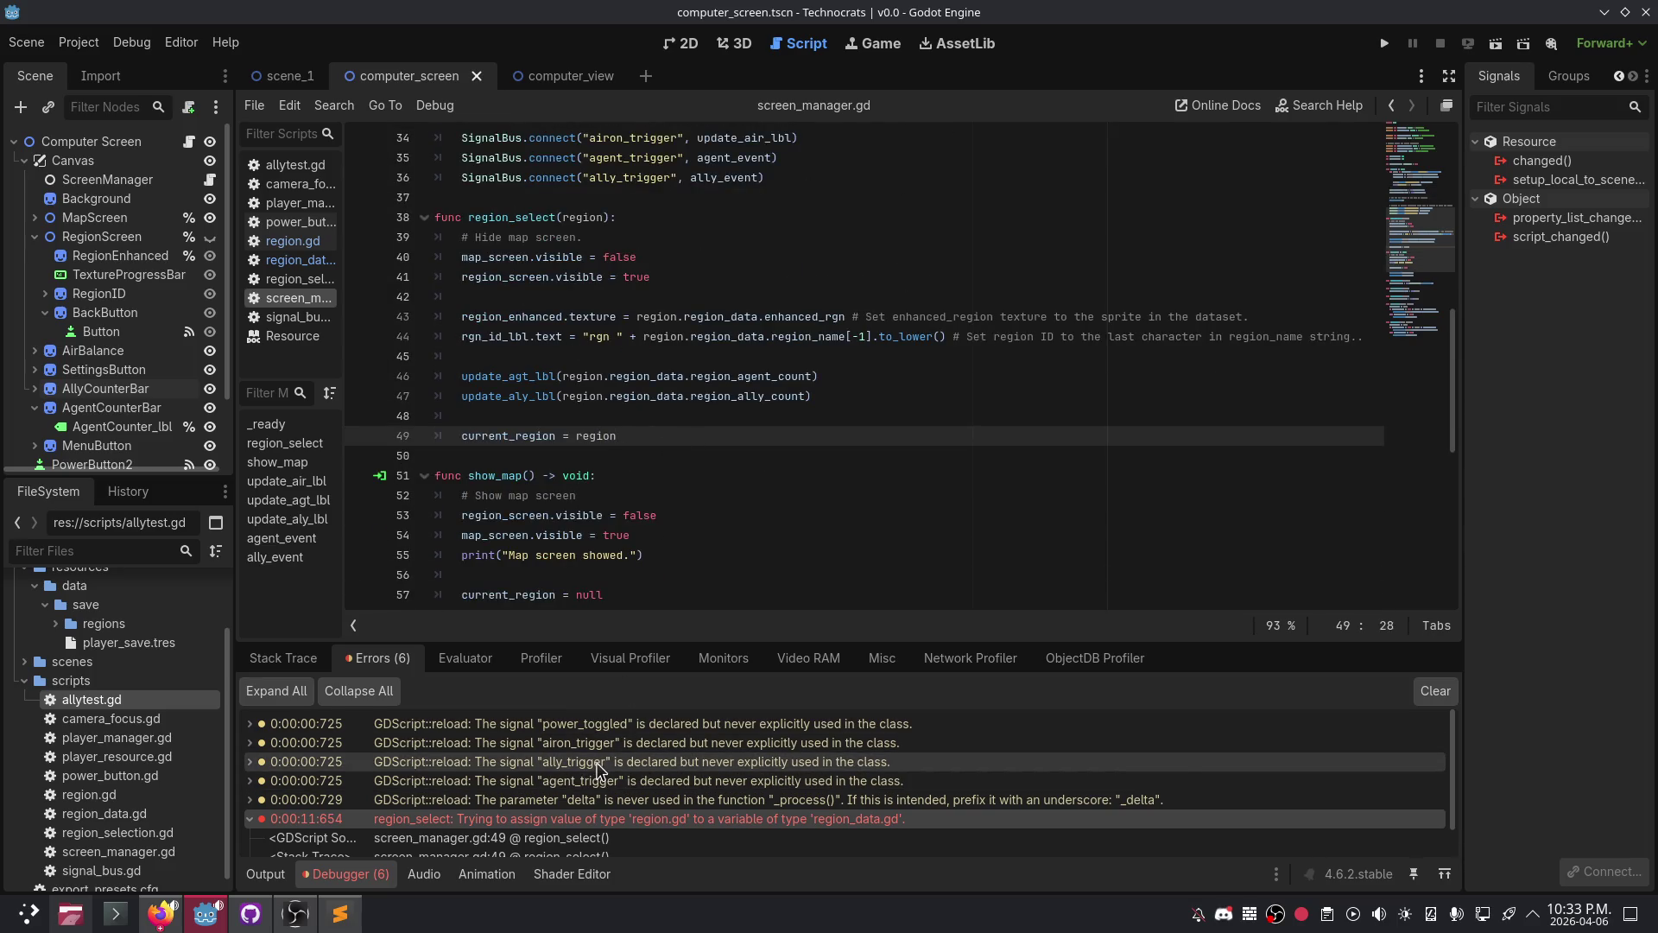
pyautogui.scroll(-2, 589, 775)
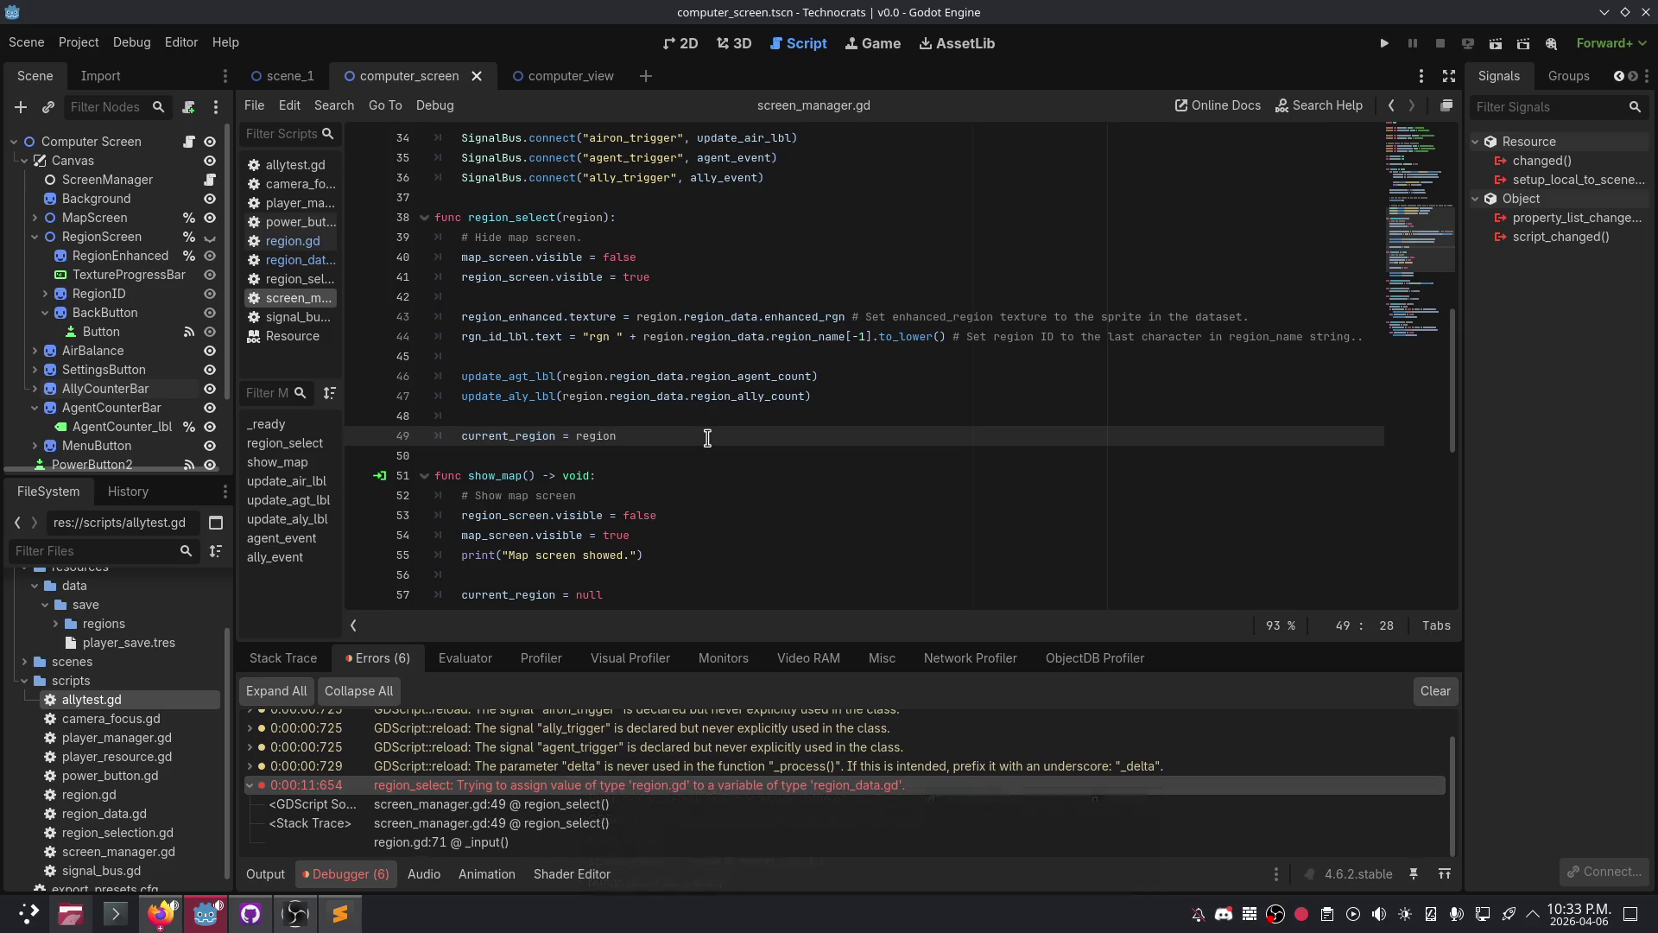
pyautogui.scroll(5, 708, 438)
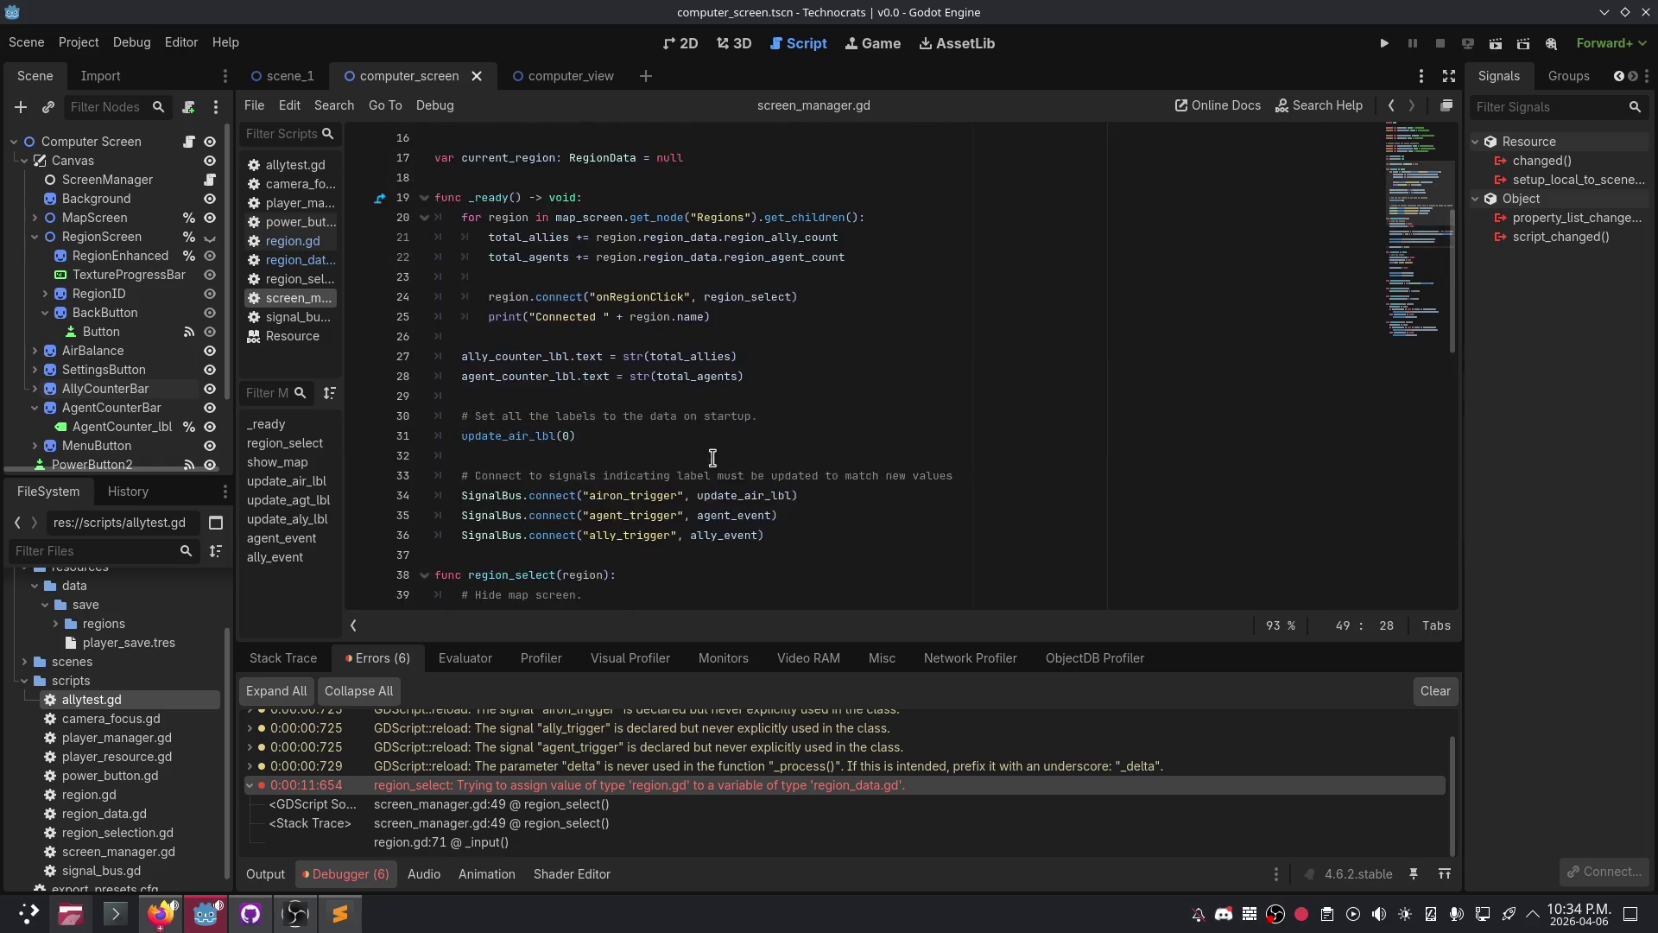
pyautogui.scroll(-5, 703, 464)
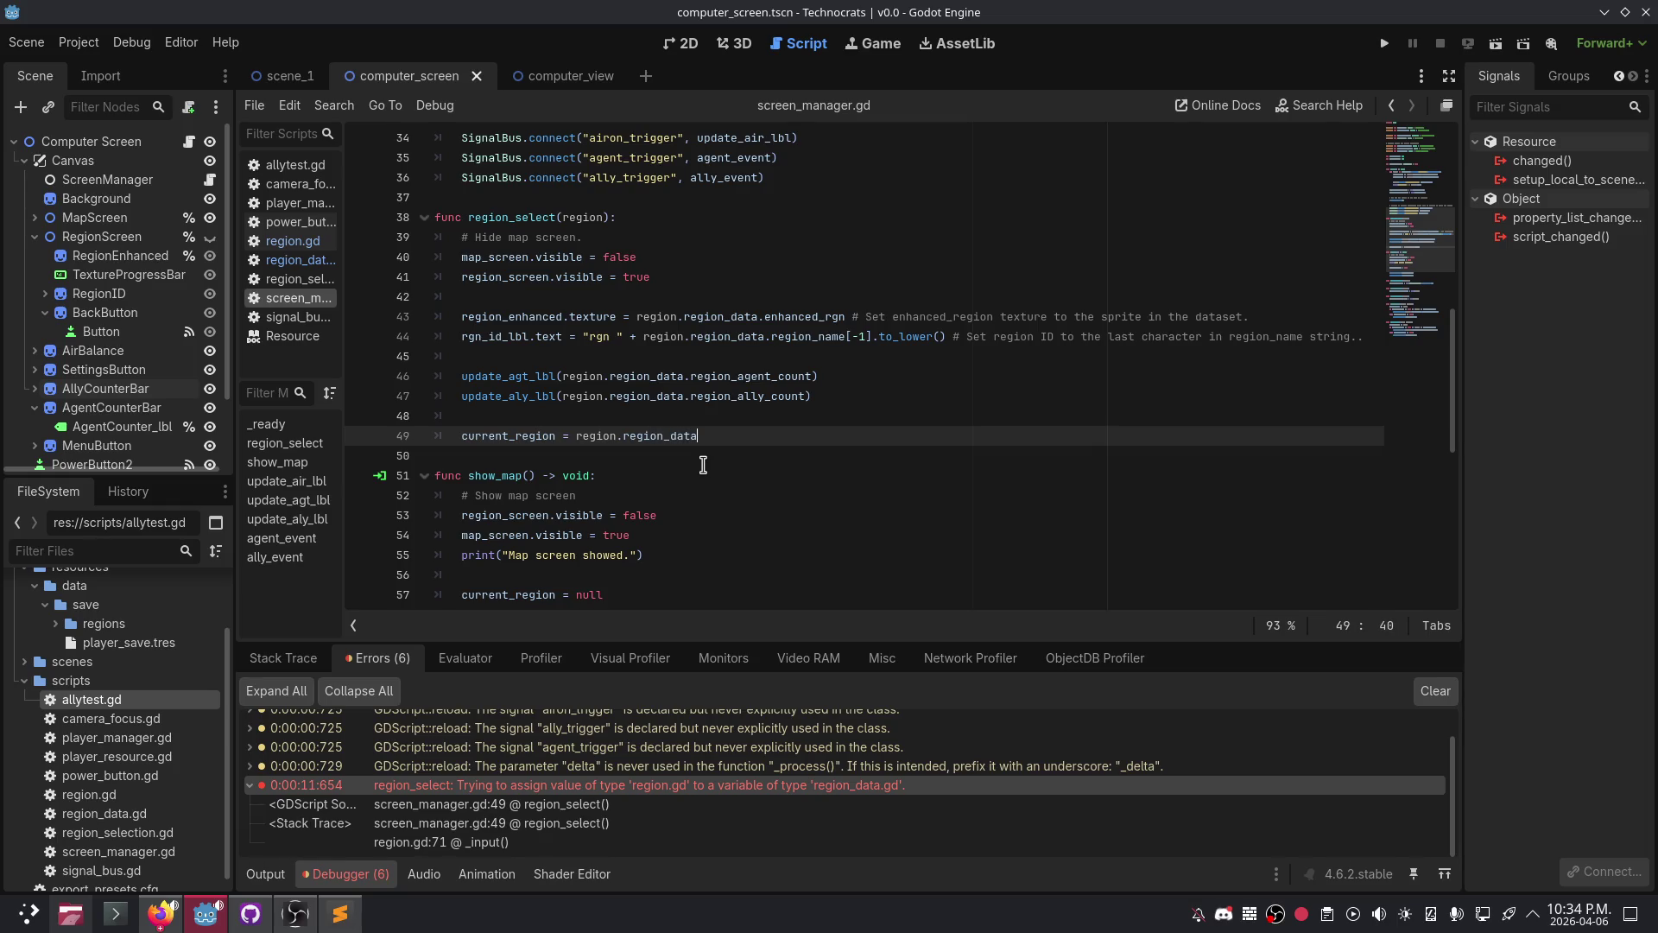
pyautogui.press('F5')
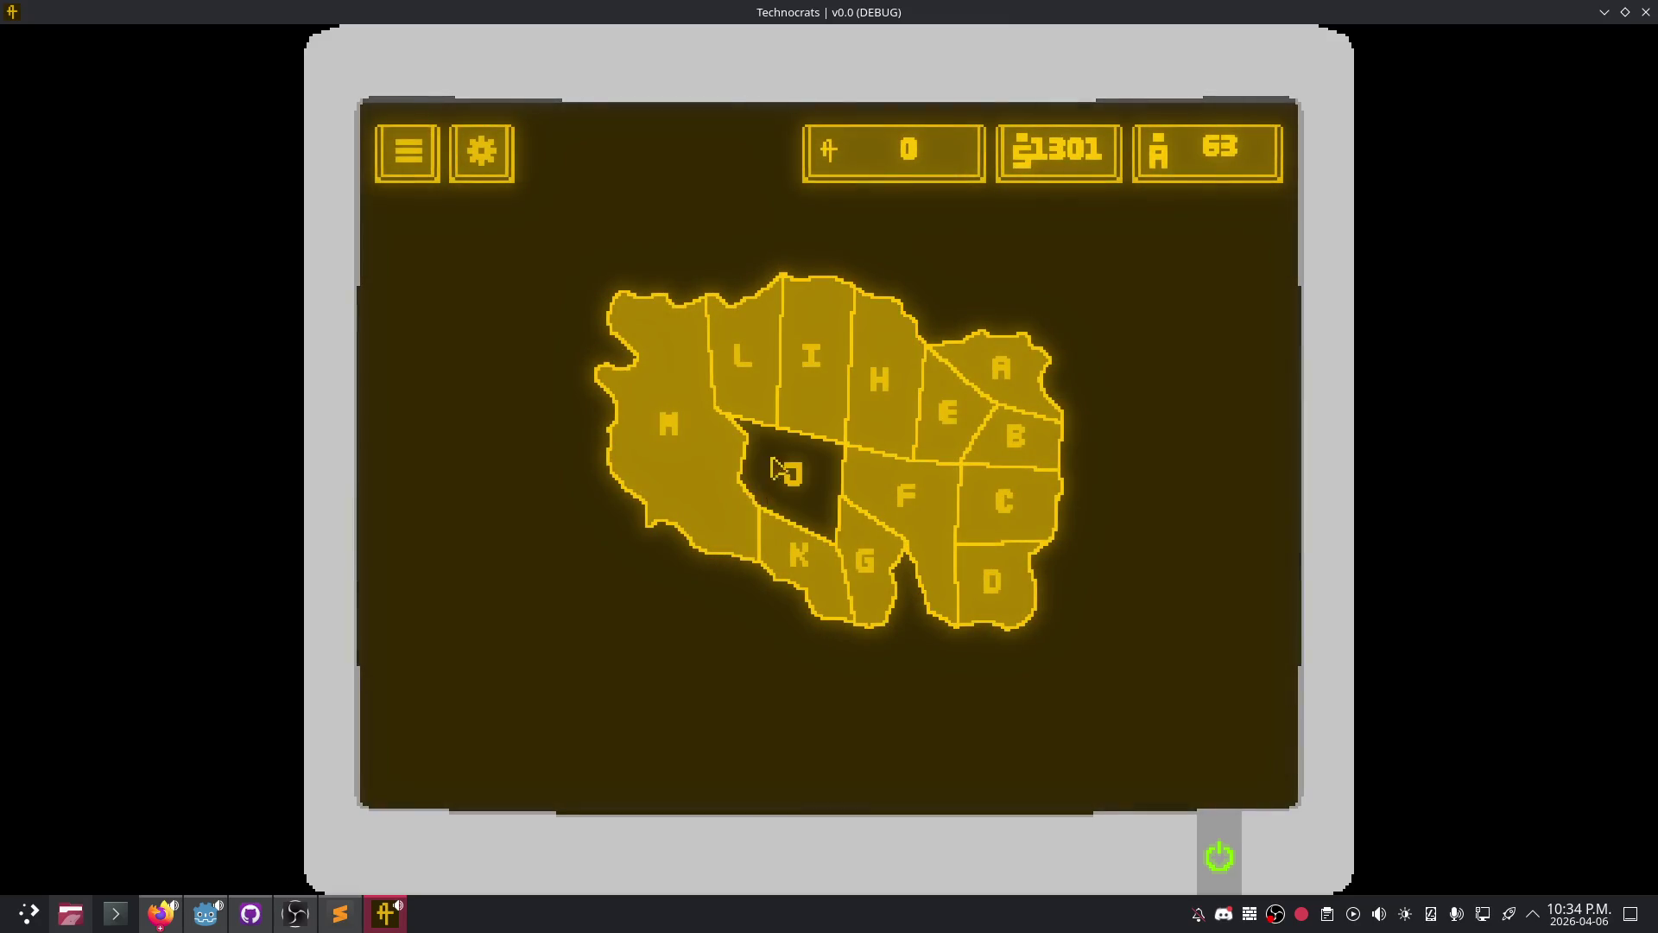
# - Open region J, return to the map, open region C, then shrink and close the game window
pyautogui.click(758, 500)
pyautogui.click(412, 445)
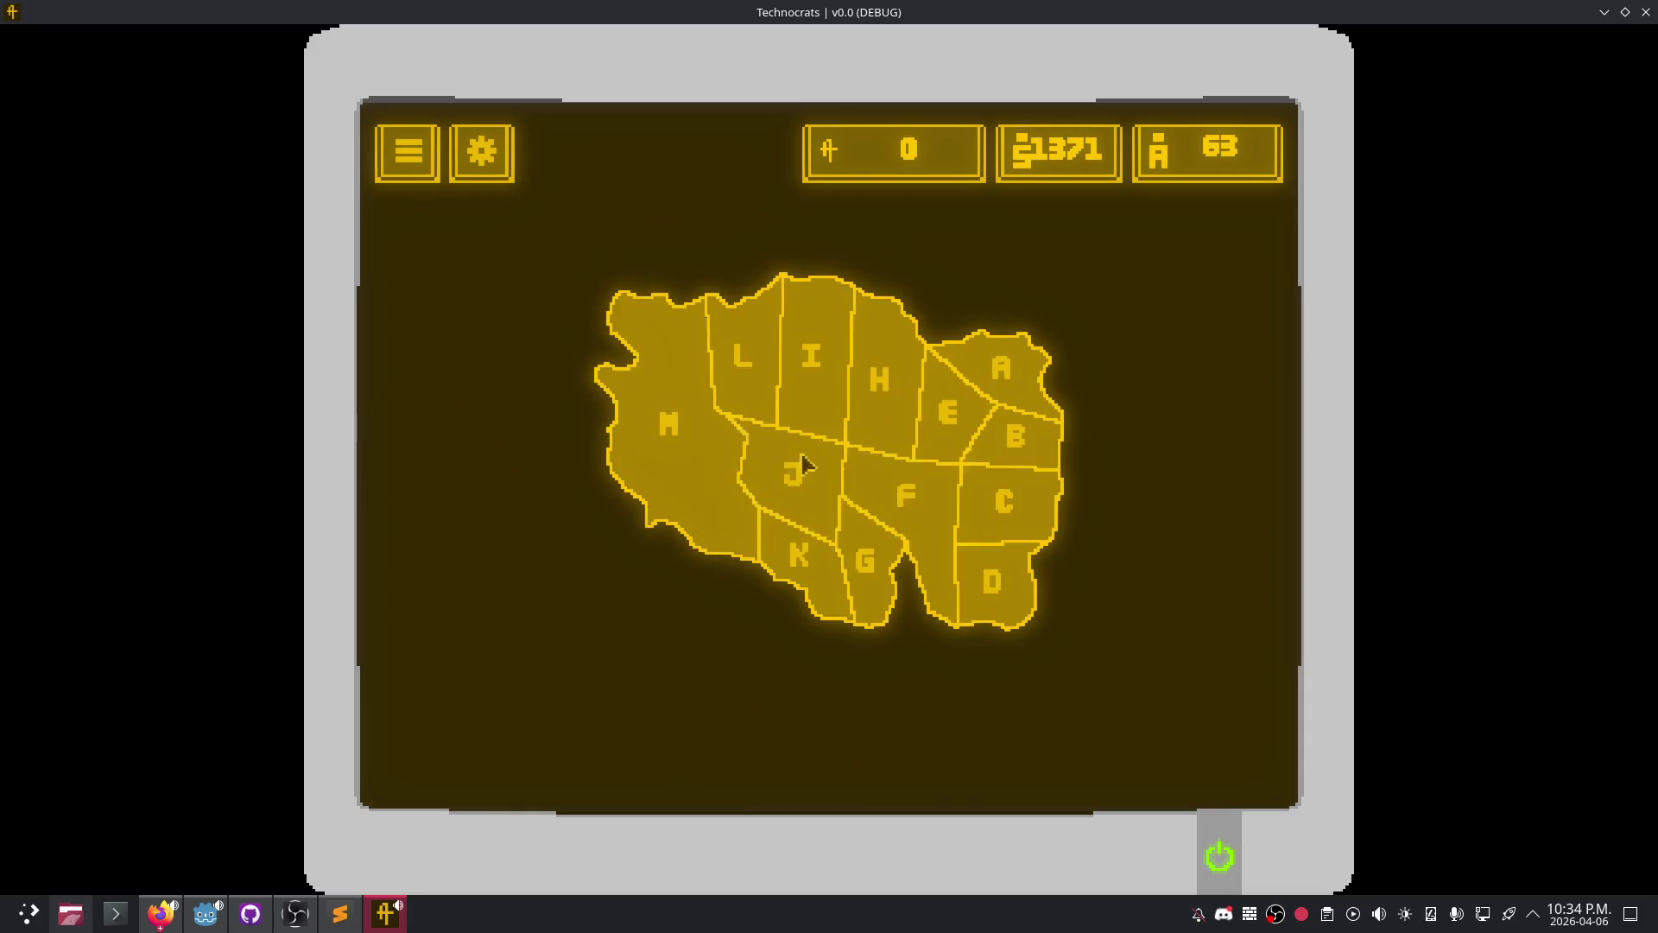
pyautogui.click(994, 506)
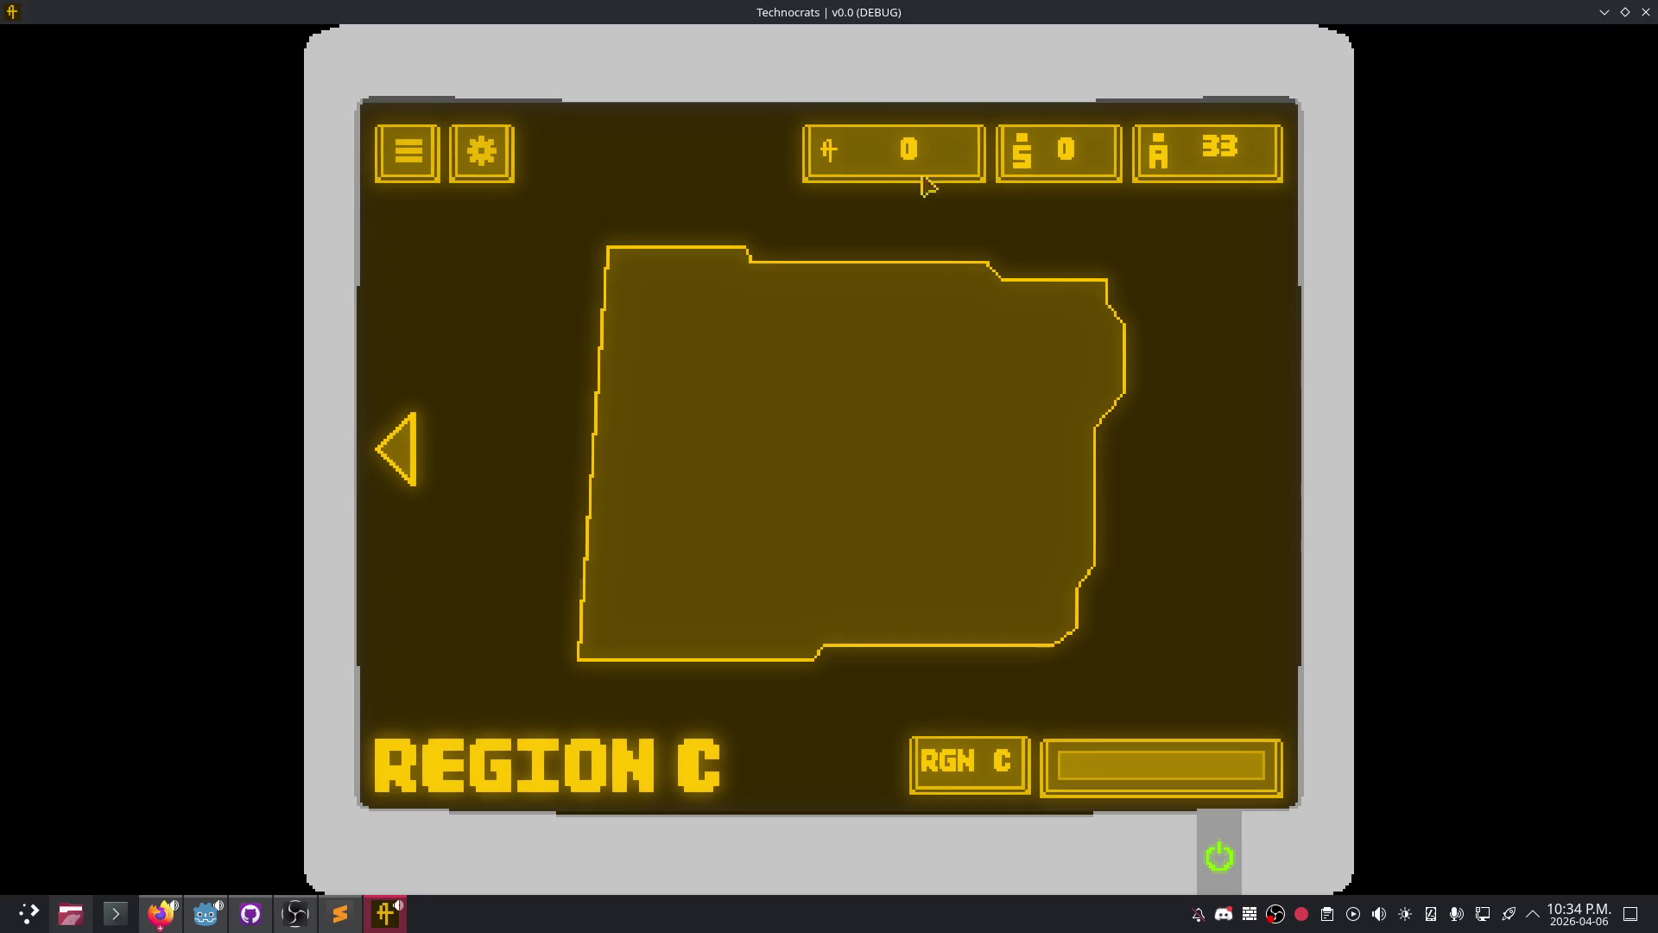
pyautogui.moveTo(868, 12)
pyautogui.mouseDown()
pyautogui.moveTo(868, 185)
pyautogui.moveTo(1019, 319)
pyautogui.moveTo(1086, 531)
pyautogui.mouseUp()
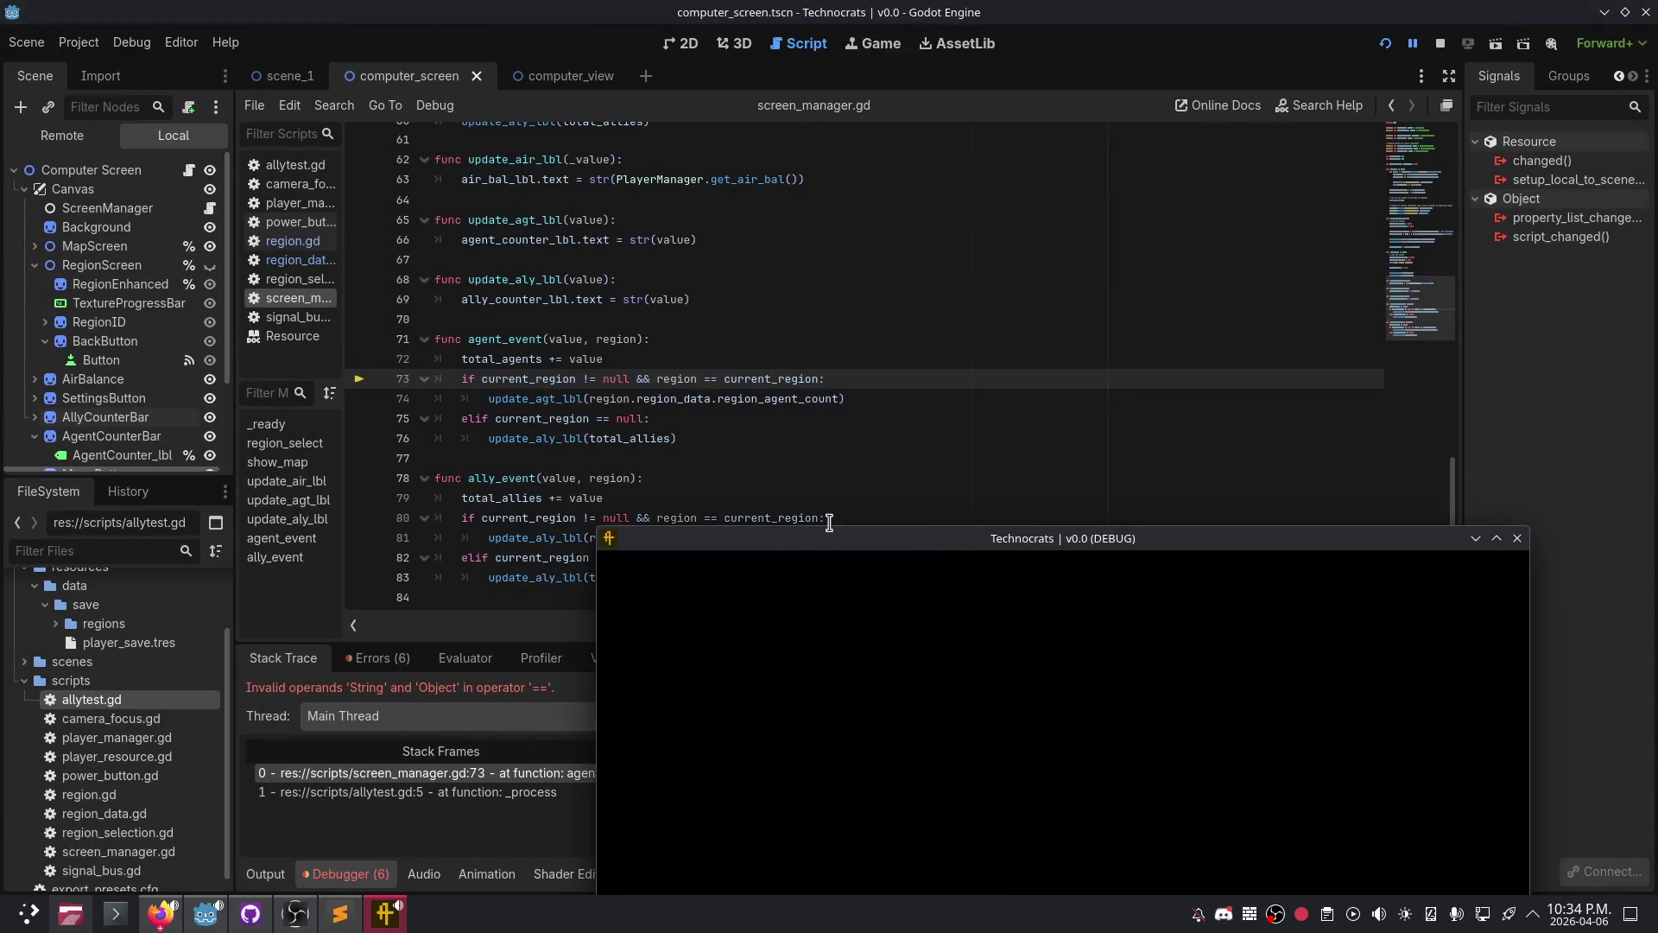
pyautogui.click(1439, 45)
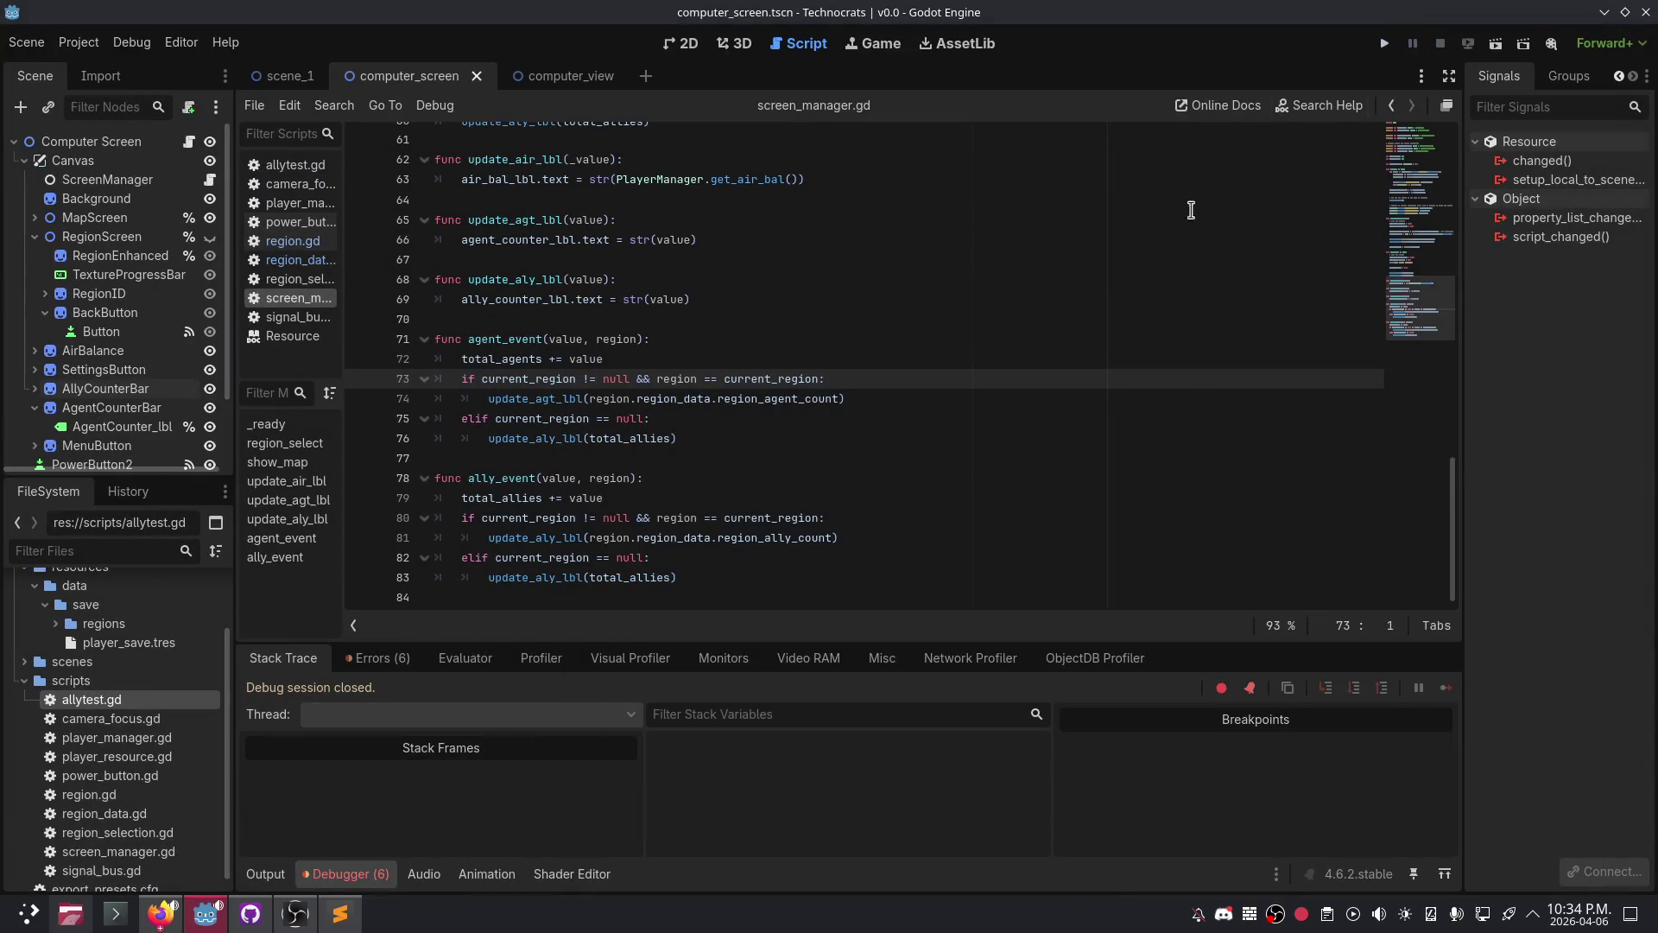
# - Inspect the agent_event error and append .region_data after region on line 73
pyautogui.click(378, 659)
pyautogui.click(499, 819)
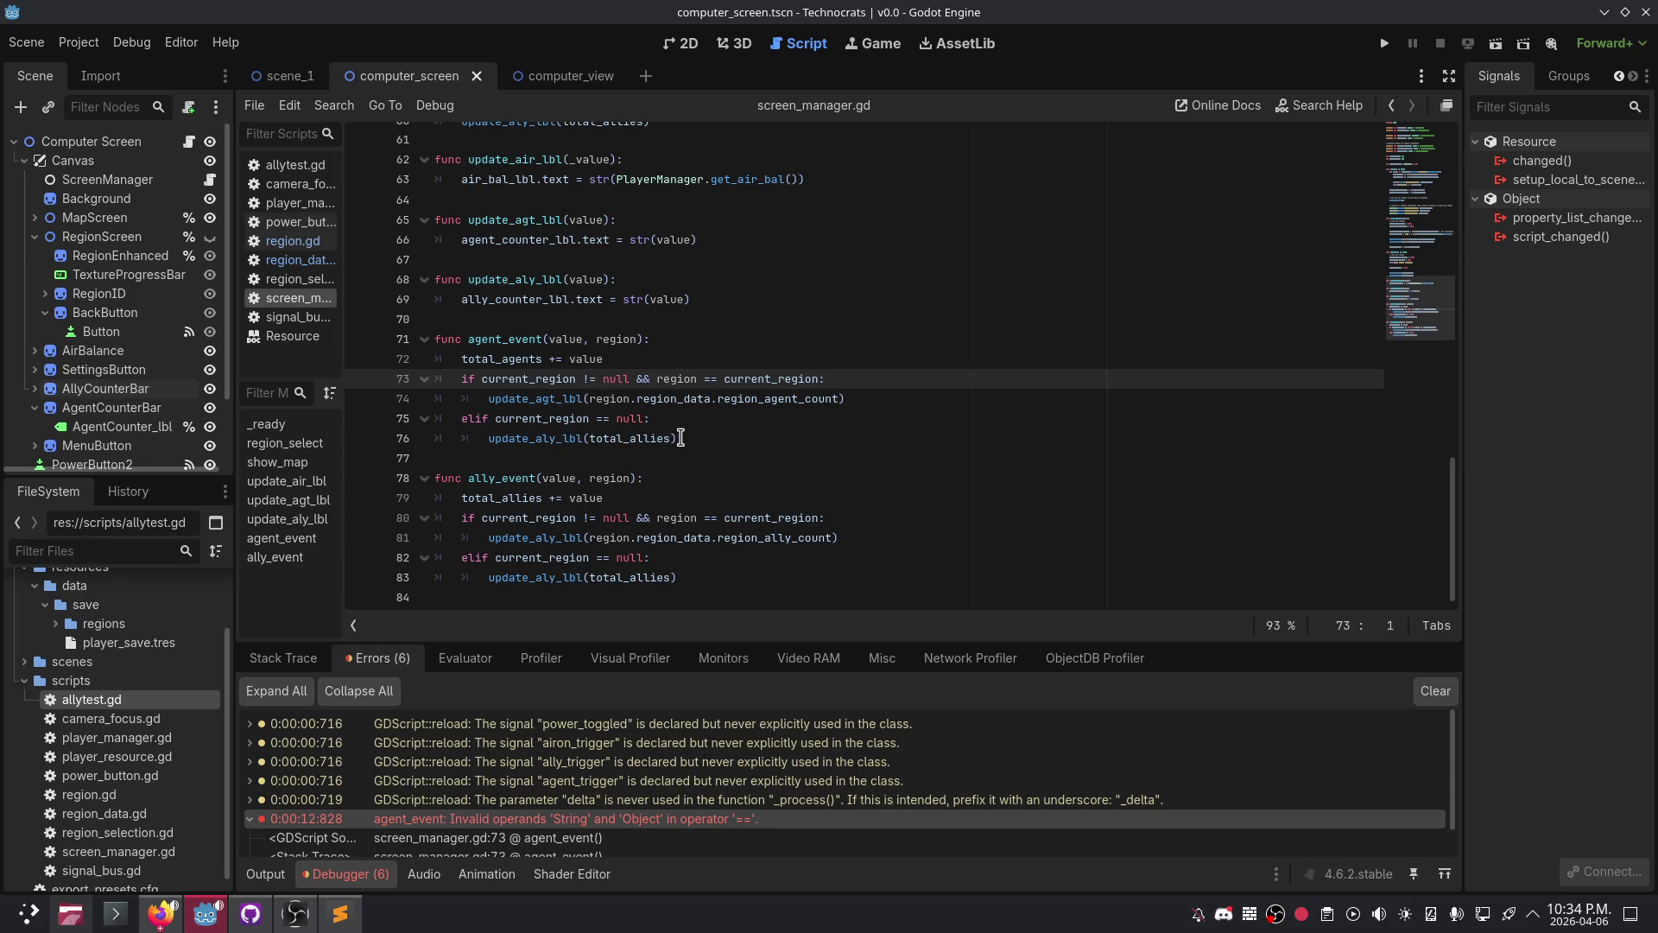
pyautogui.rightClick(694, 379)
pyautogui.press('Escape')
pyautogui.write('.region_dat')
pyautogui.write('a')
# - Append .region_data after region on line 80, save the script, and run the game
pyautogui.click(744, 342)
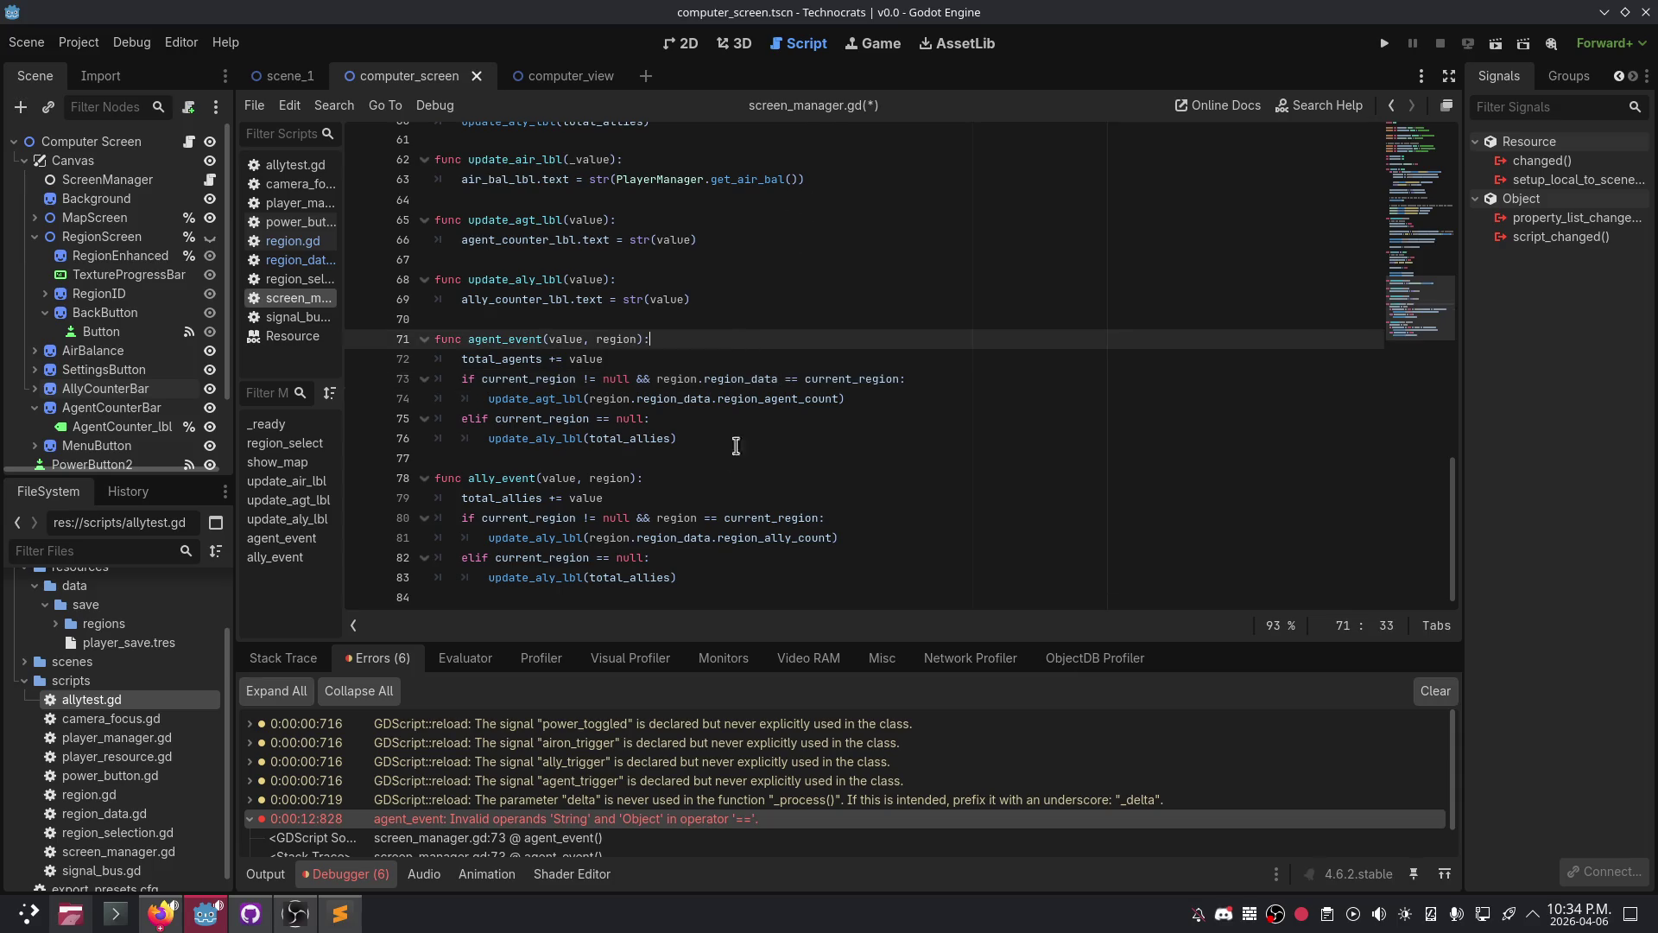
pyautogui.click(699, 518)
pyautogui.write('.region')
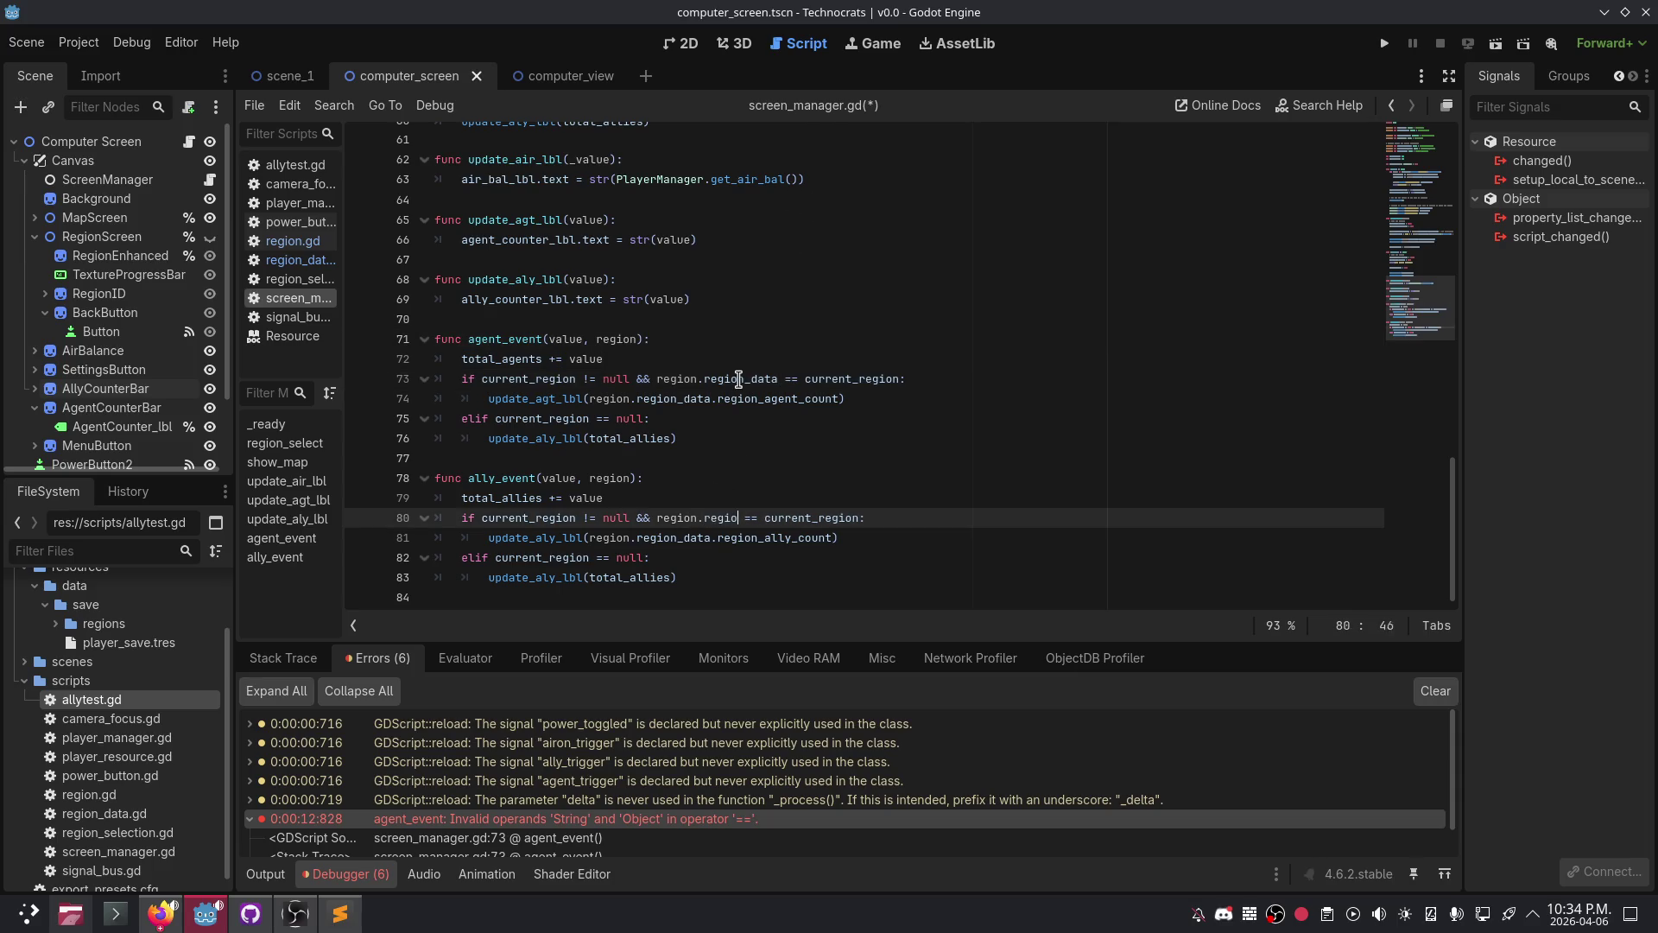
pyautogui.write('_data')
pyautogui.click(757, 562)
pyautogui.hotkey('ctrl', 's')
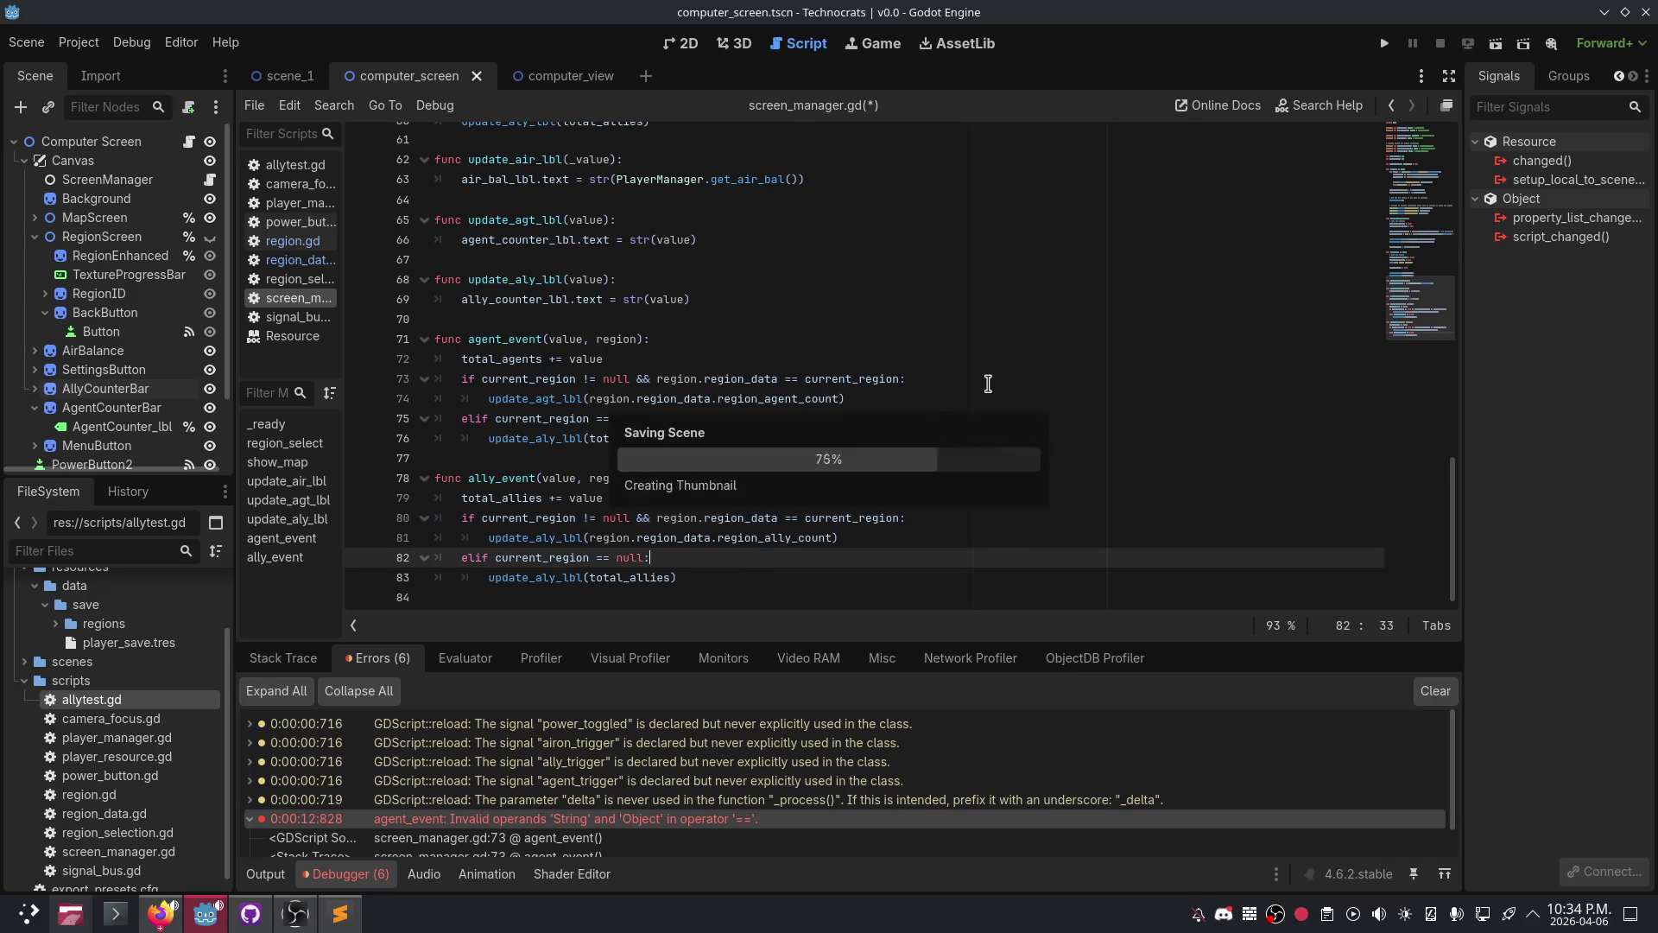
pyautogui.click(1387, 43)
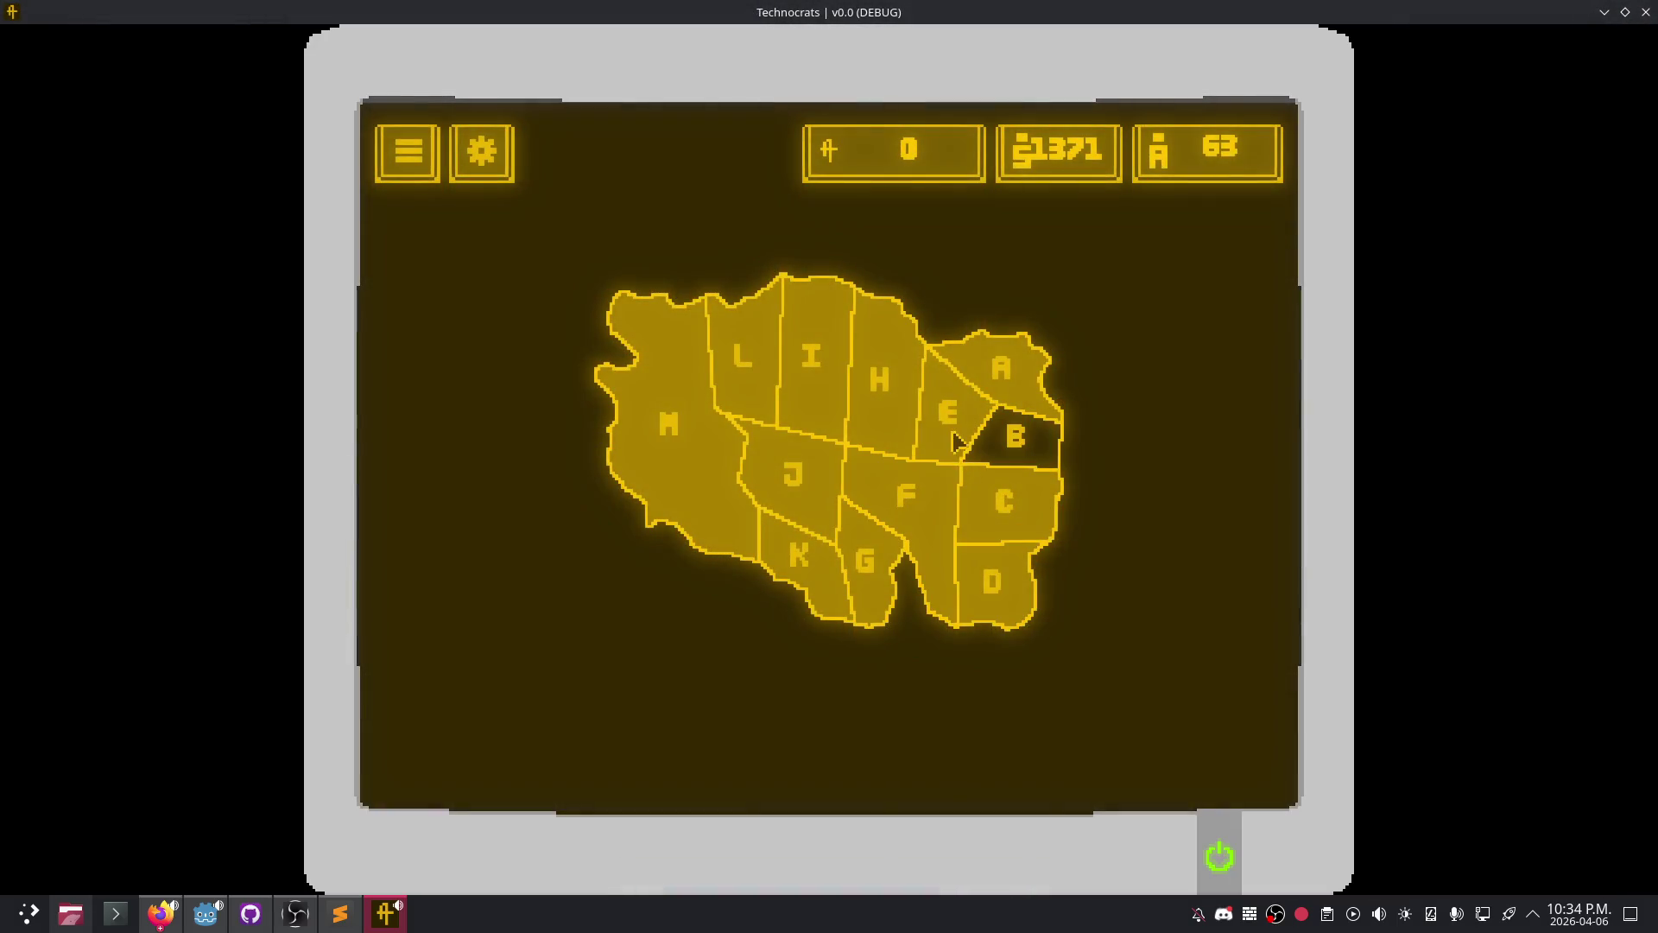
# - Open Region B in the running game, move its window aside, and stop the game
pyautogui.click(954, 436)
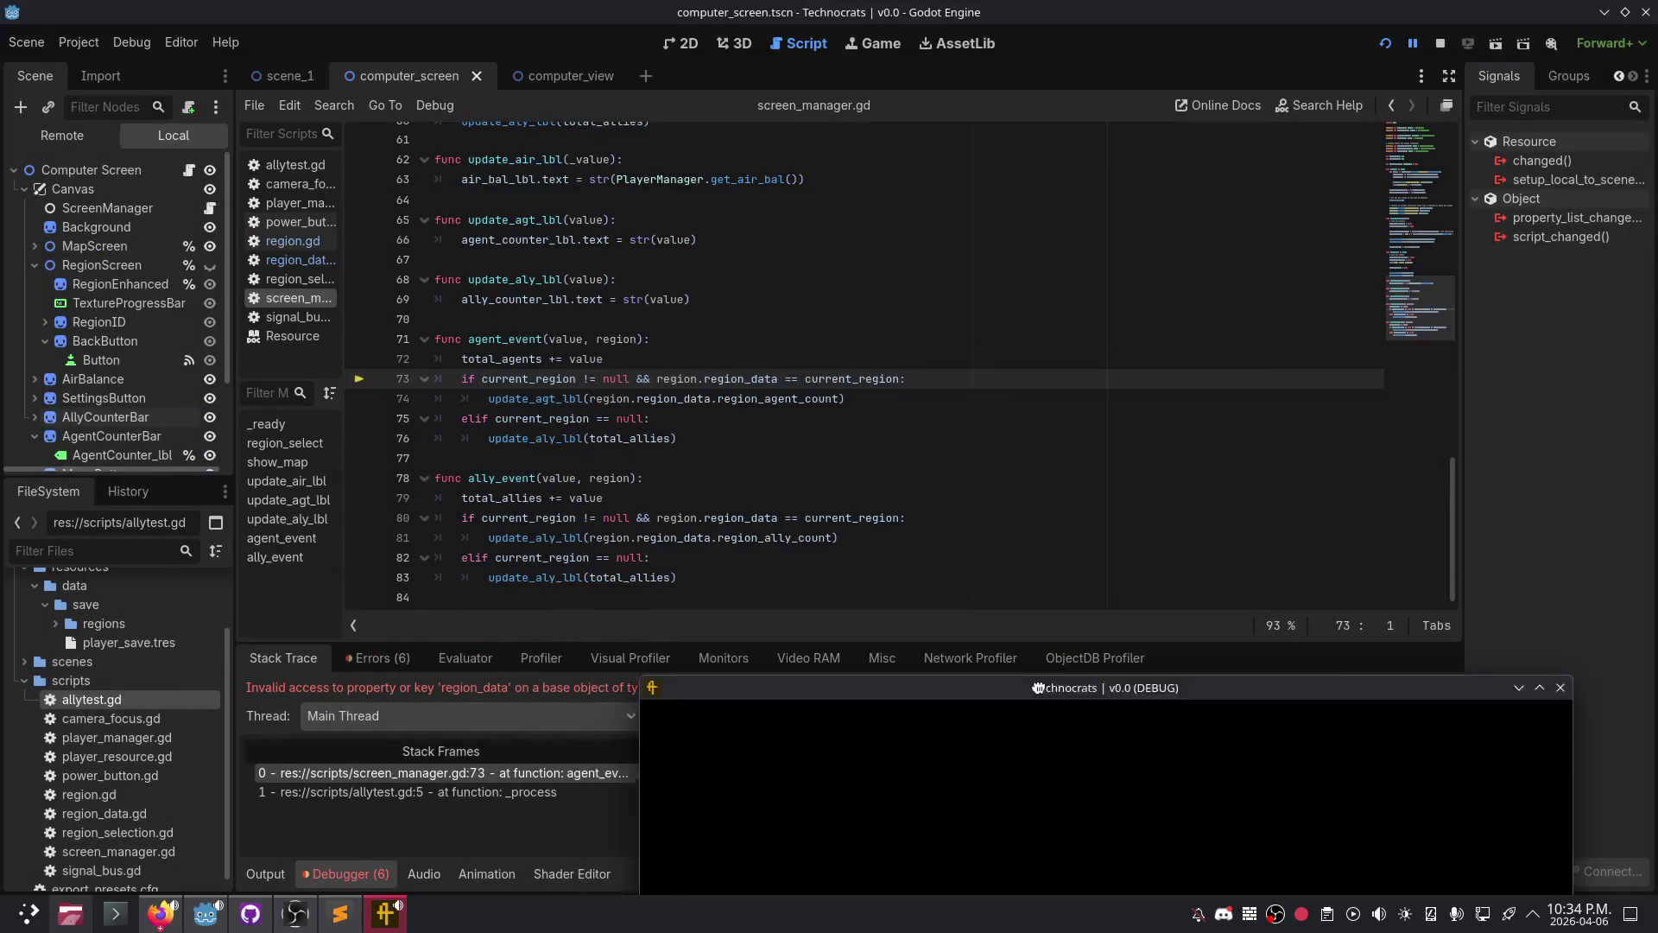
pyautogui.moveTo(1038, 687); pyautogui.dragTo(848, 689)
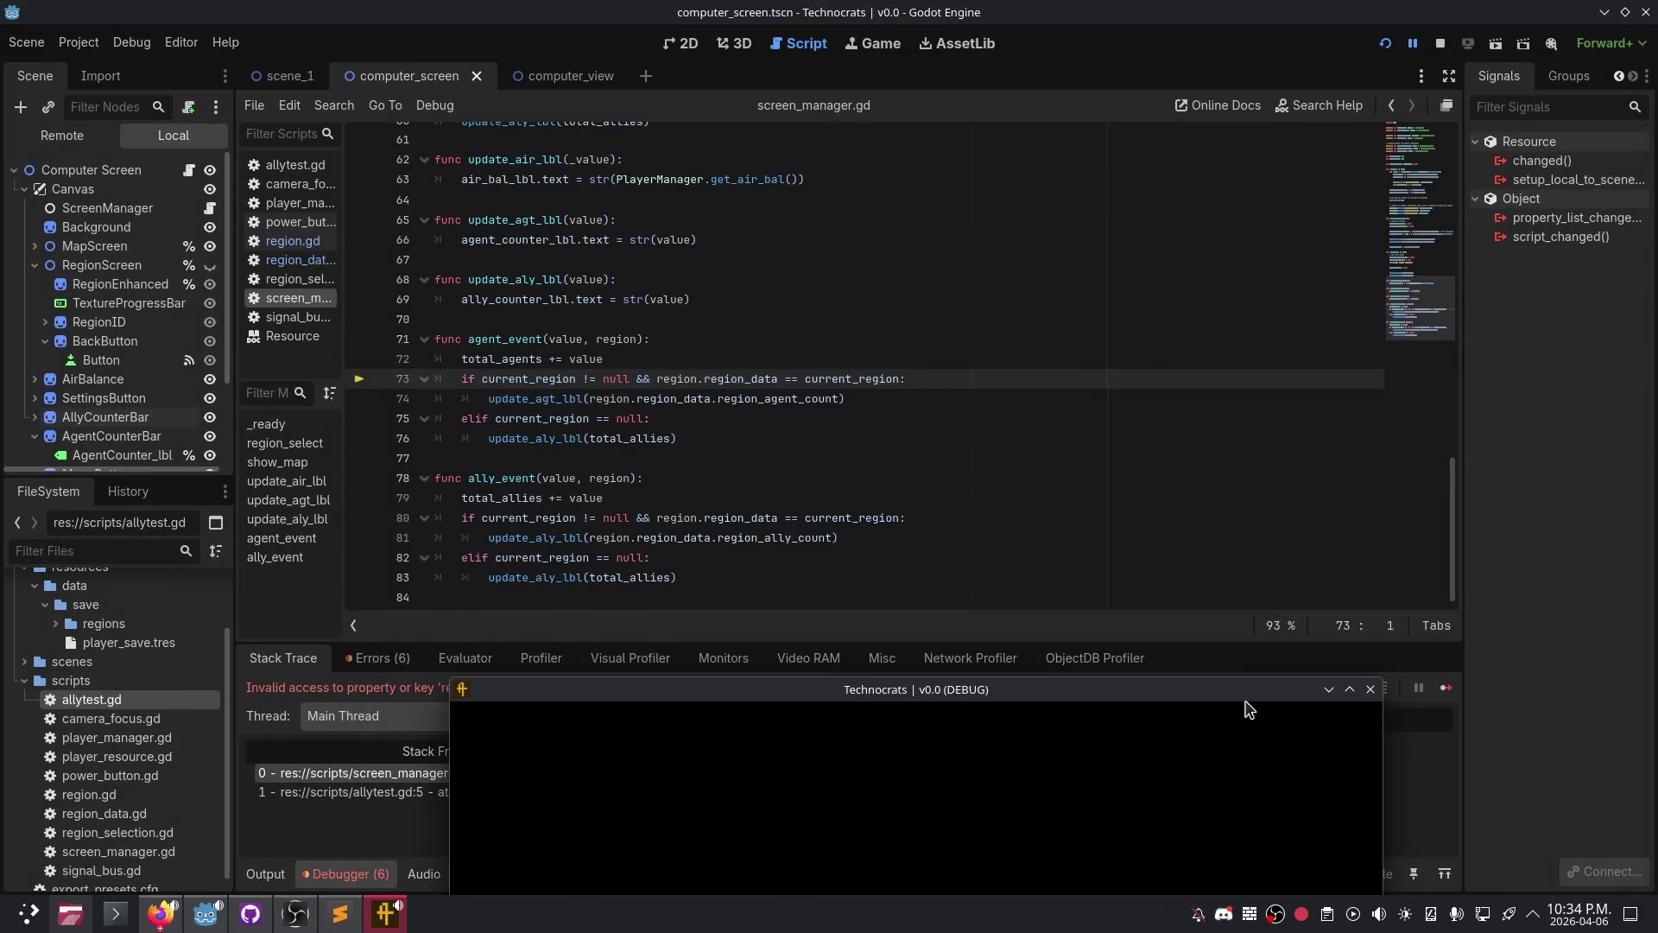
pyautogui.click(1440, 43)
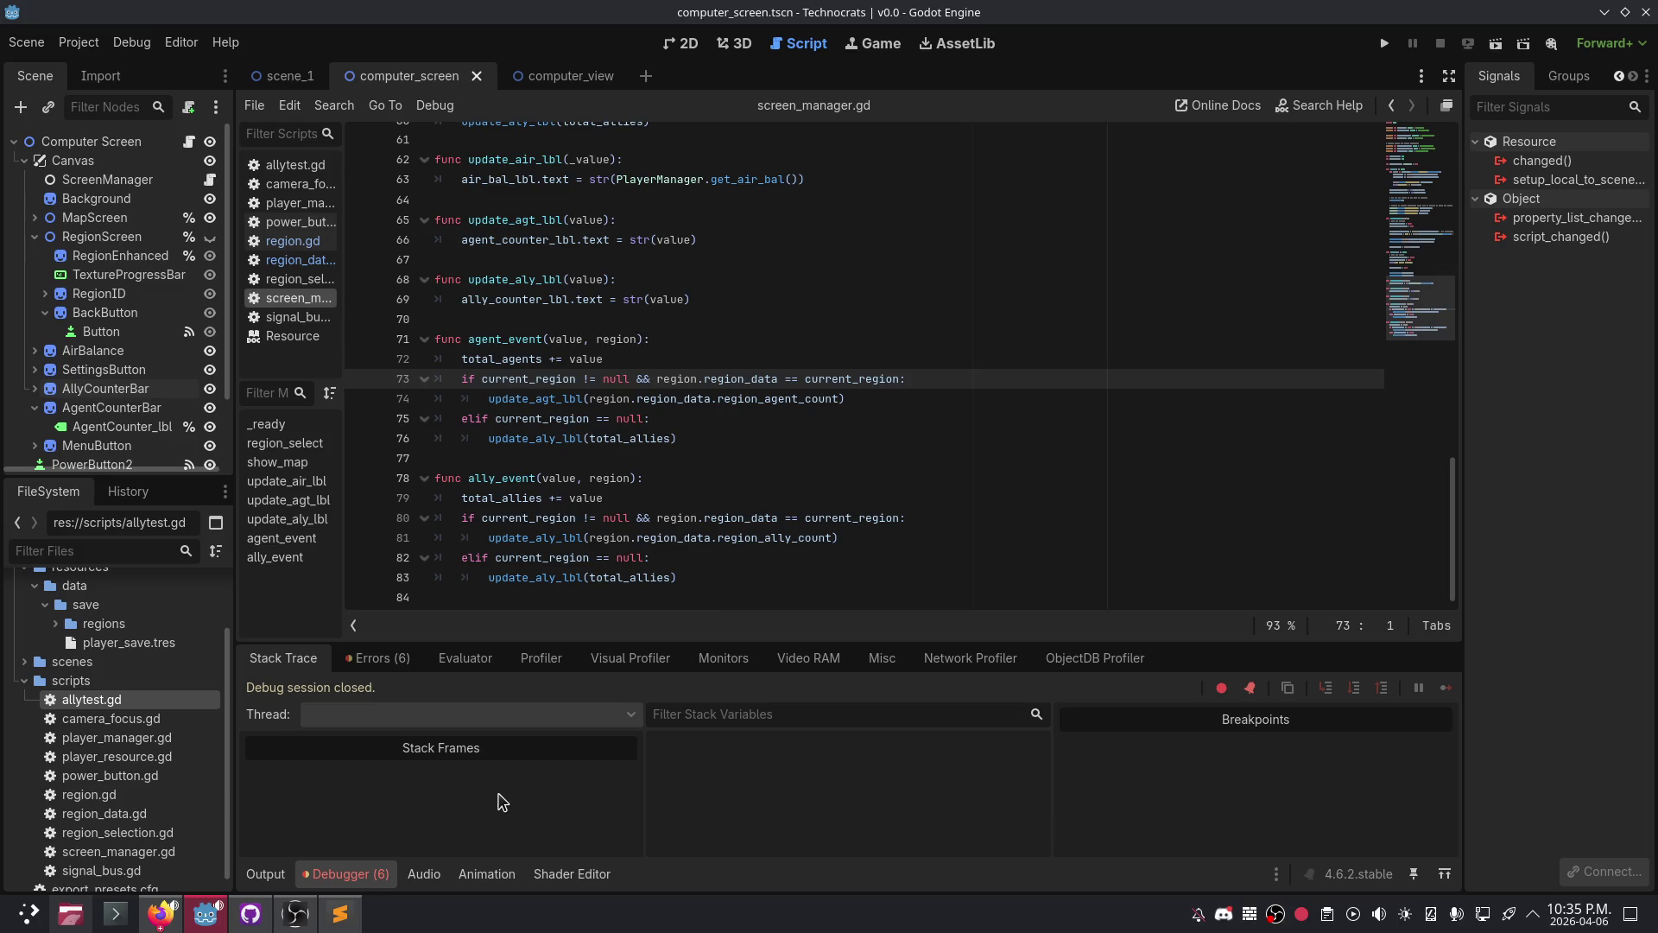
# - Expand the agent_event error's stack trace and go to line 72 of screen_manager.gd
pyautogui.click(385, 663)
pyautogui.click(449, 820)
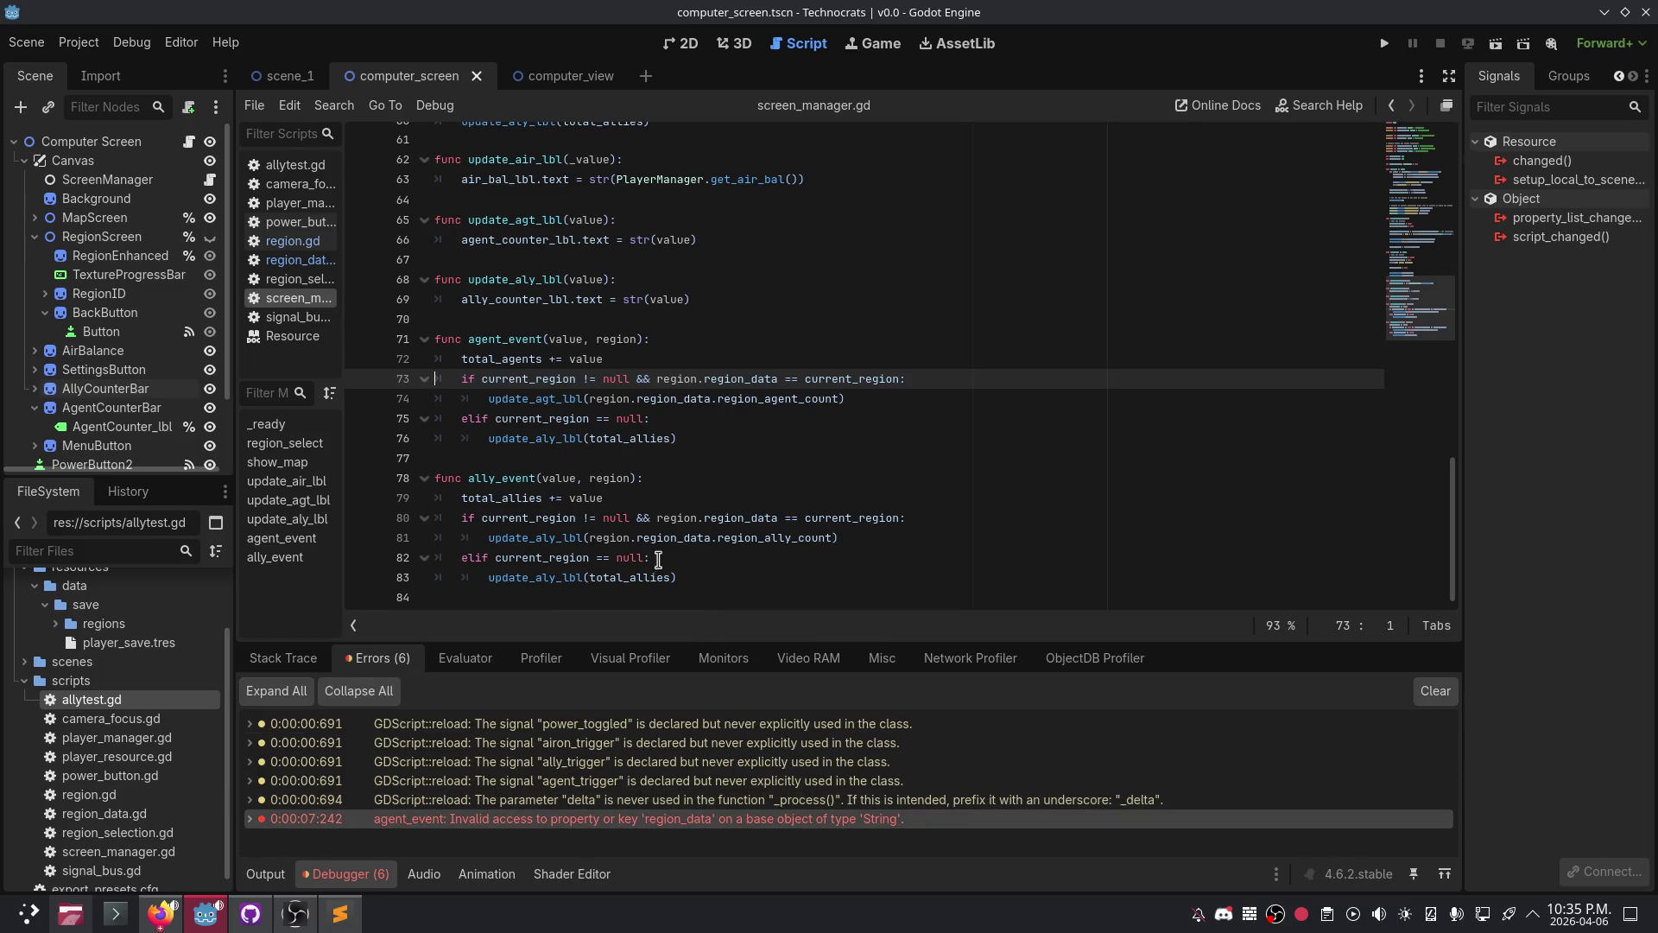
pyautogui.click(250, 819)
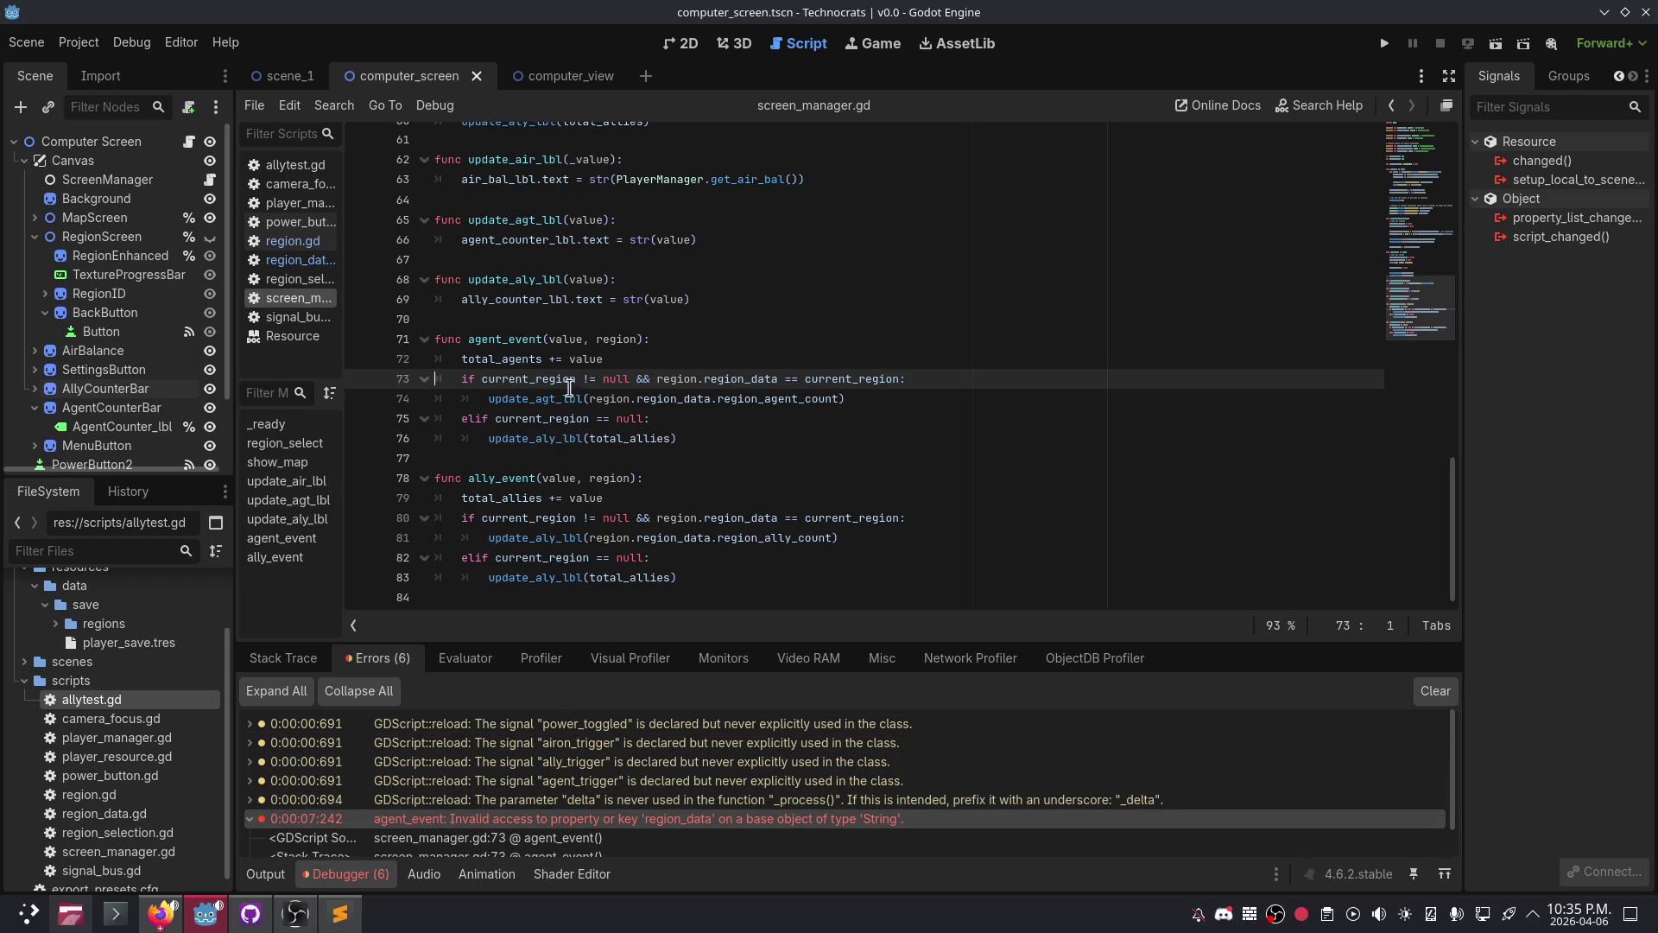
pyautogui.click(653, 354)
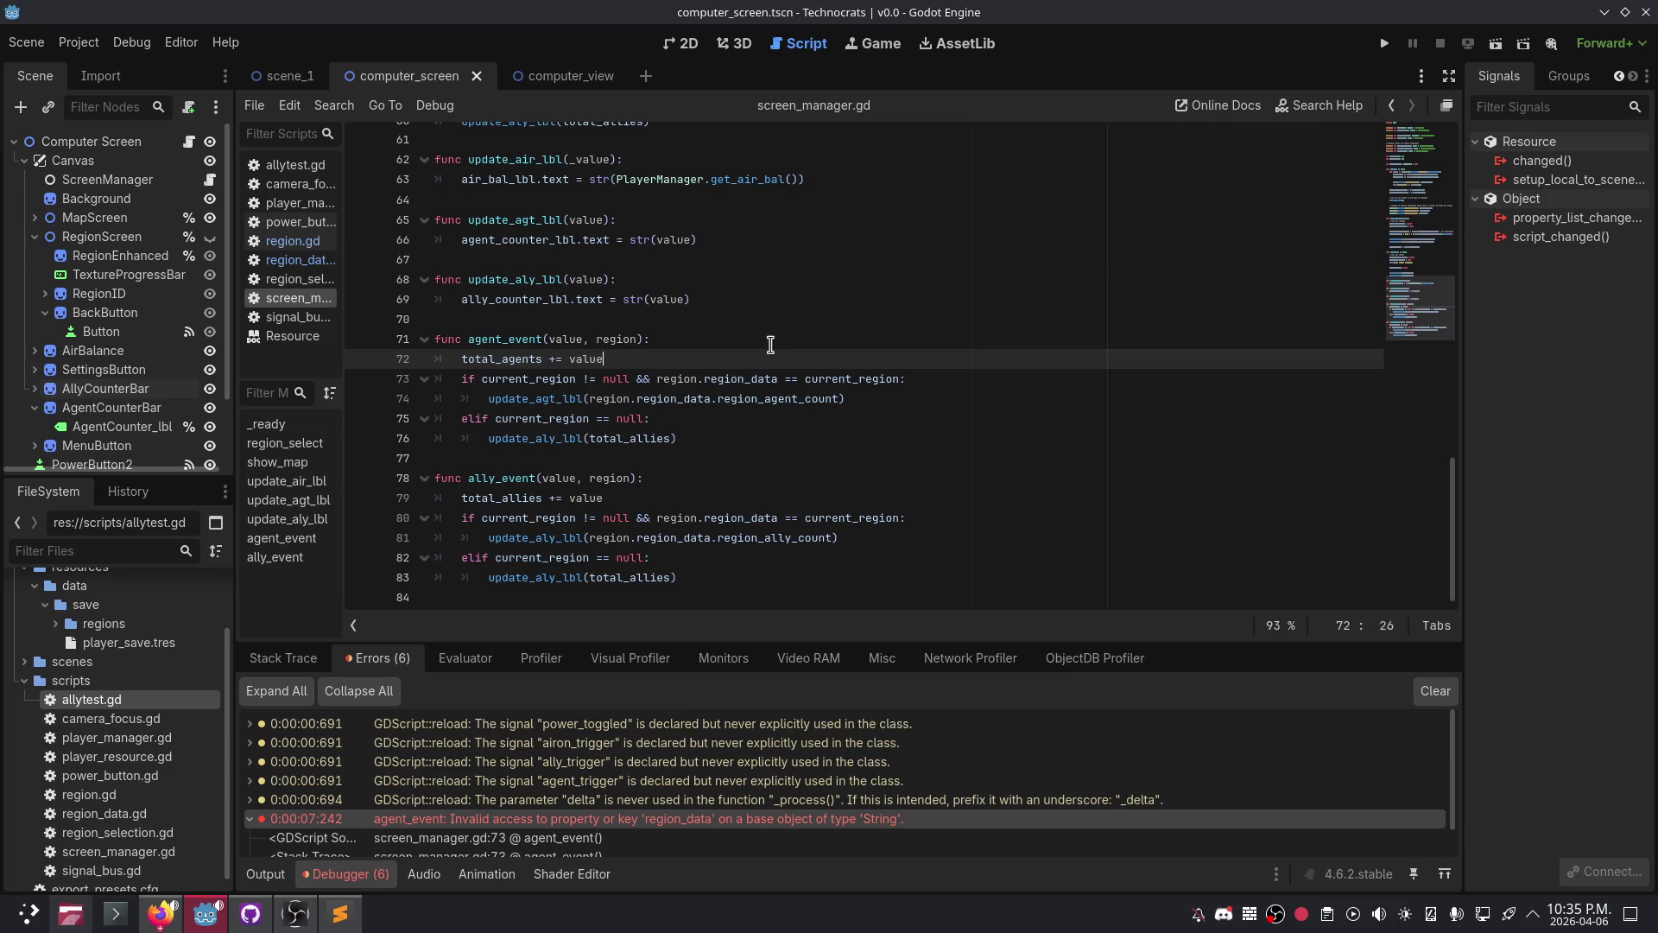
pyautogui.scroll(1, 770, 345)
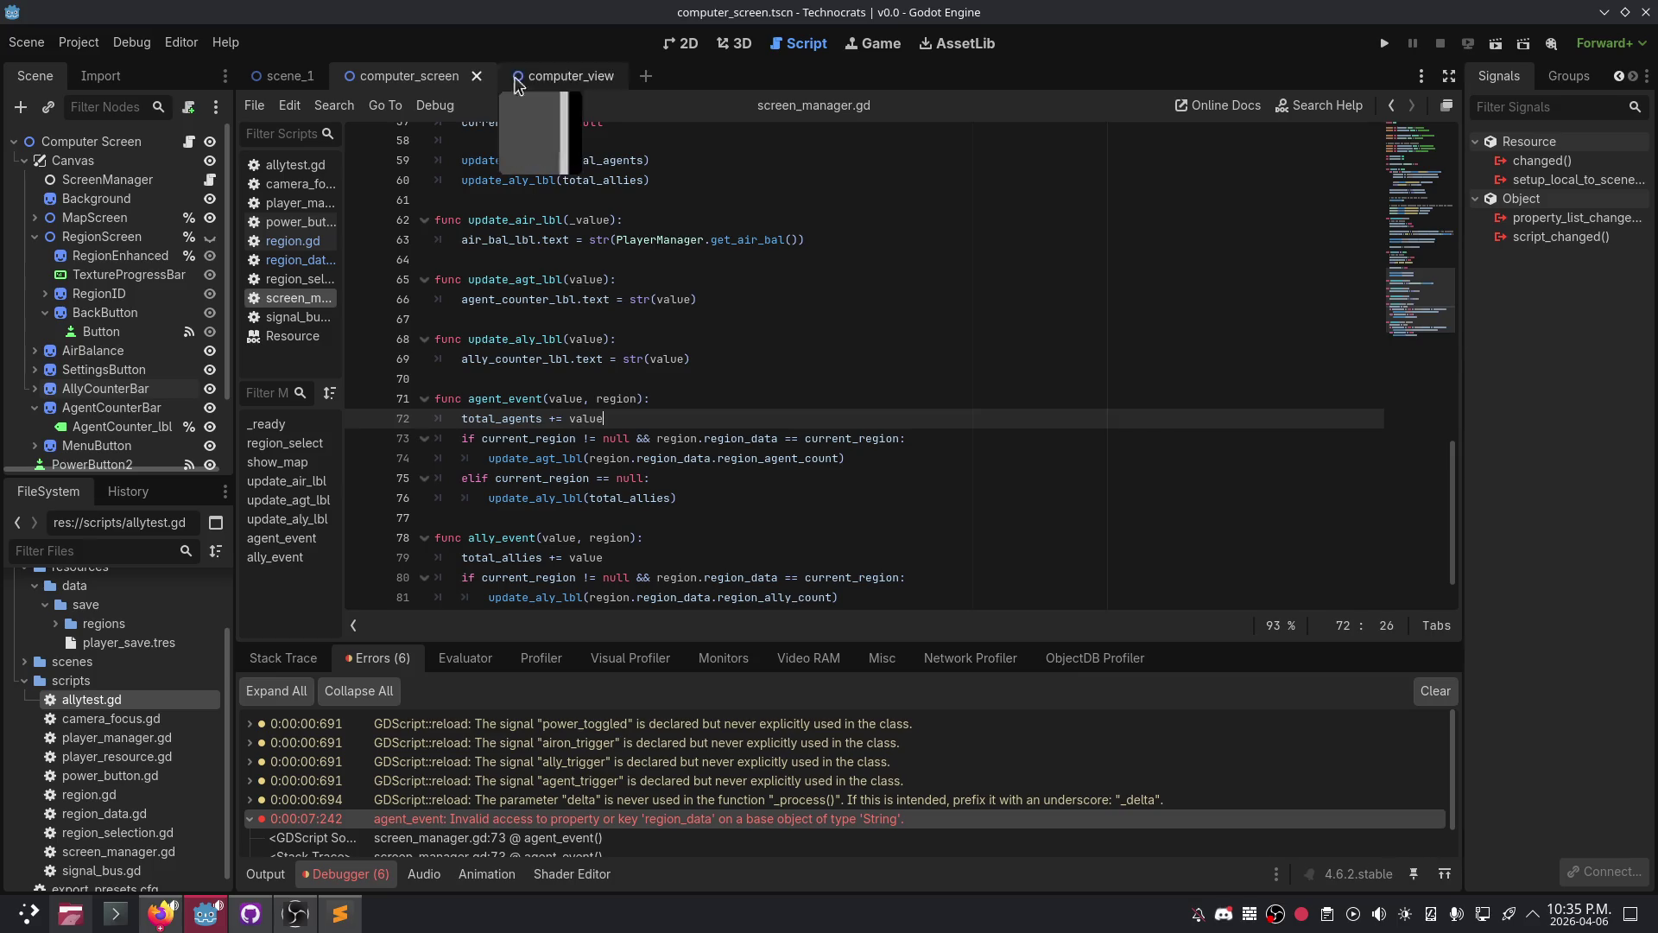
# - Show the computer_screen scene in the 2D workspace with a widened Inspector panel
pyautogui.click(687, 44)
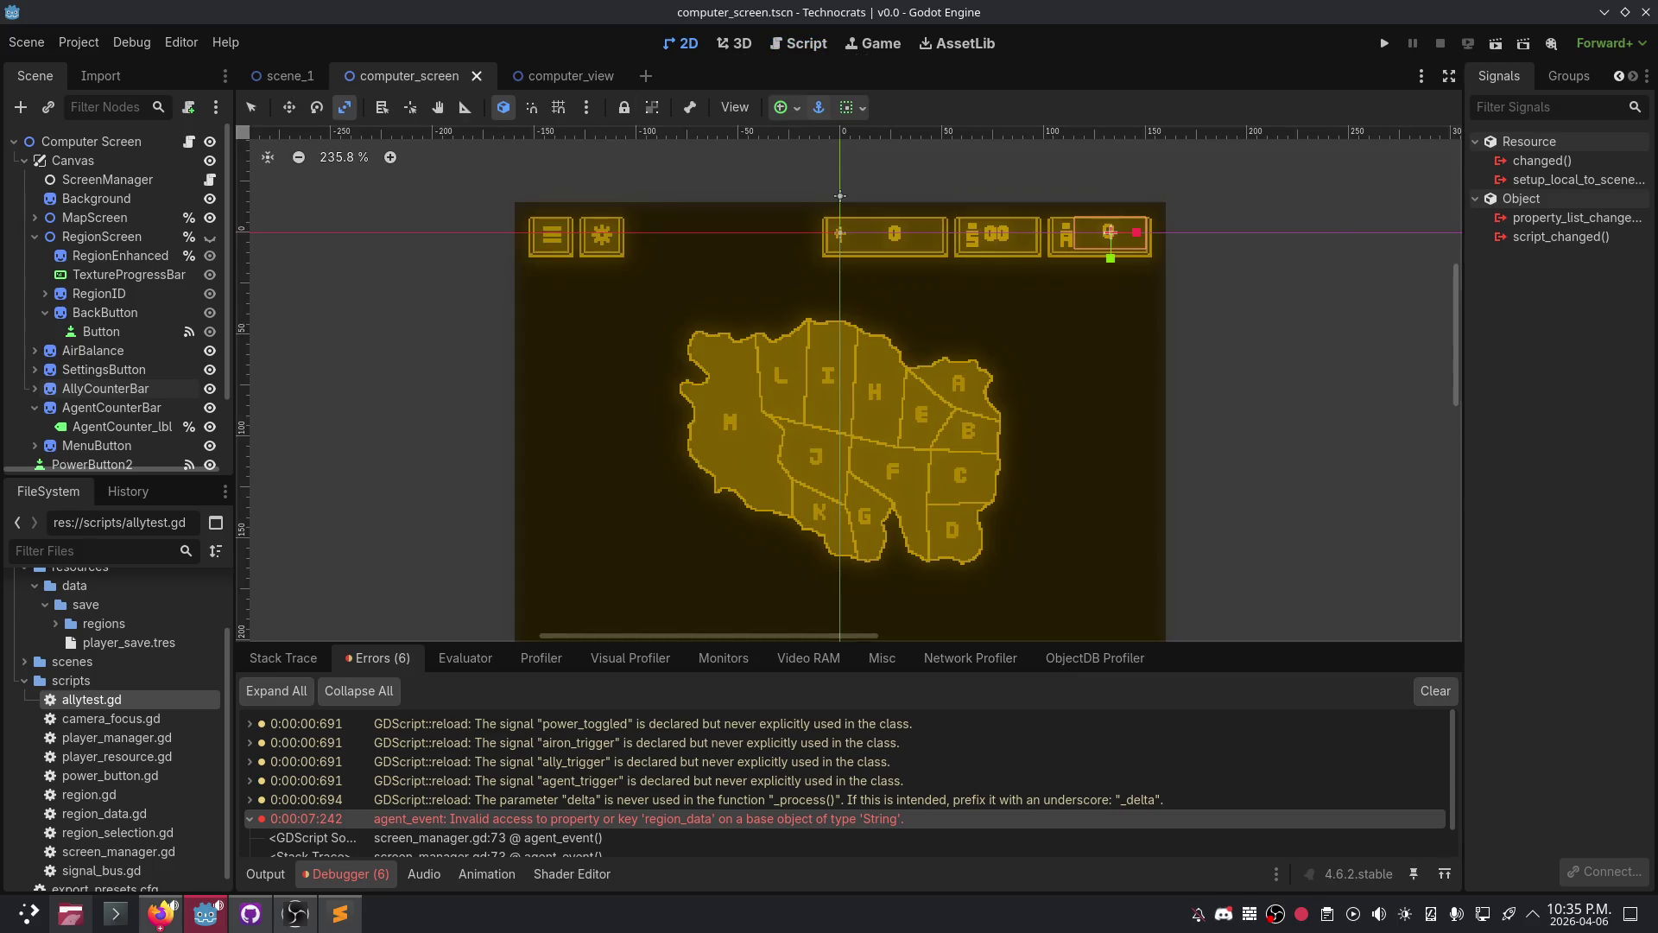
pyautogui.click(1624, 79)
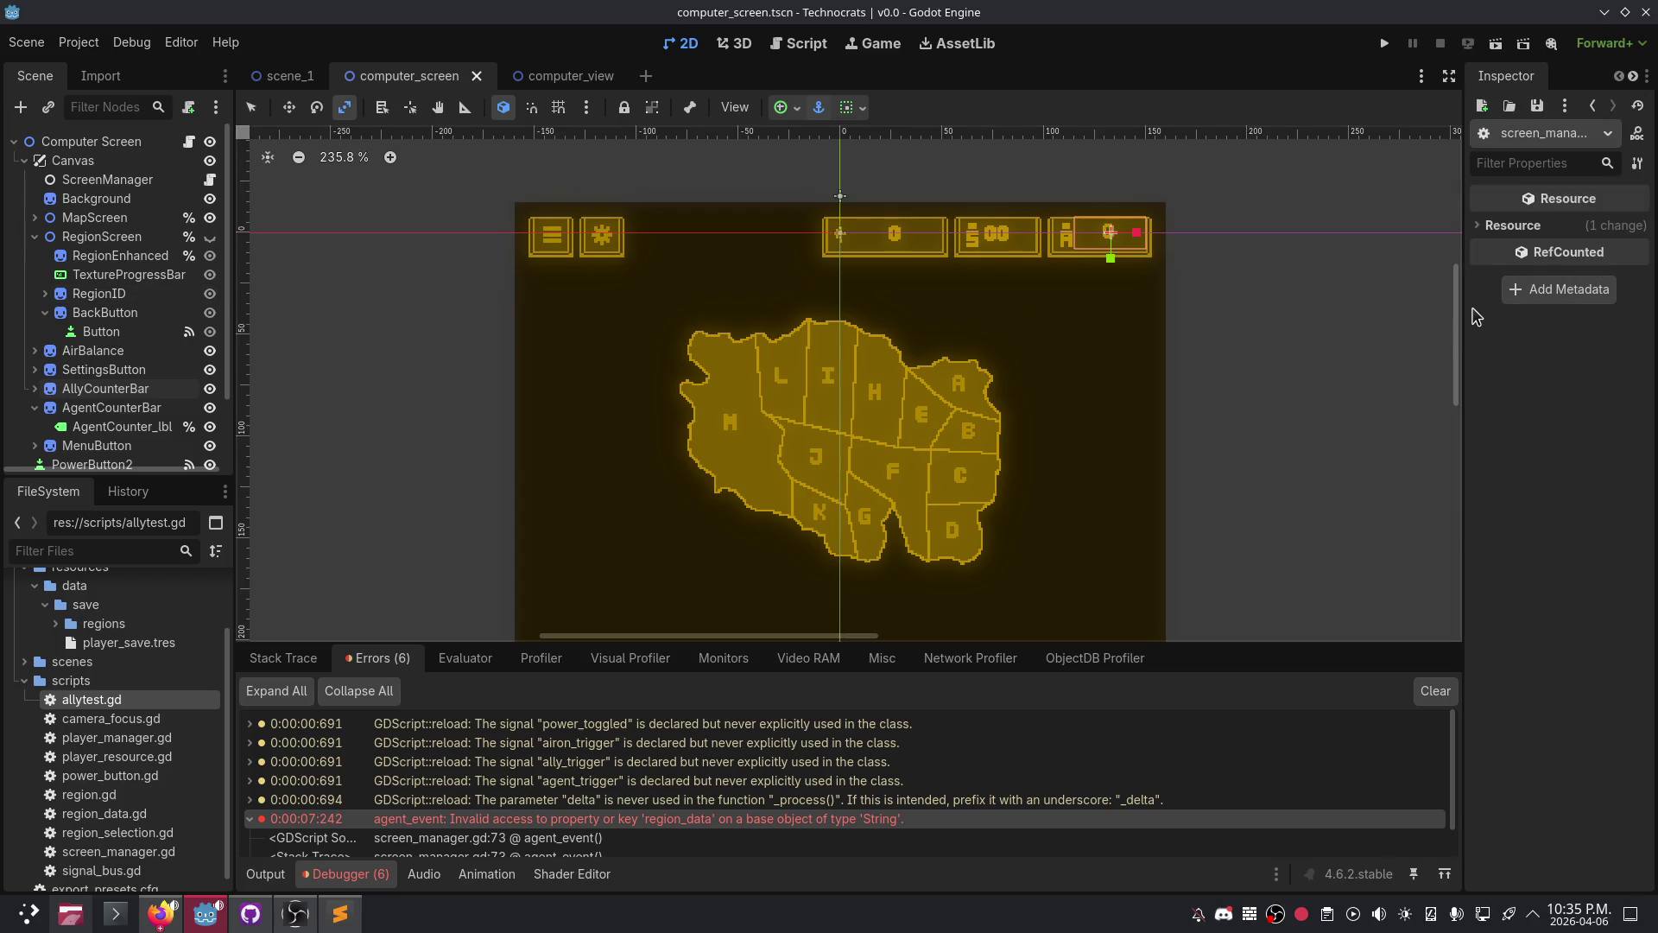
pyautogui.moveTo(1464, 319)
pyautogui.mouseDown()
pyautogui.moveTo(1436, 308)
pyautogui.moveTo(1413, 325)
pyautogui.mouseUp()
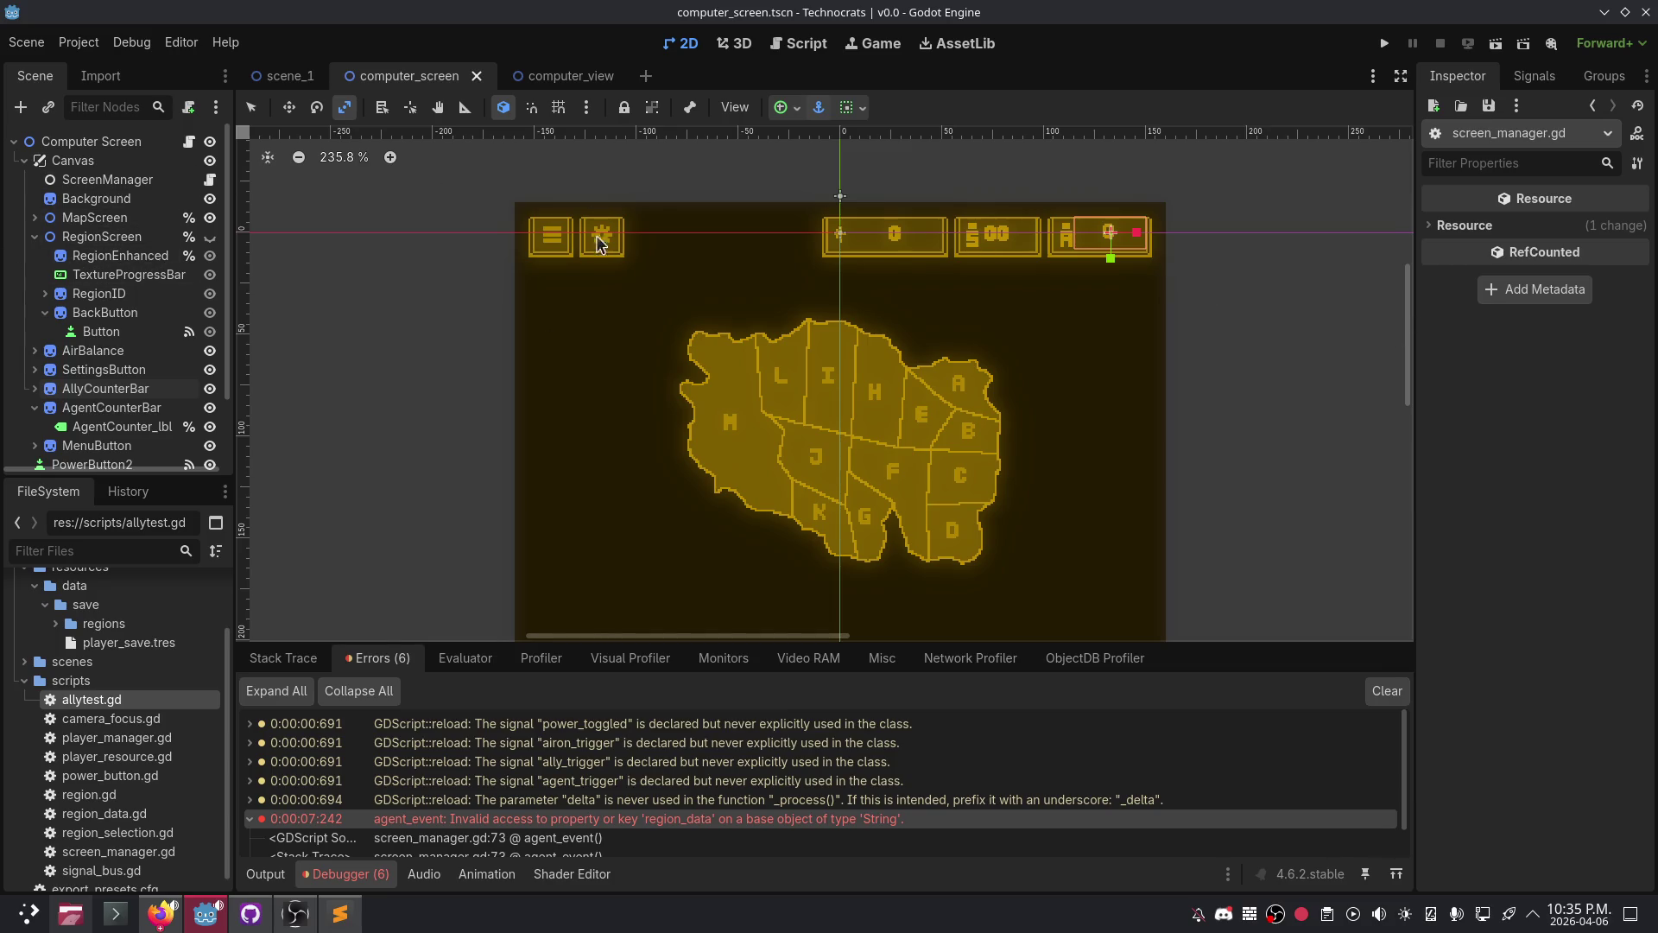
pyautogui.click(562, 80)
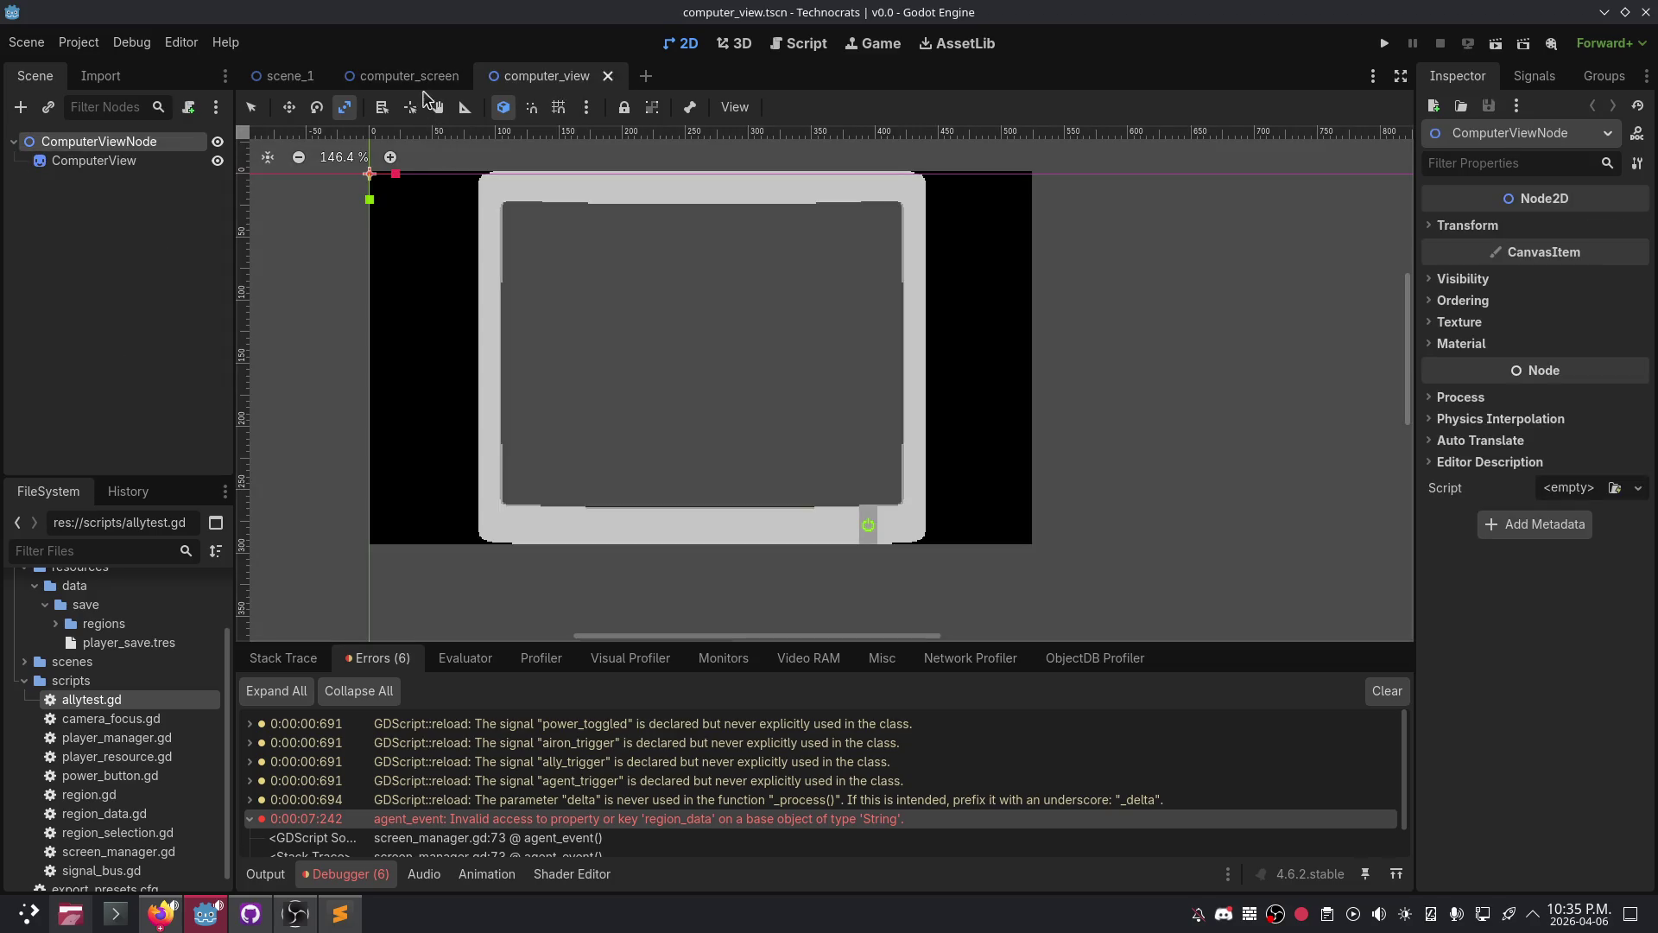
pyautogui.click(406, 76)
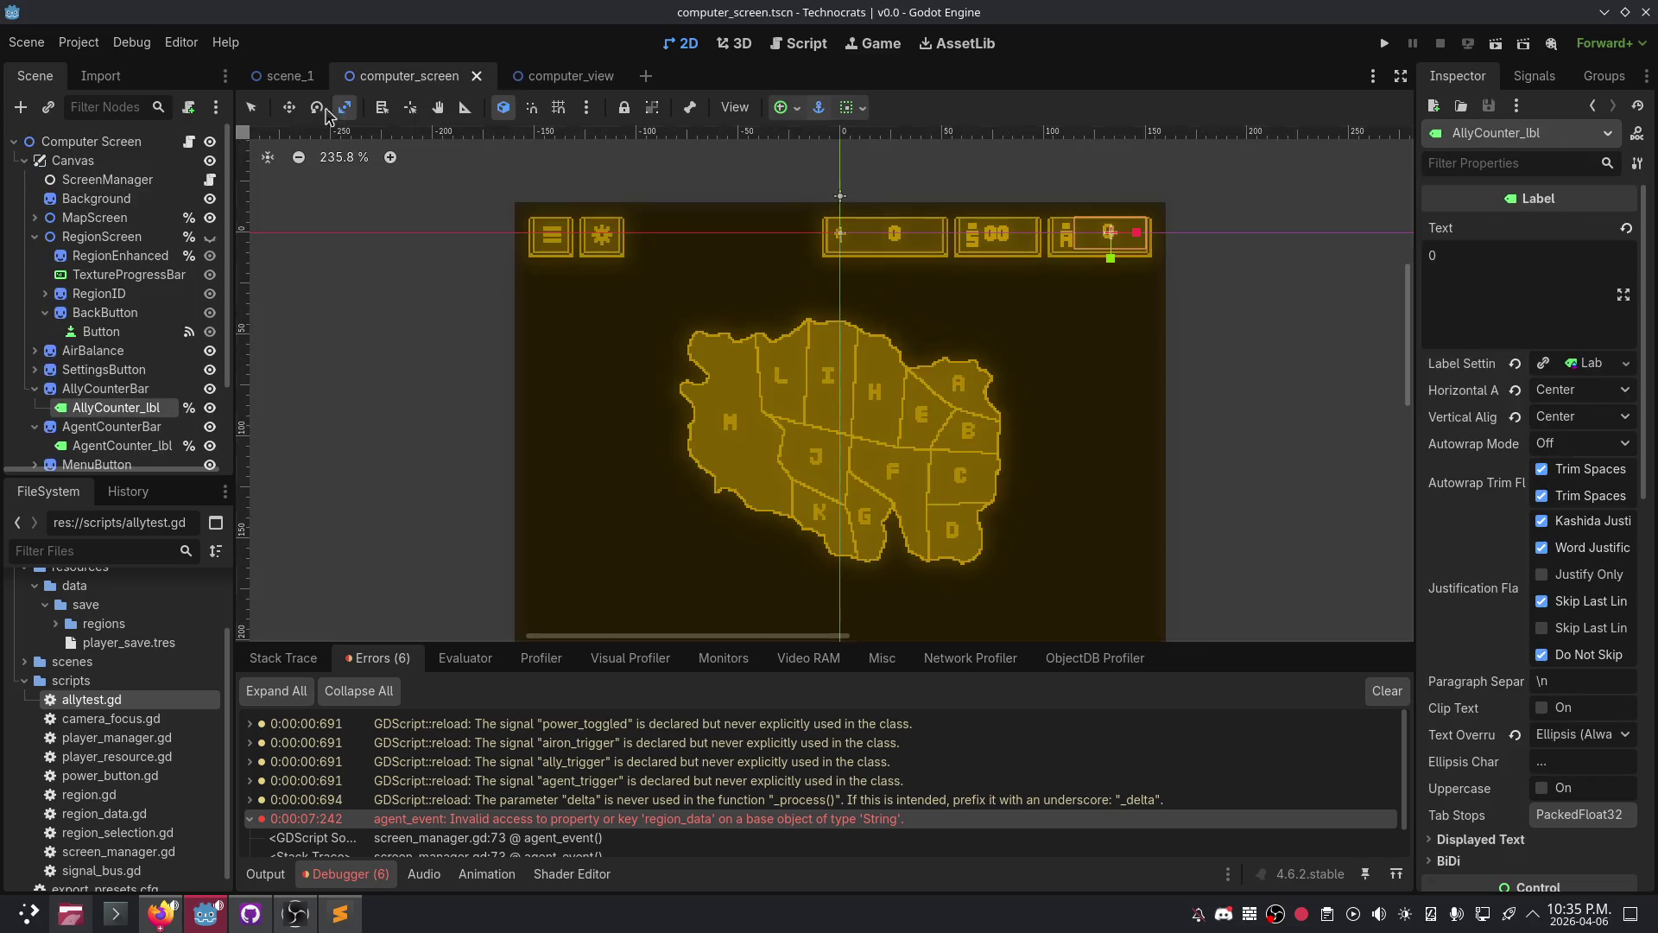
# - Browse the scene tree nodes and select AllyCounter_lbl, leaving its Label Settings unchanged
pyautogui.click(97, 331)
pyautogui.click(109, 276)
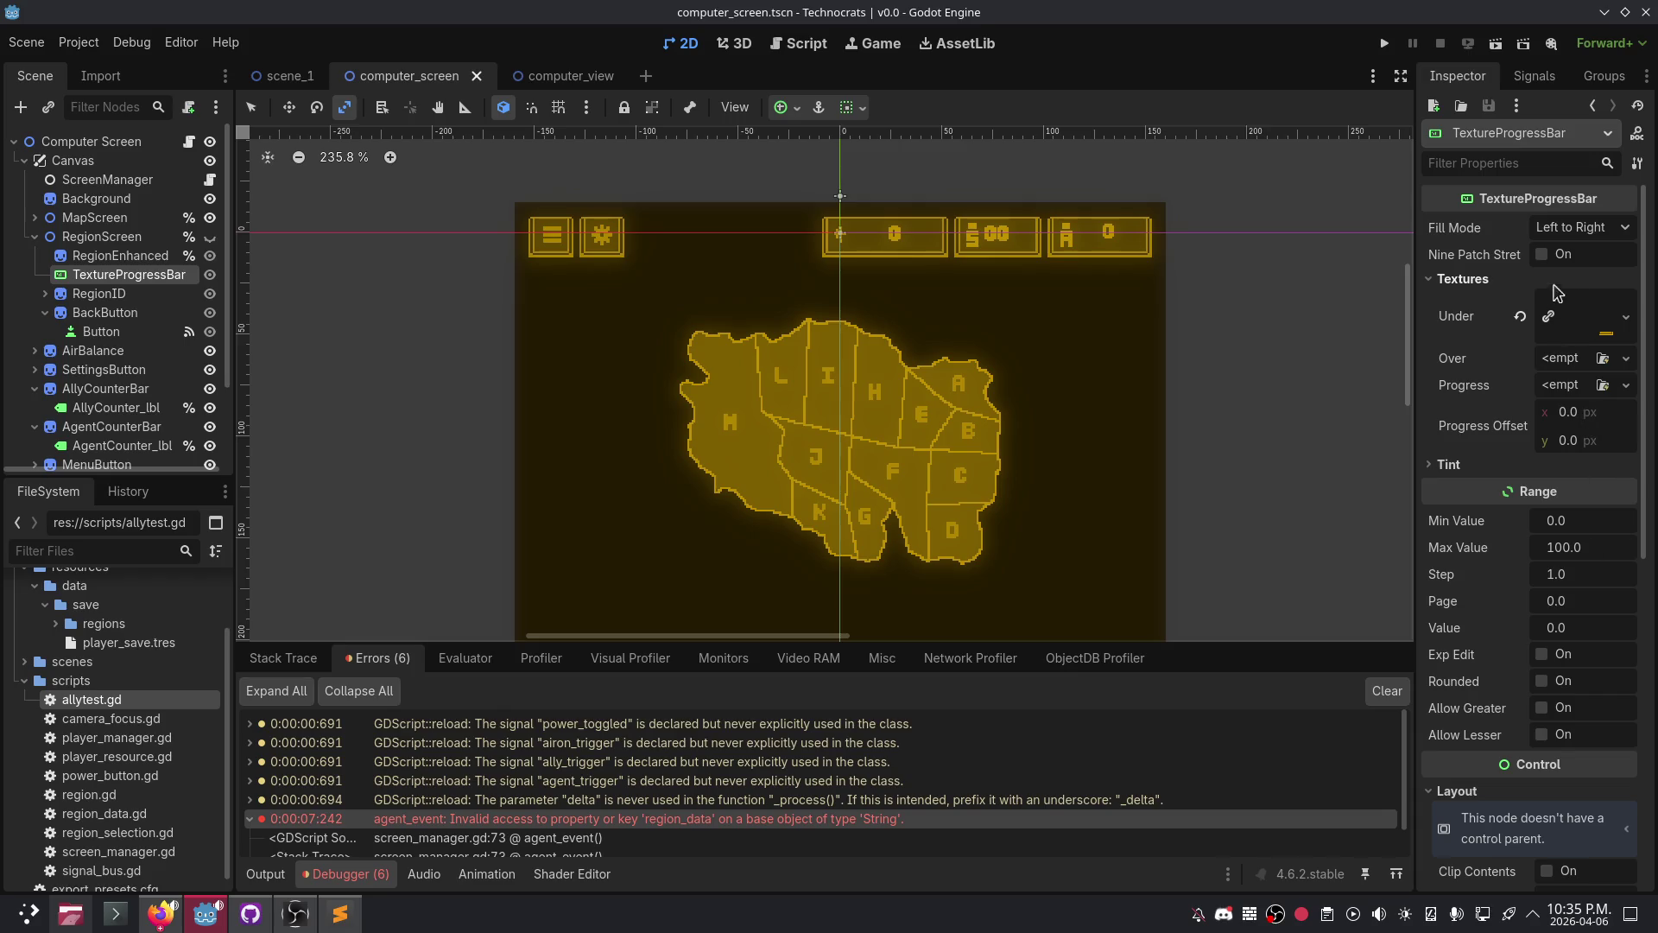
pyautogui.click(120, 256)
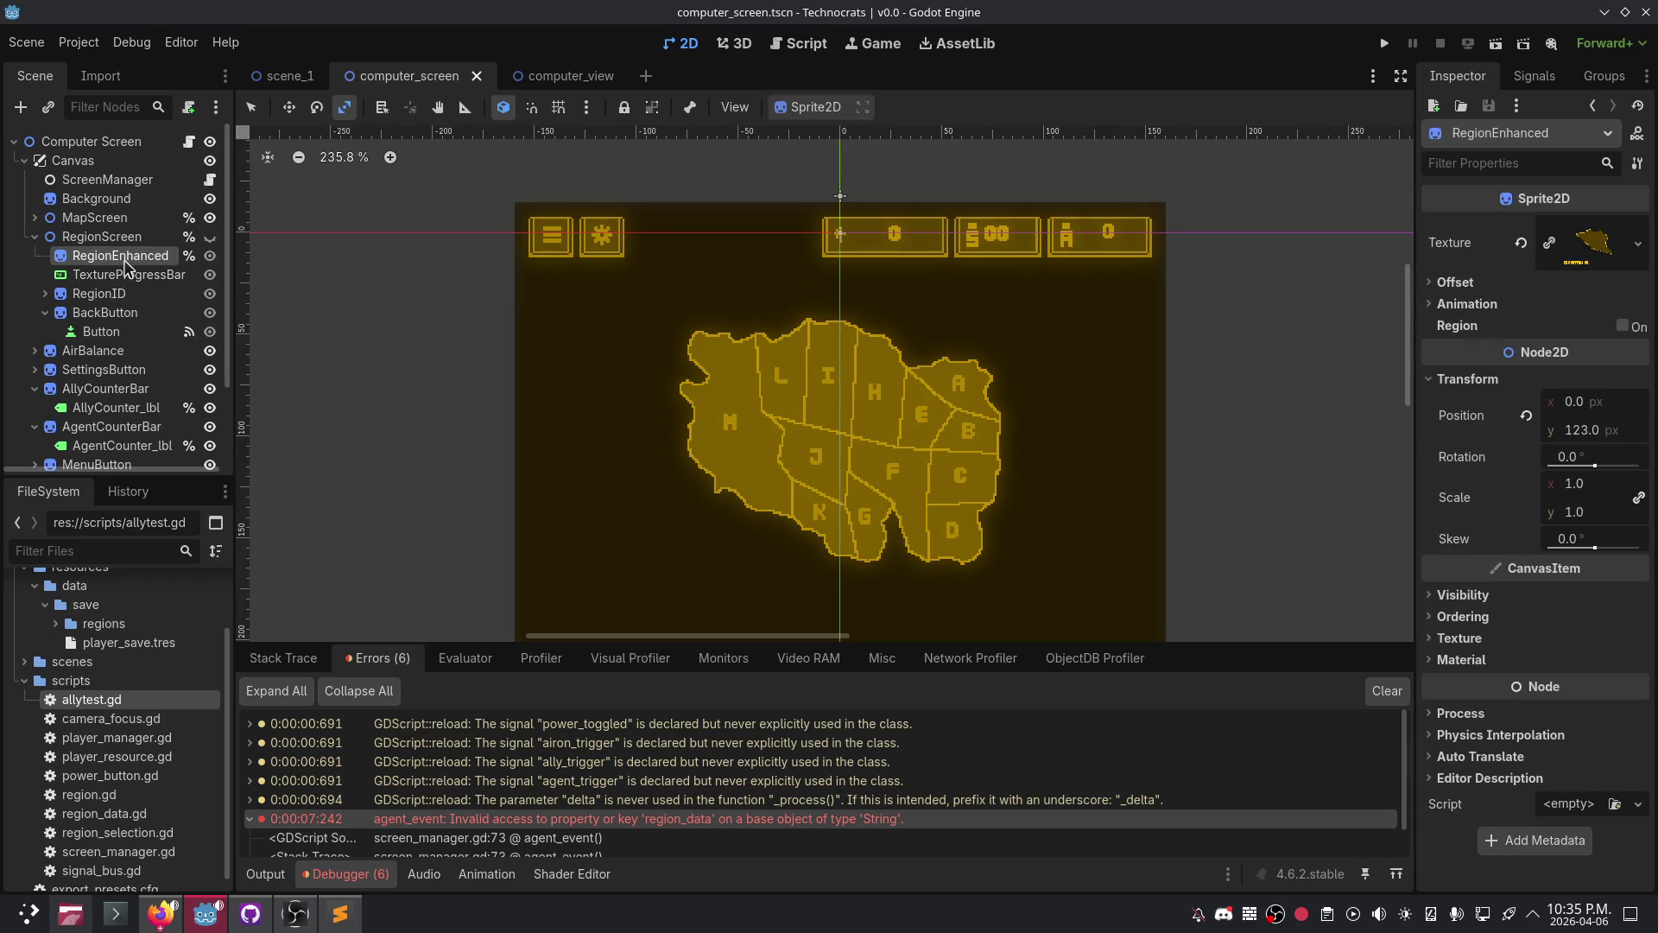
pyautogui.click(129, 275)
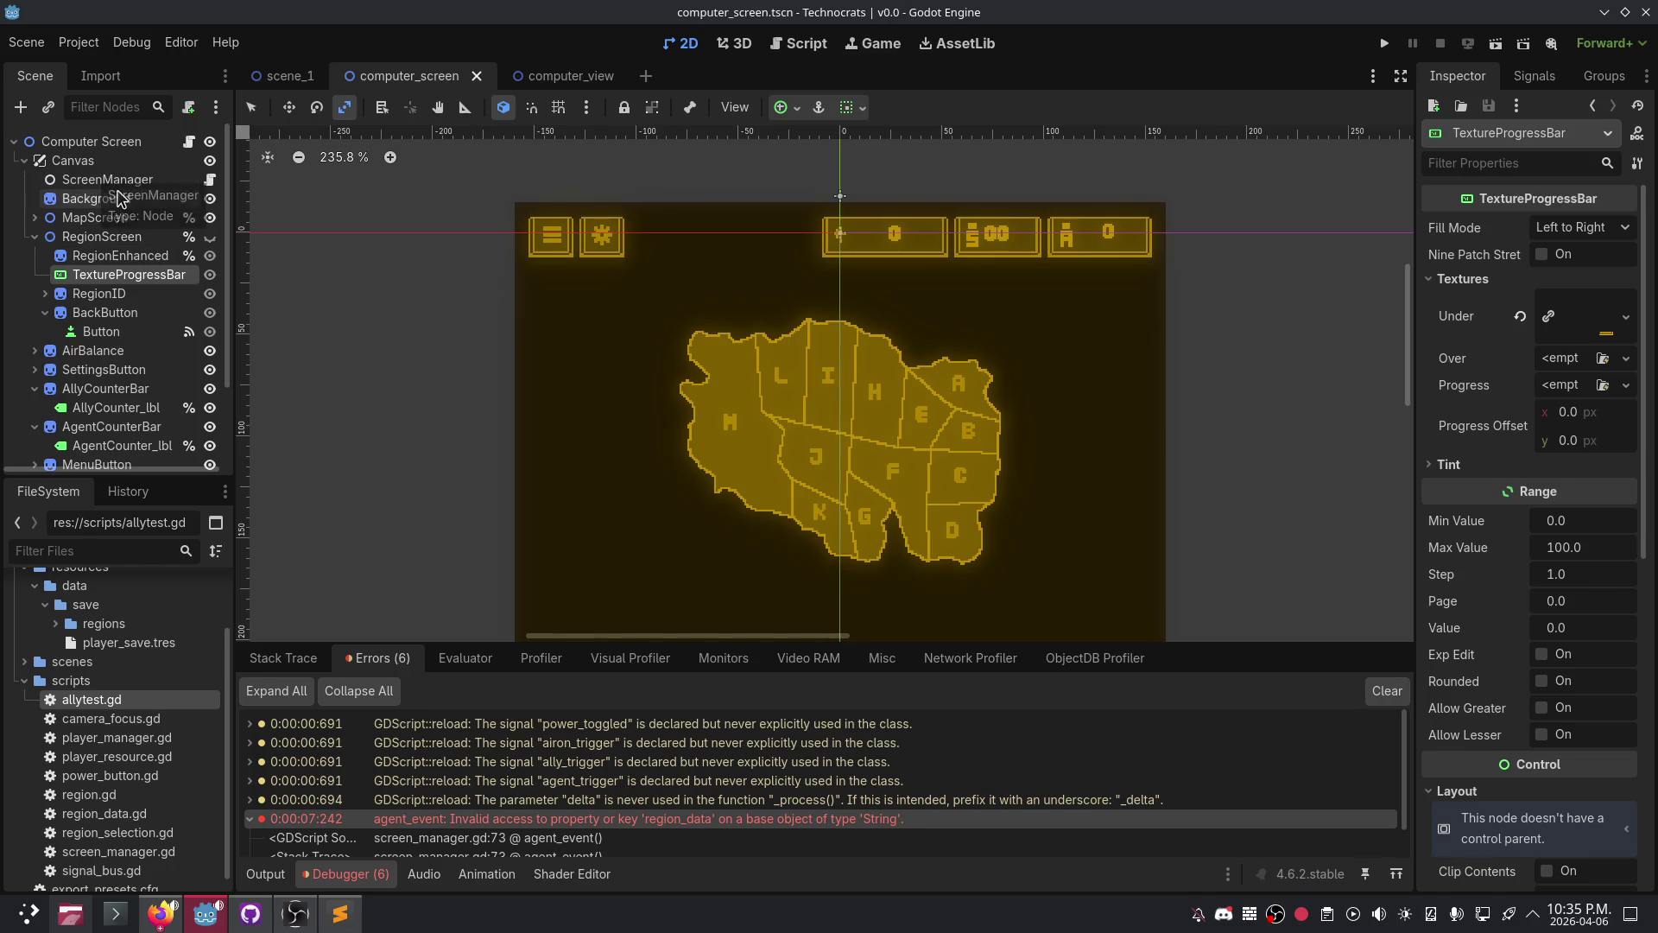
pyautogui.click(93, 350)
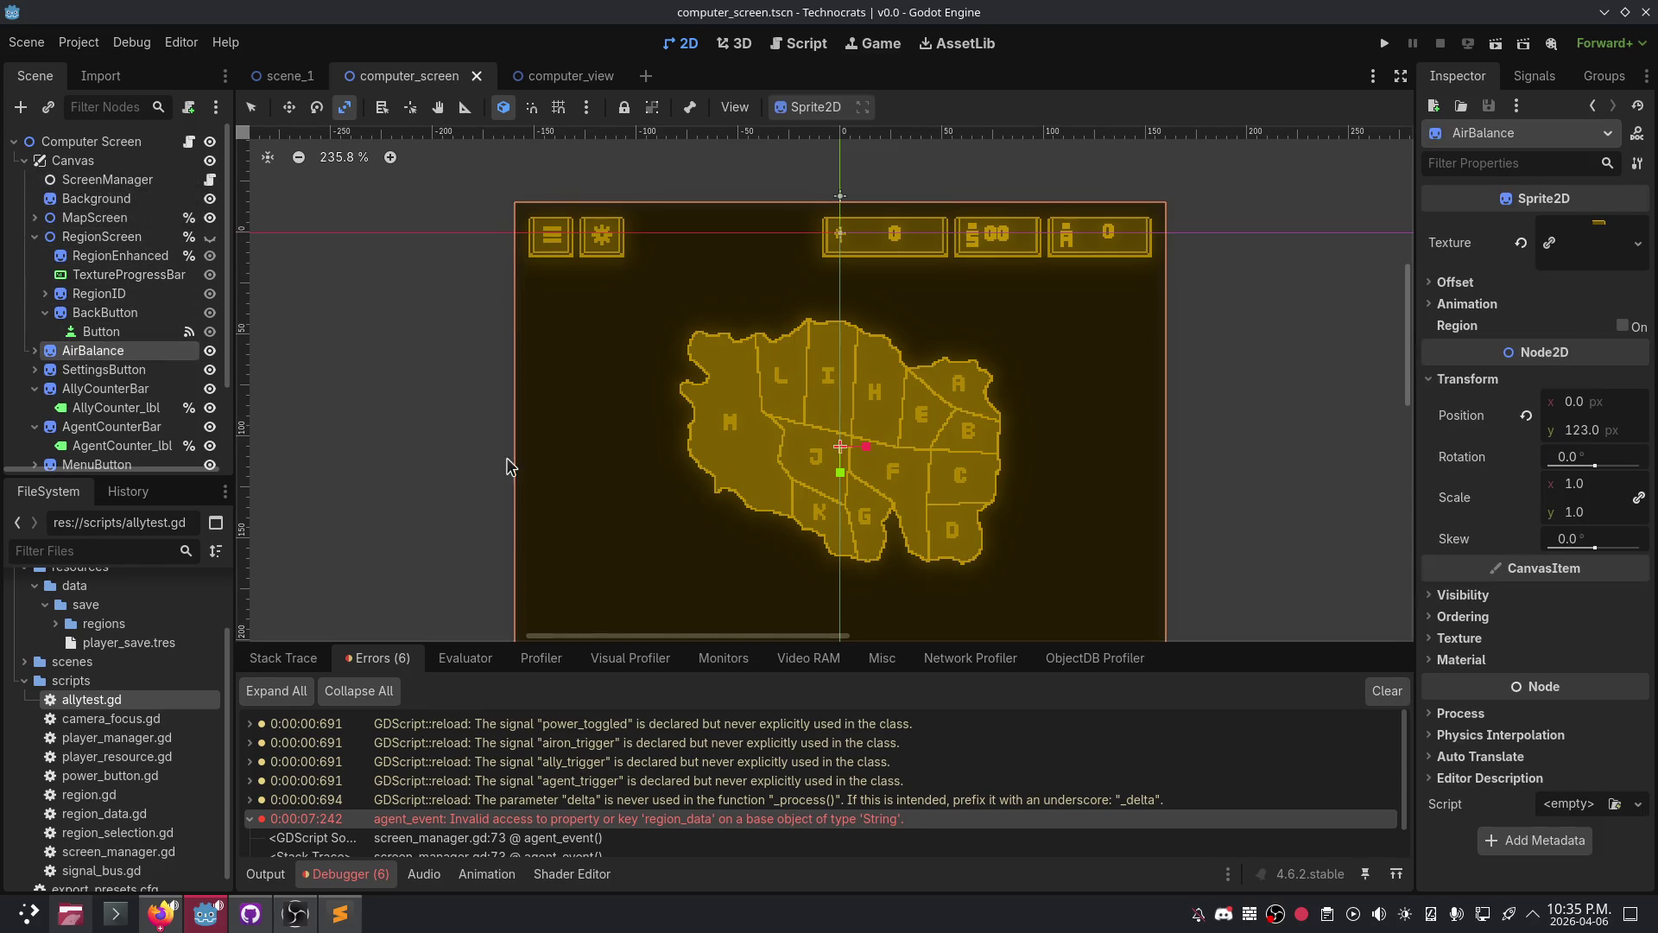
pyautogui.scroll(-3, 106, 402)
pyautogui.scroll(3, 107, 402)
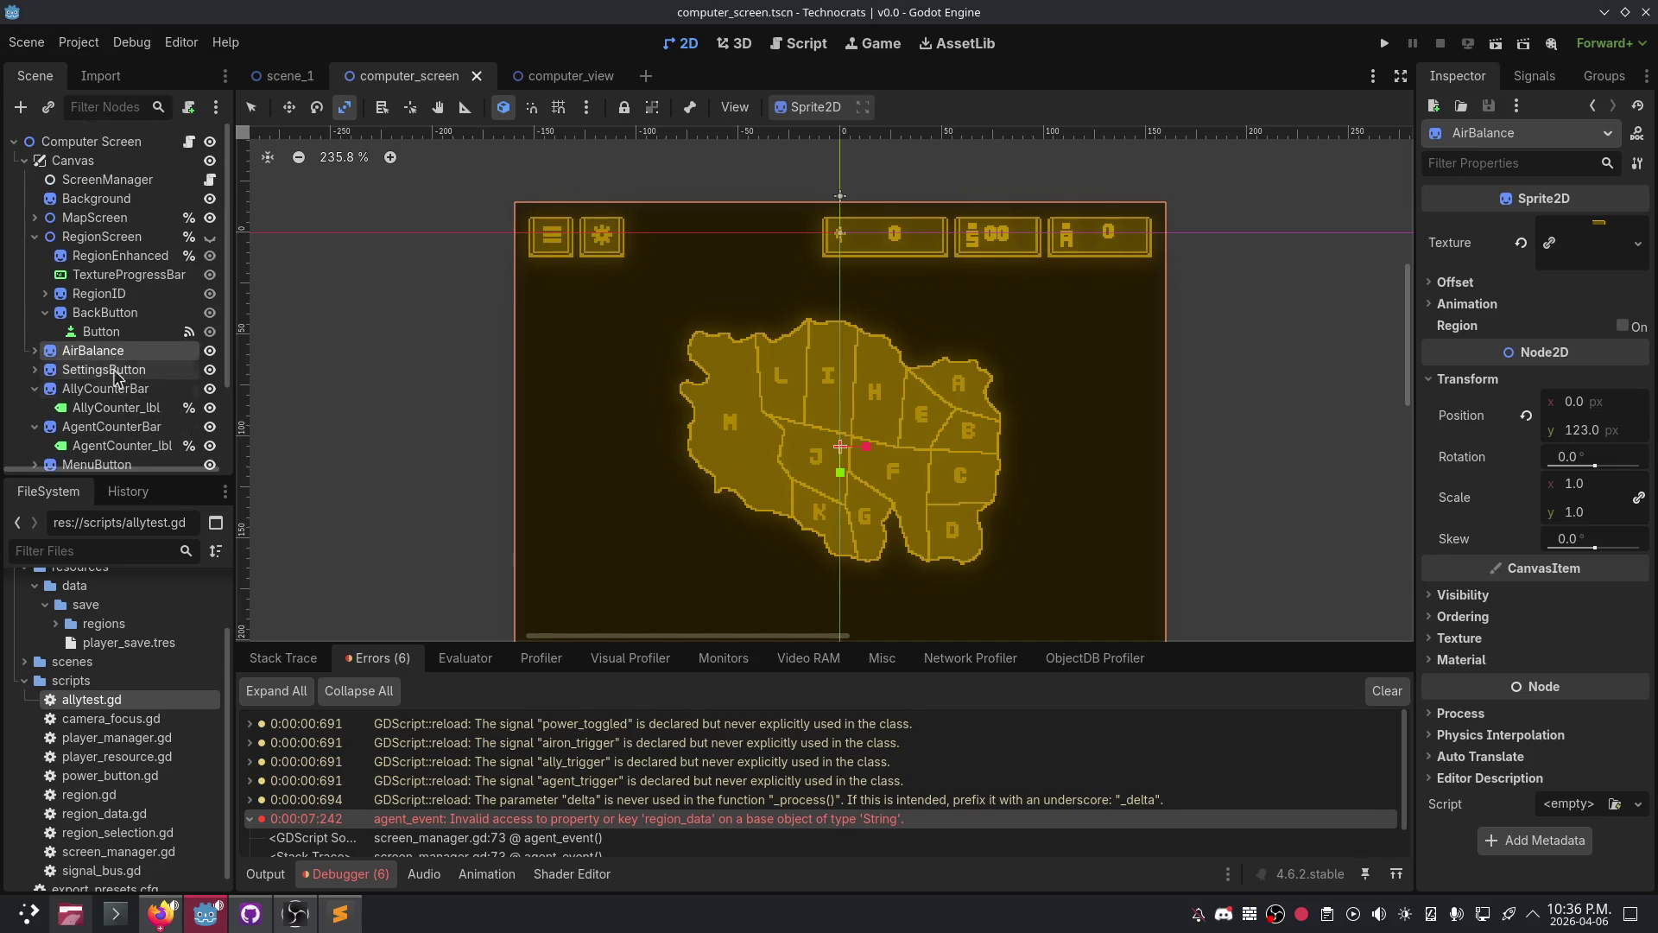
pyautogui.click(108, 407)
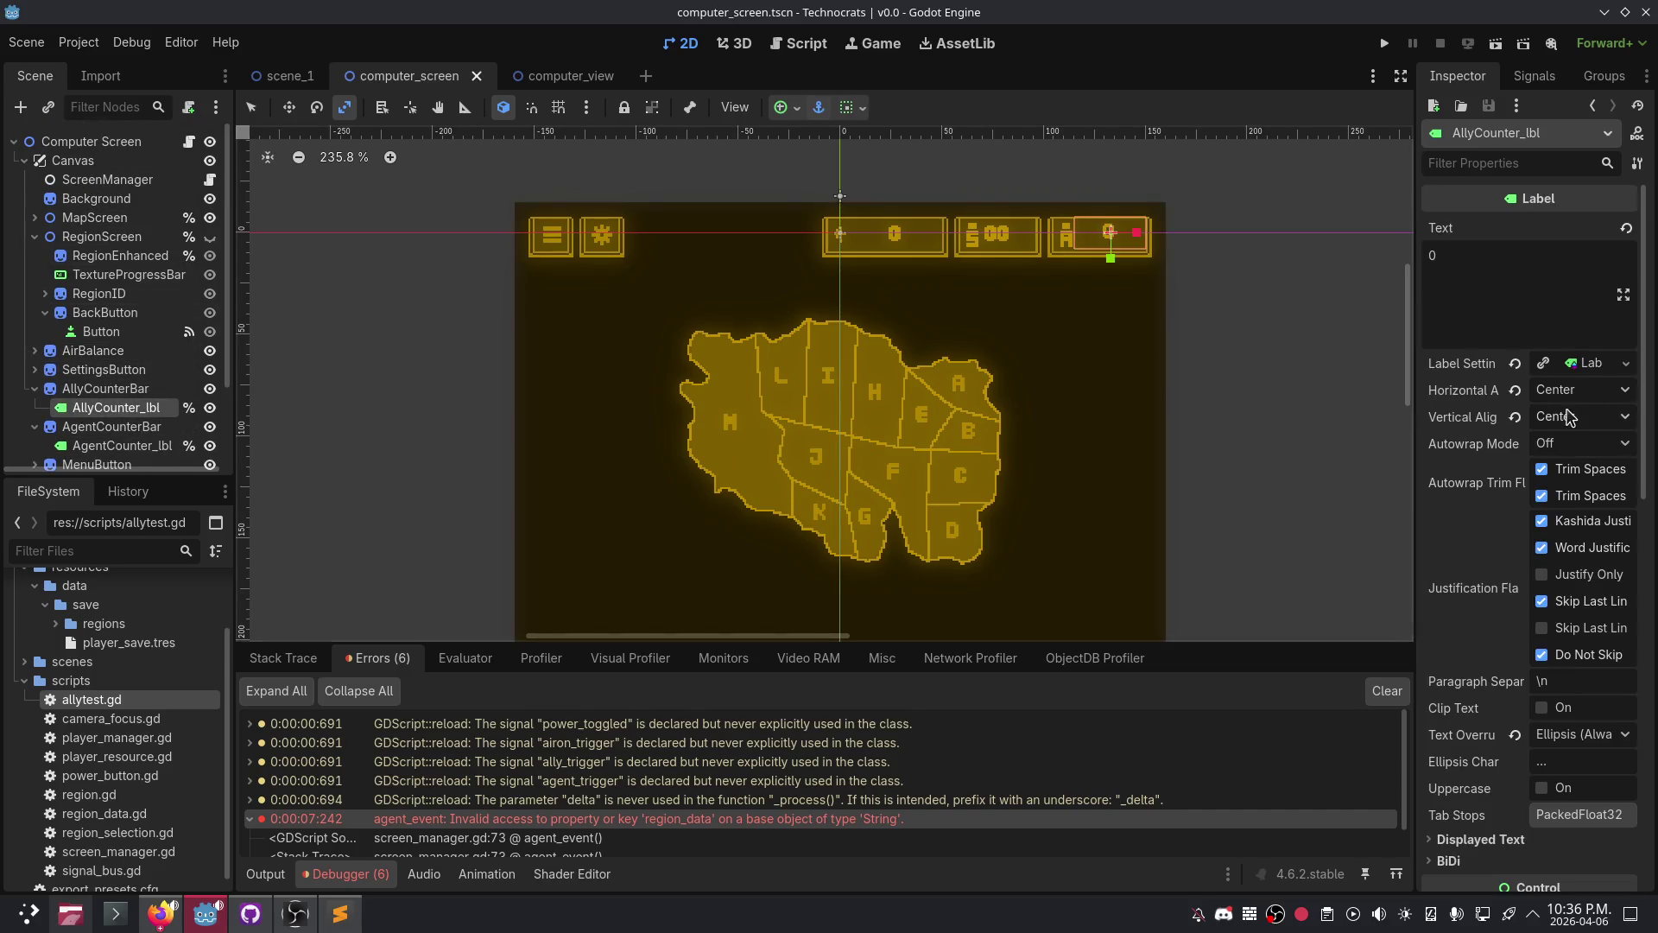
pyautogui.click(1625, 362)
pyautogui.click(1579, 370)
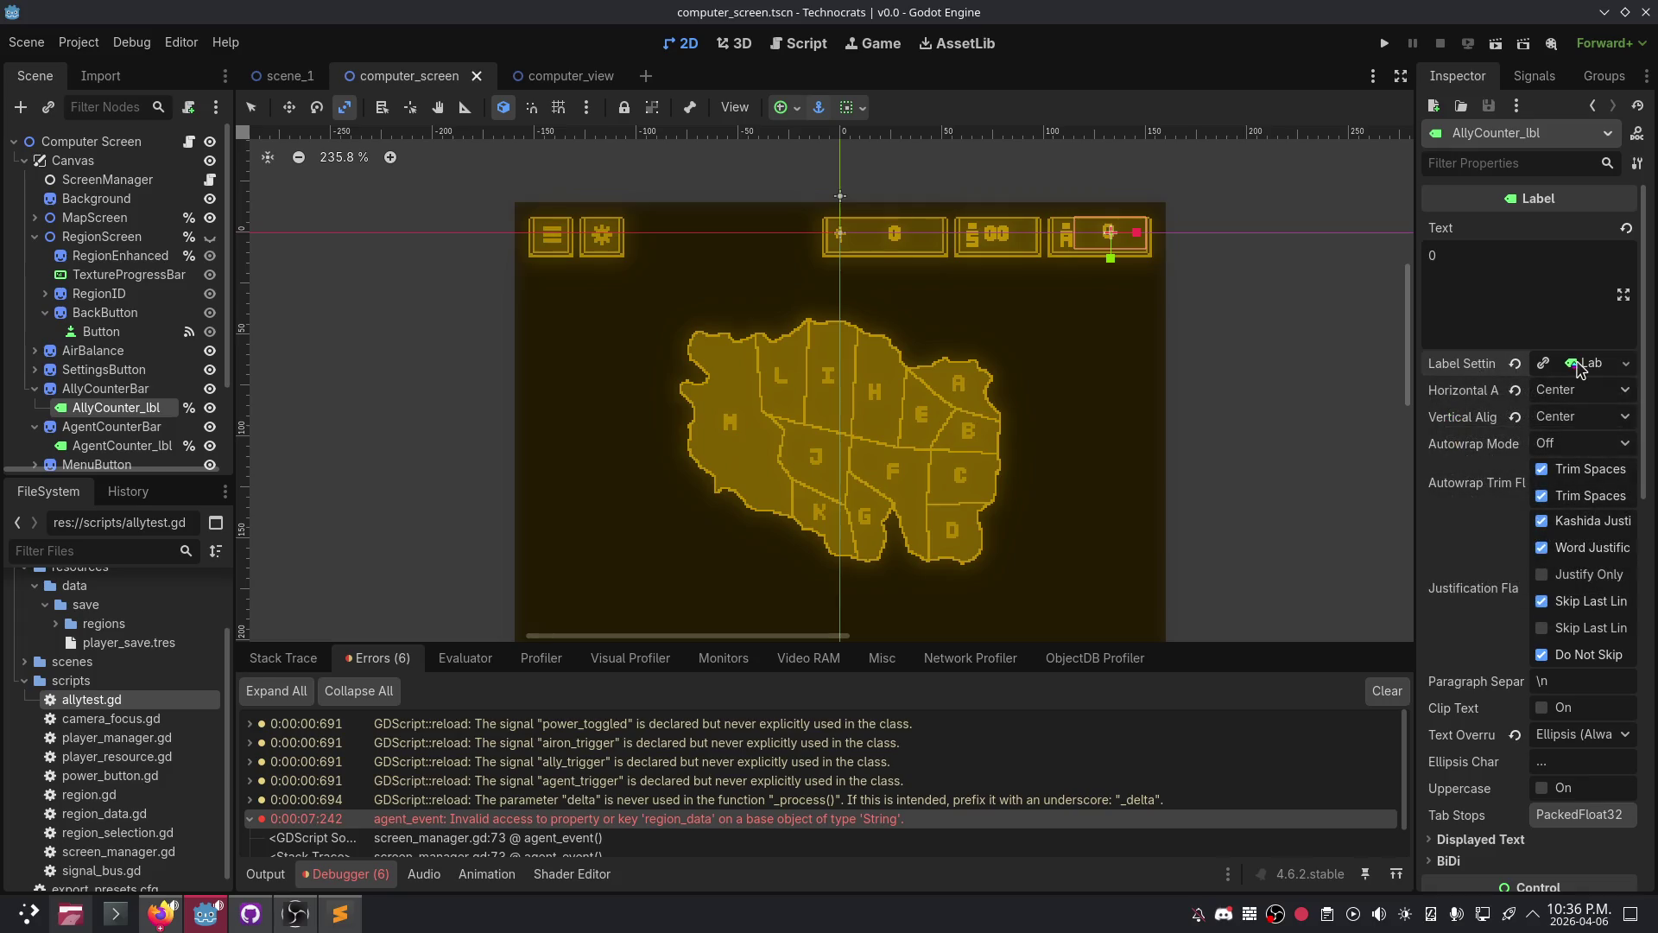
# - Expand AllyCounter_lbl's Label Settings, reset then restore its 7 px font size, and test-run the game
pyautogui.click(1594, 364)
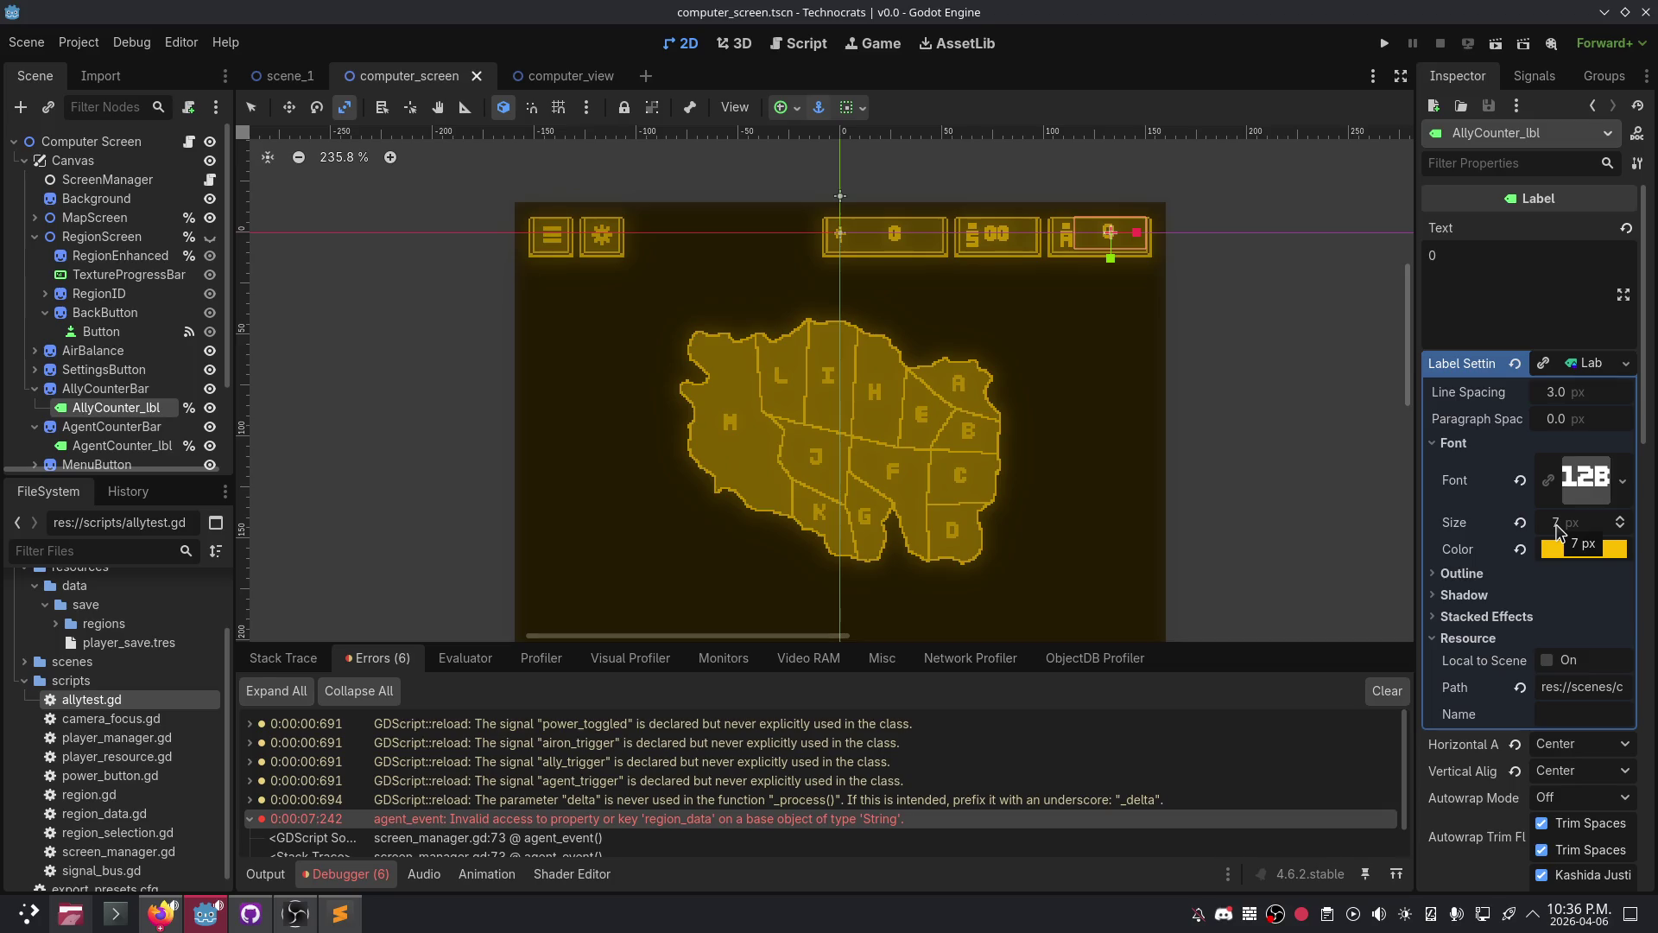
pyautogui.click(1520, 523)
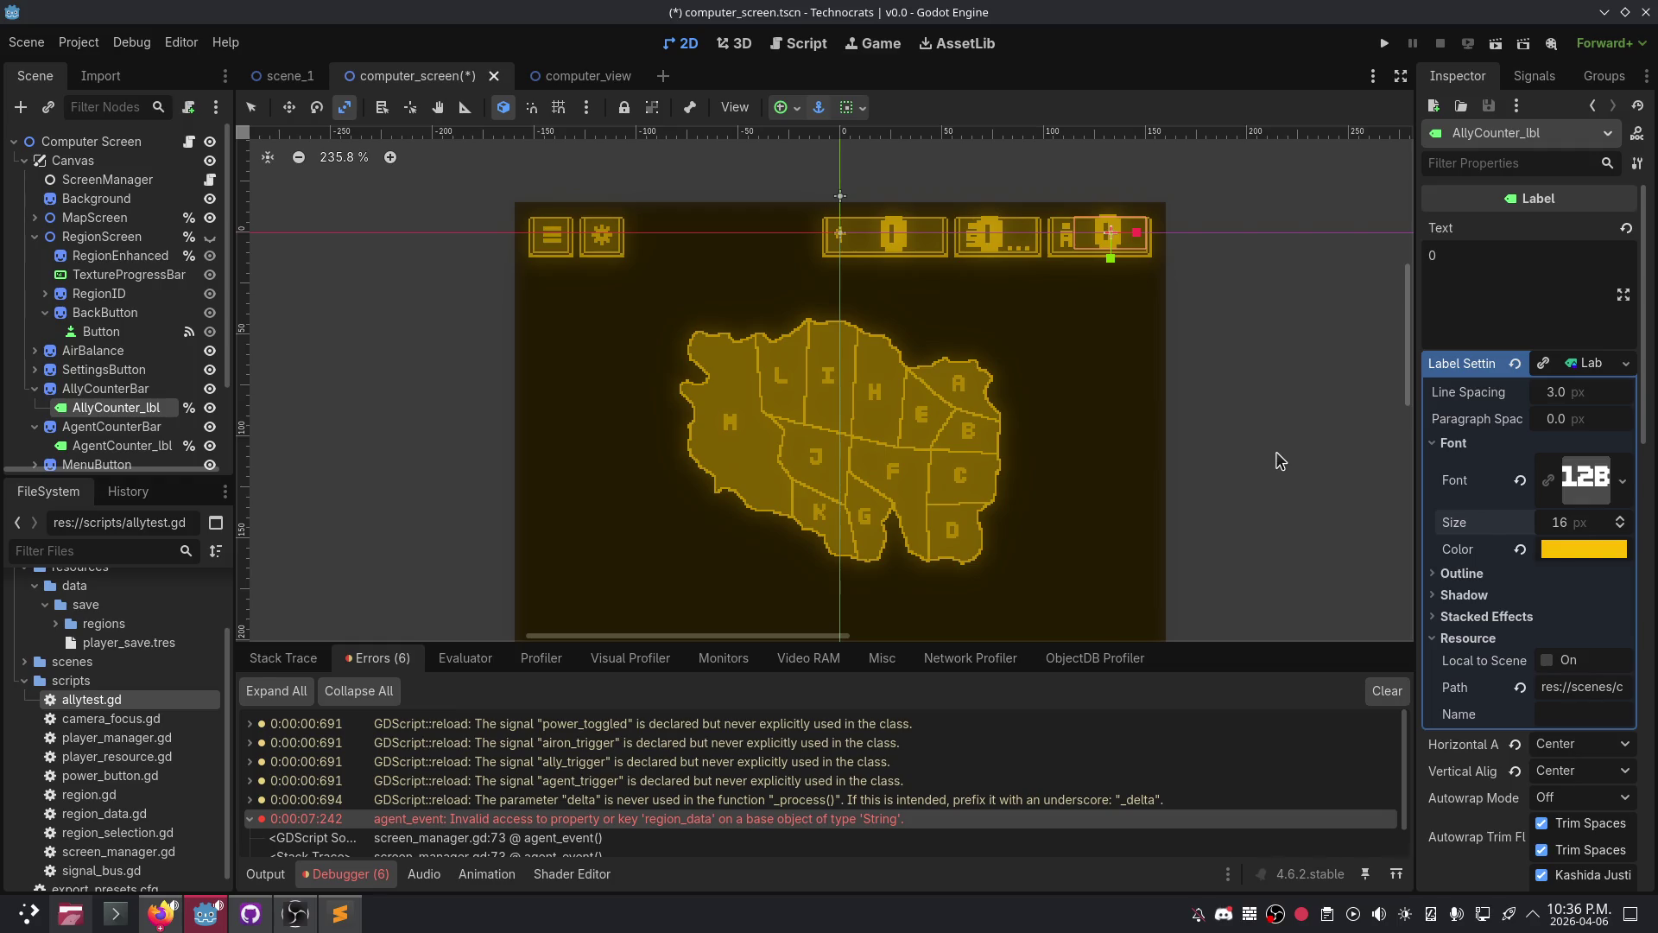
pyautogui.hotkey('ctrl', 'z')
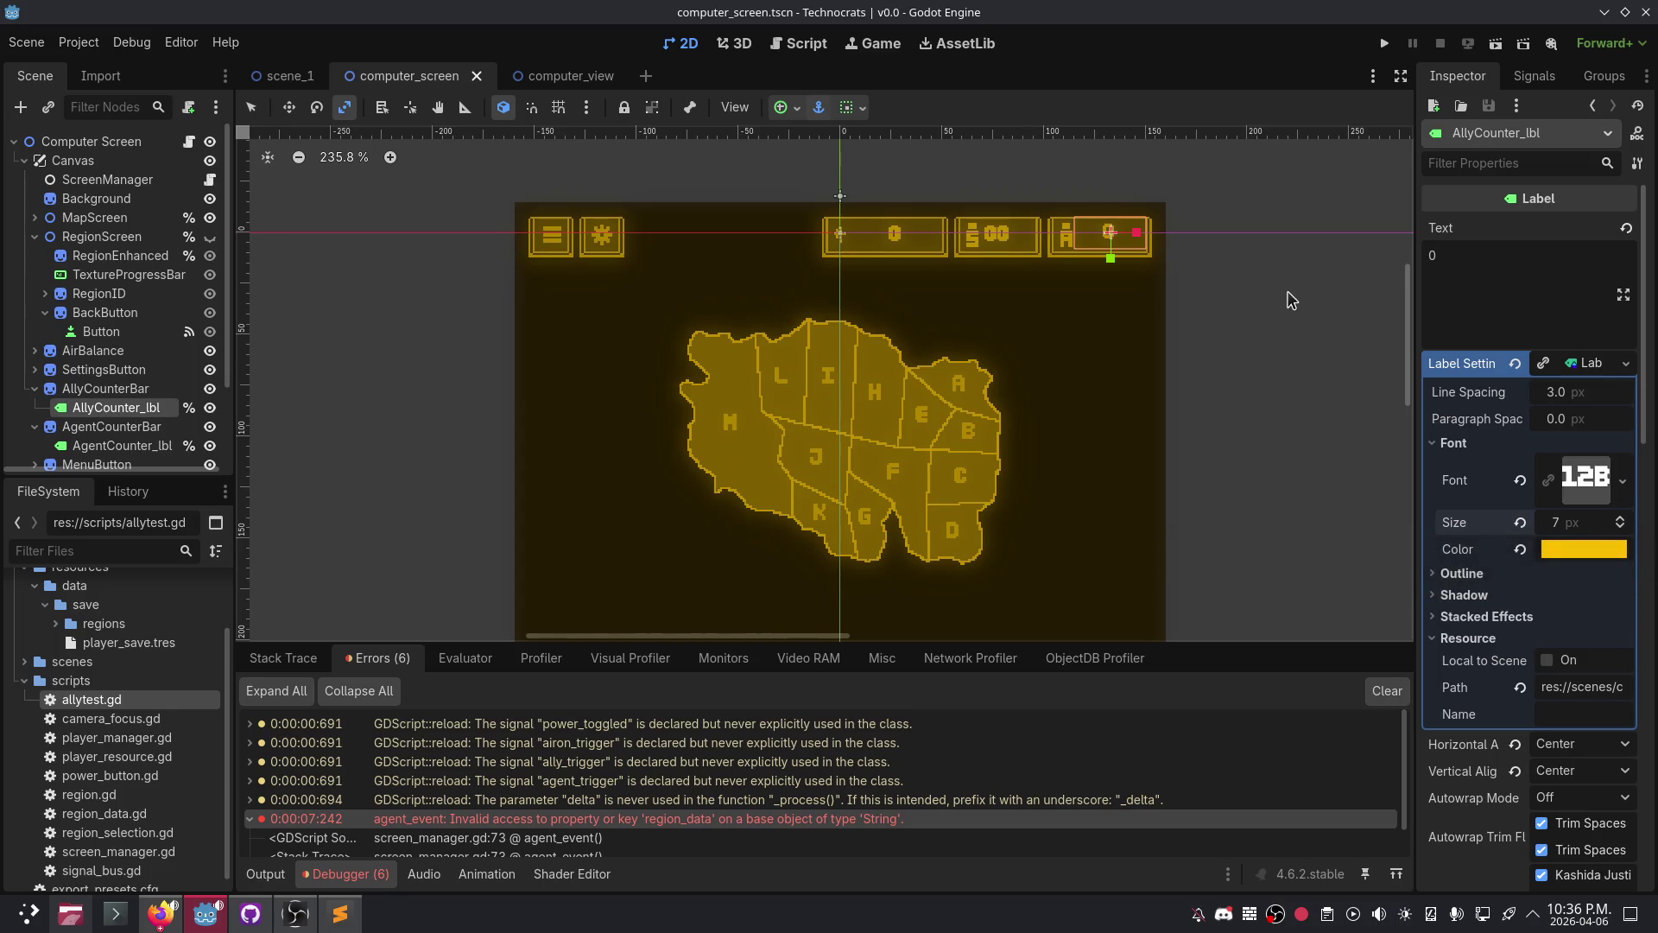
pyautogui.scroll(5, 898, 255)
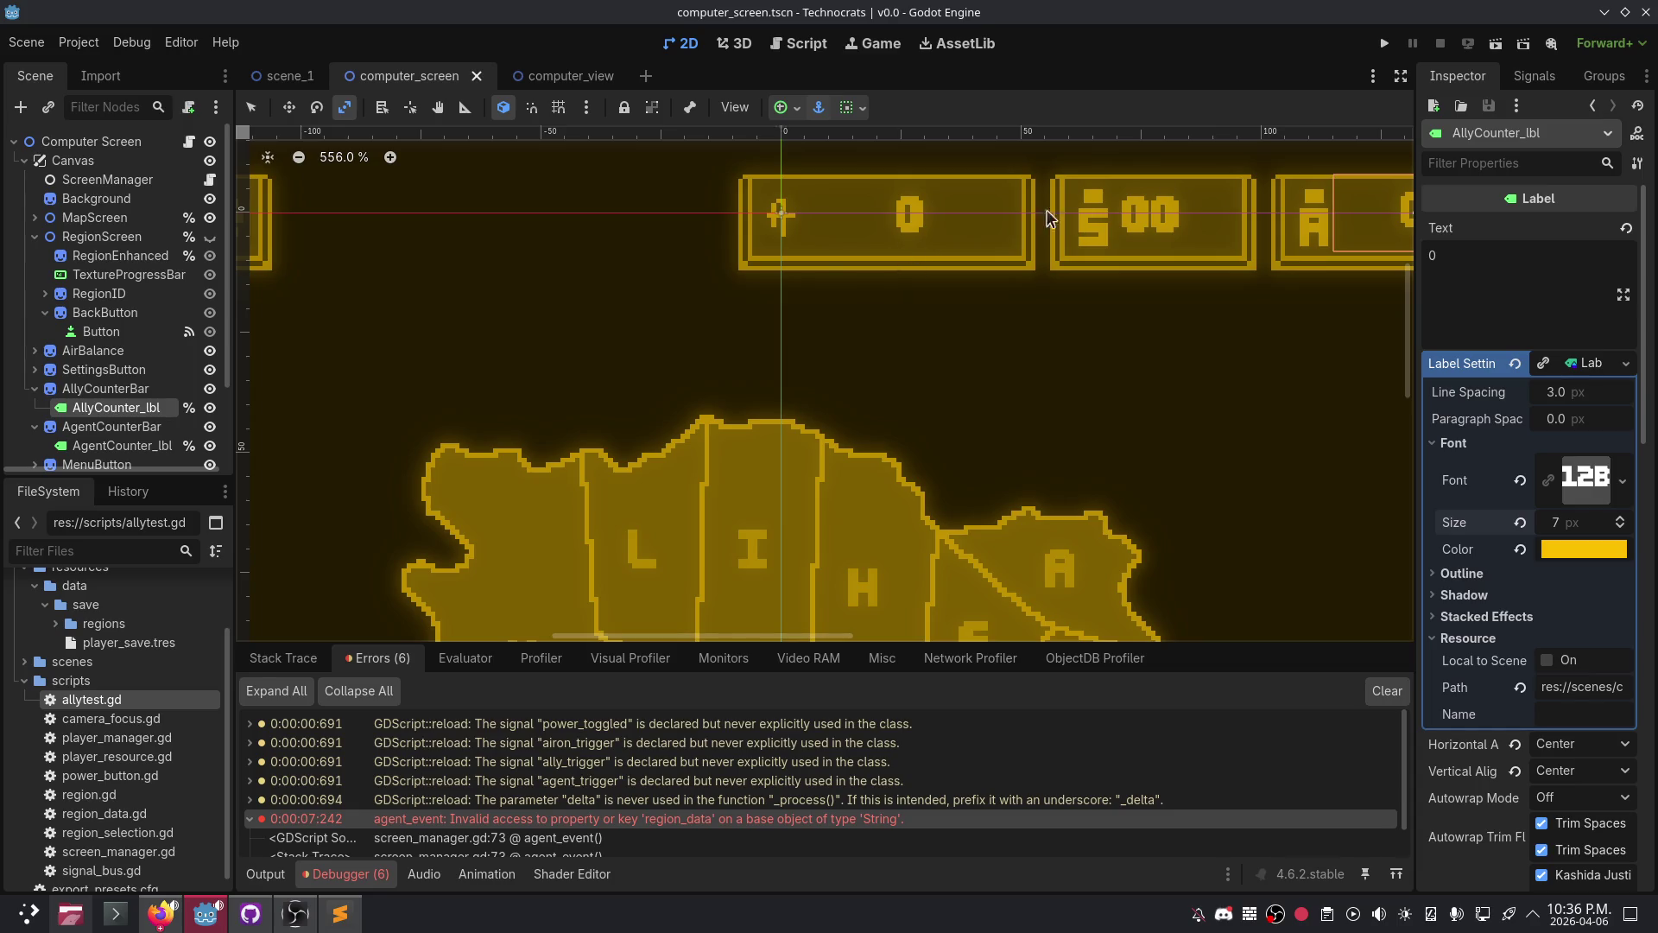
pyautogui.click(1385, 44)
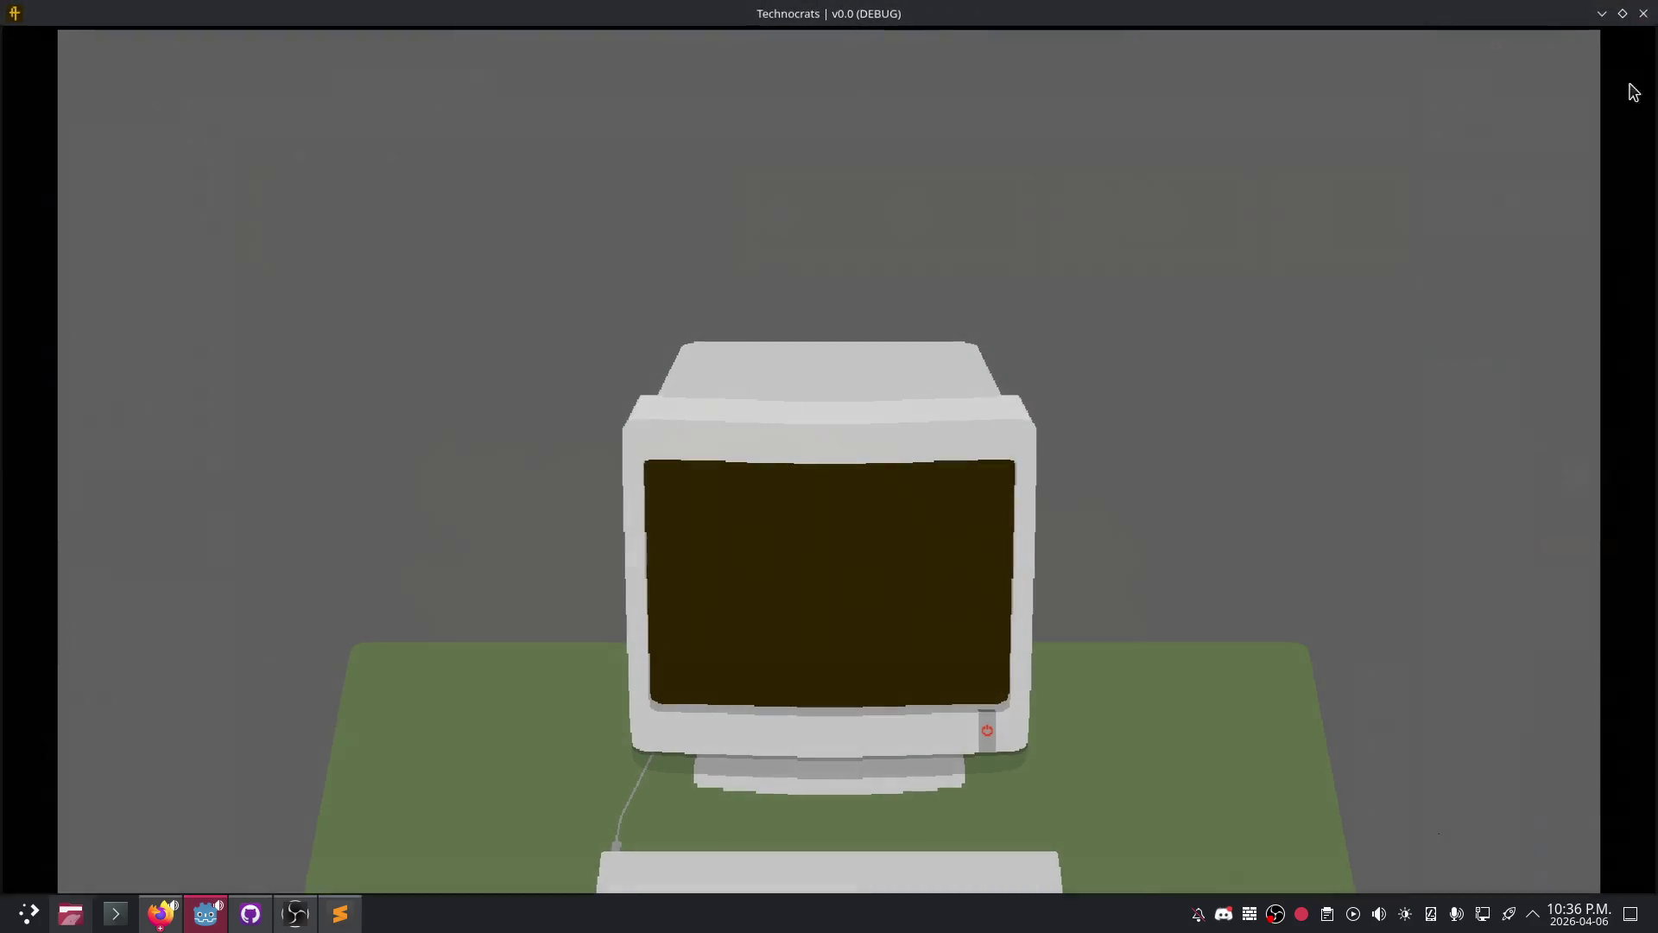
pyautogui.click(1643, 13)
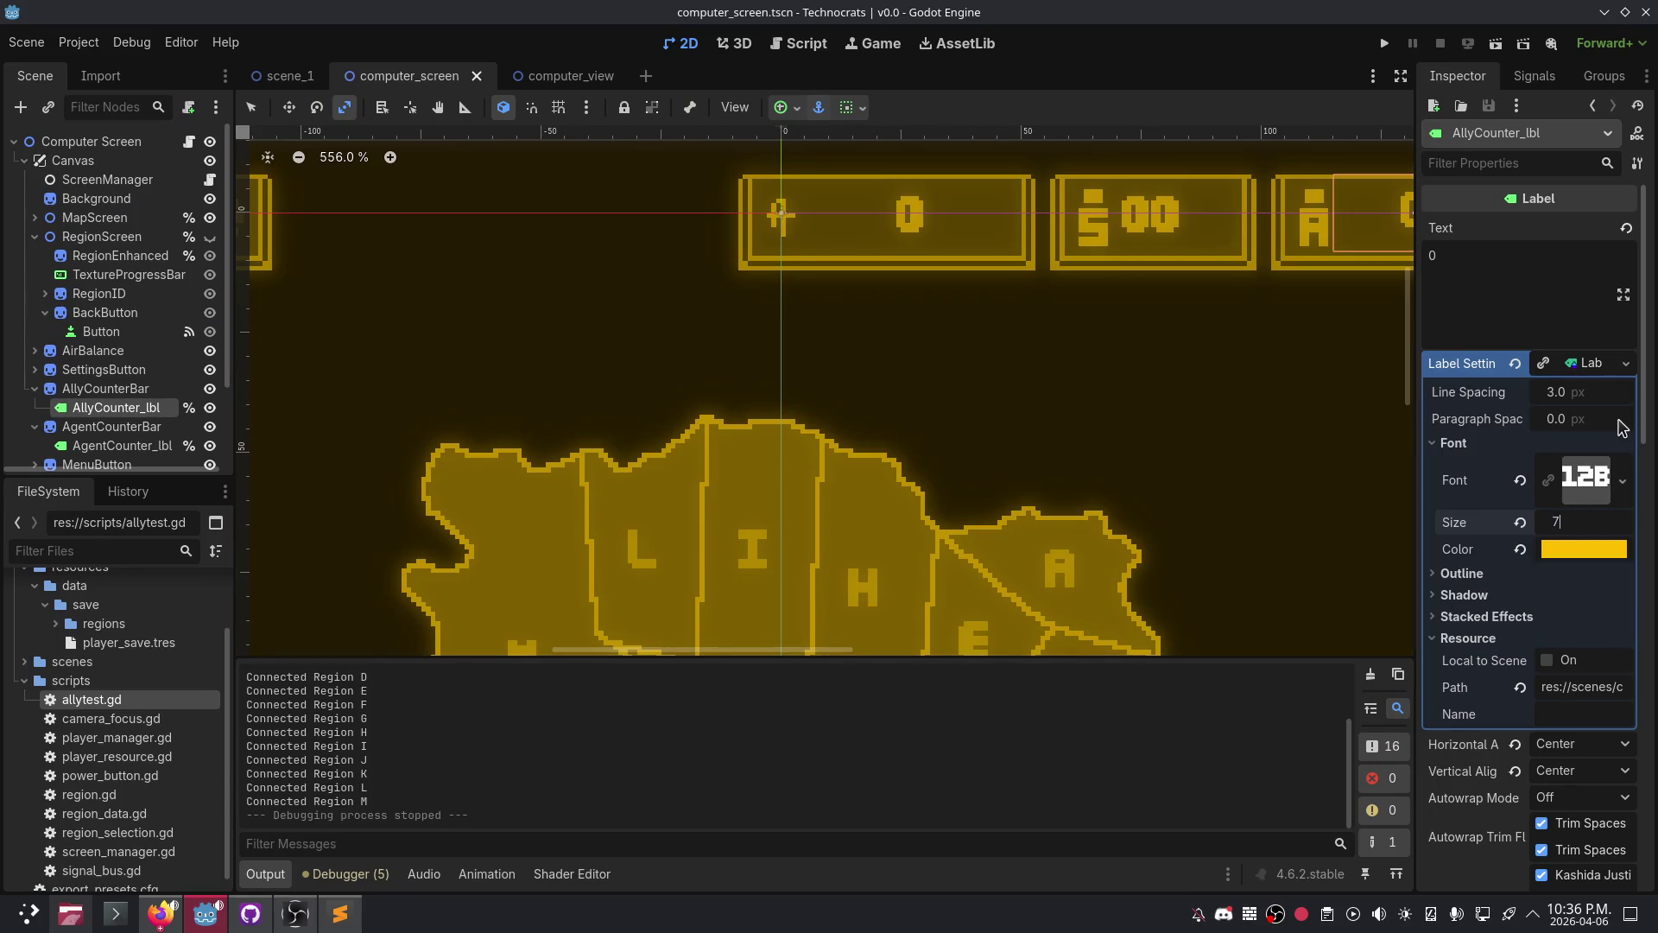
# - Try an 8 px font size on the ally counter, undoing back to 7 px
pyautogui.write('.5')
pyautogui.press('Return')
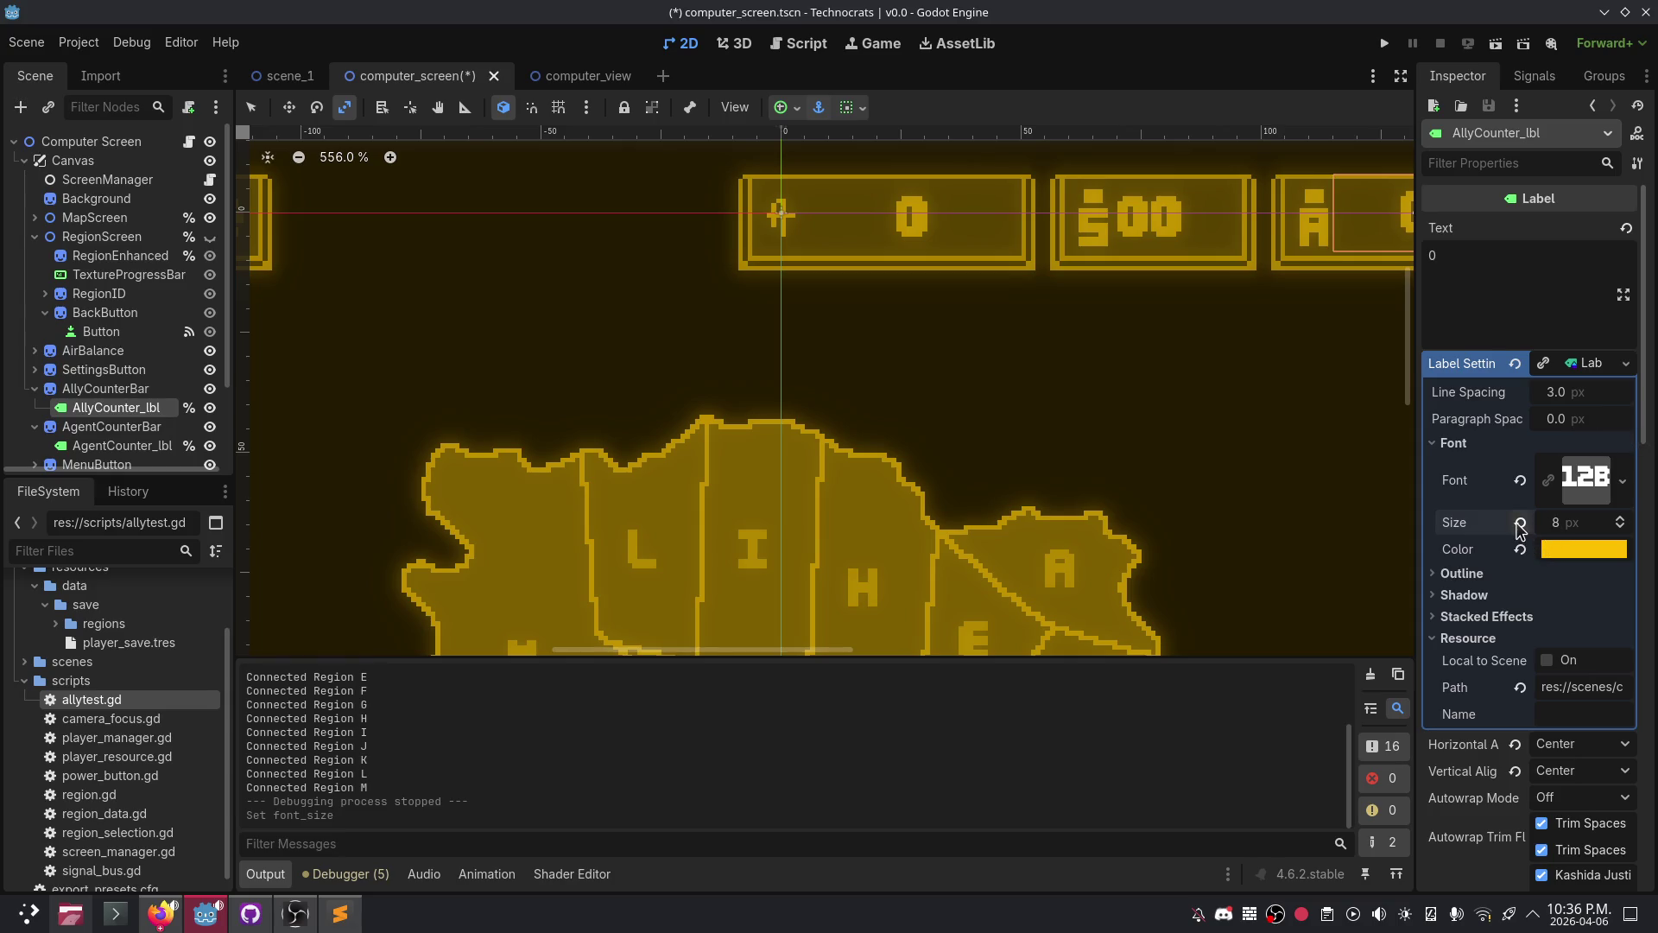
pyautogui.hotkey('ctrl', 'z')
pyautogui.scroll(1, 1180, 415)
pyautogui.moveTo(1181, 414)
pyautogui.mouseDown()
pyautogui.moveTo(795, 444)
pyautogui.moveTo(775, 471)
pyautogui.mouseUp()
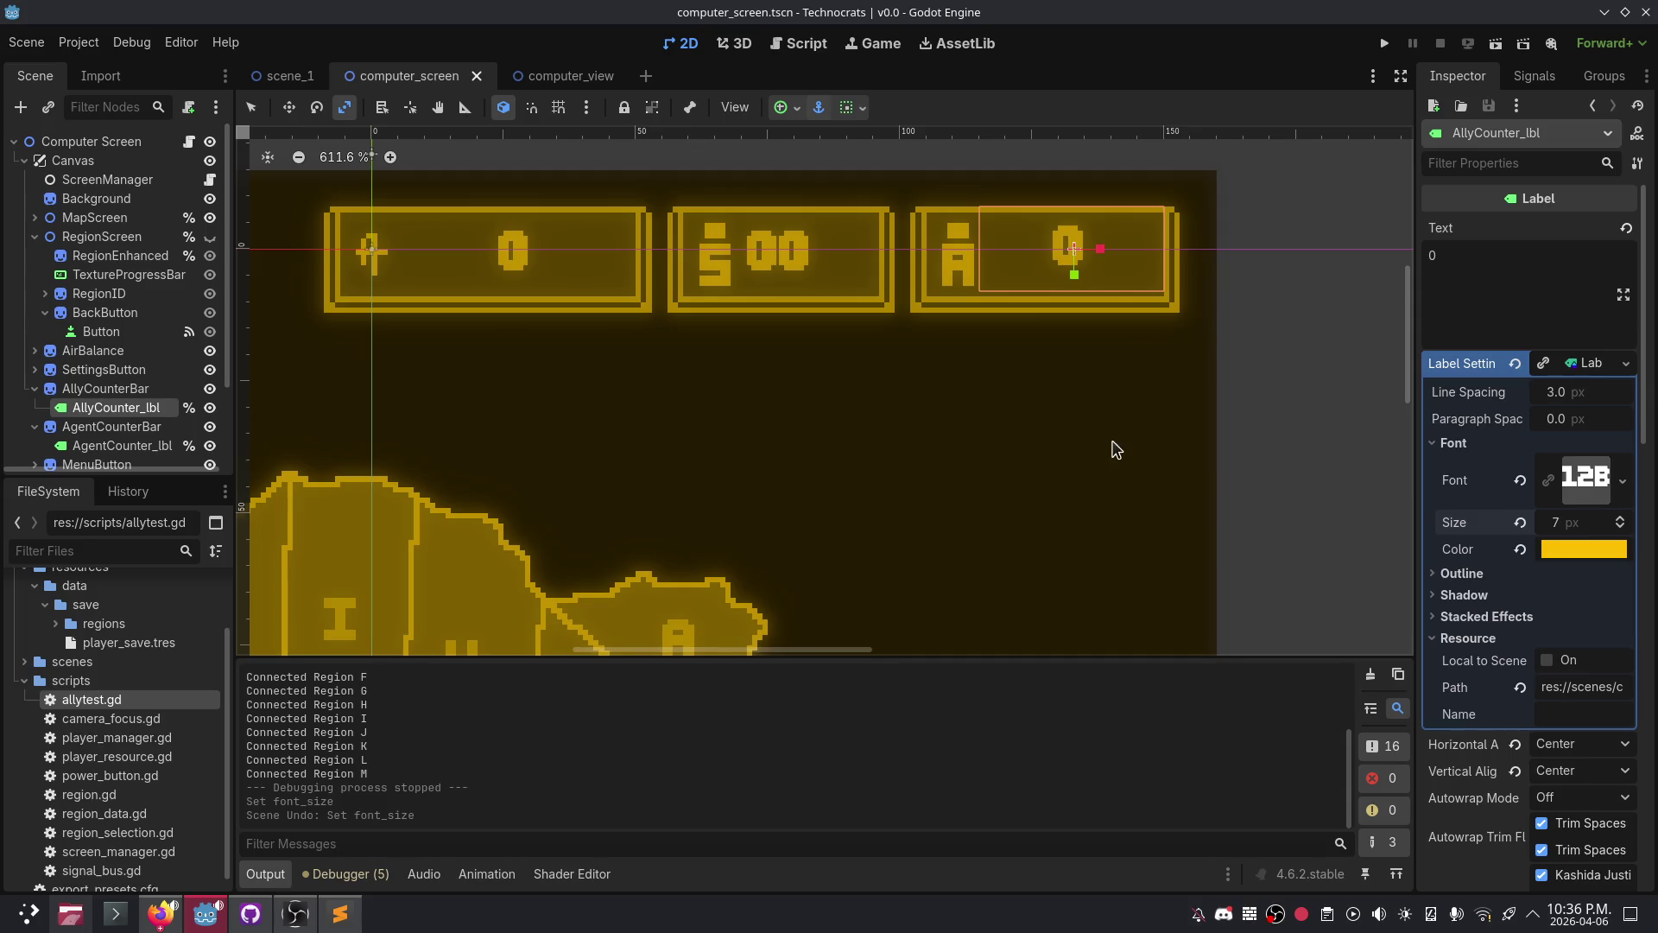
pyautogui.click(1561, 522)
pyautogui.write('8')
pyautogui.press('Return')
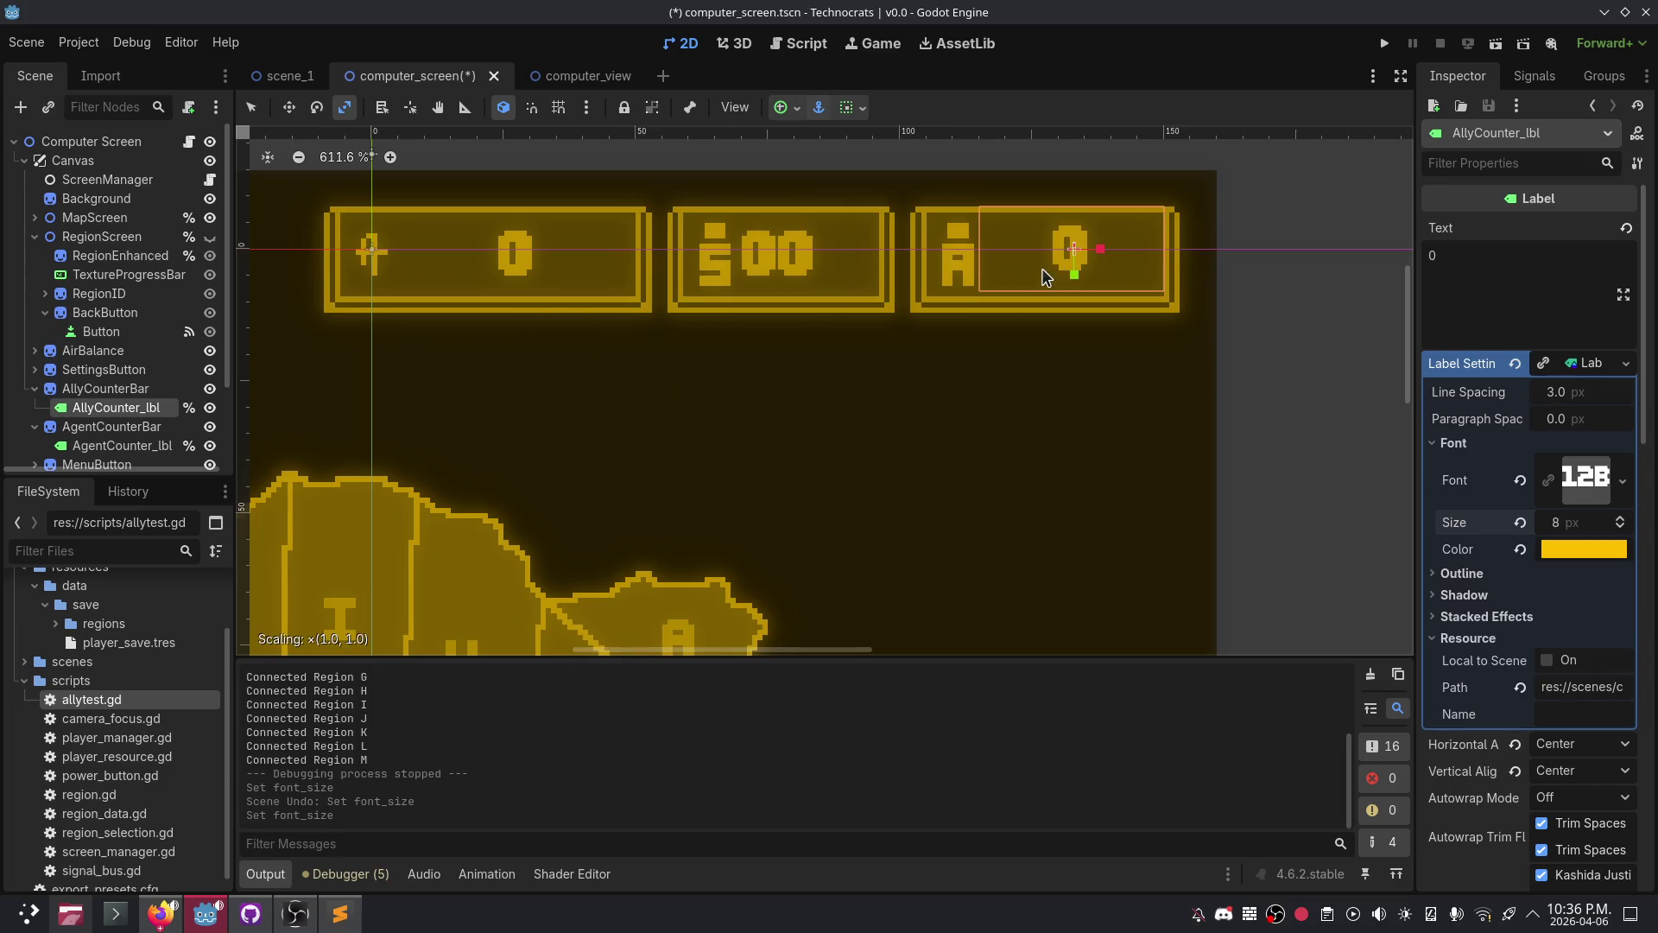
pyautogui.hotkey('ctrl', 'z')
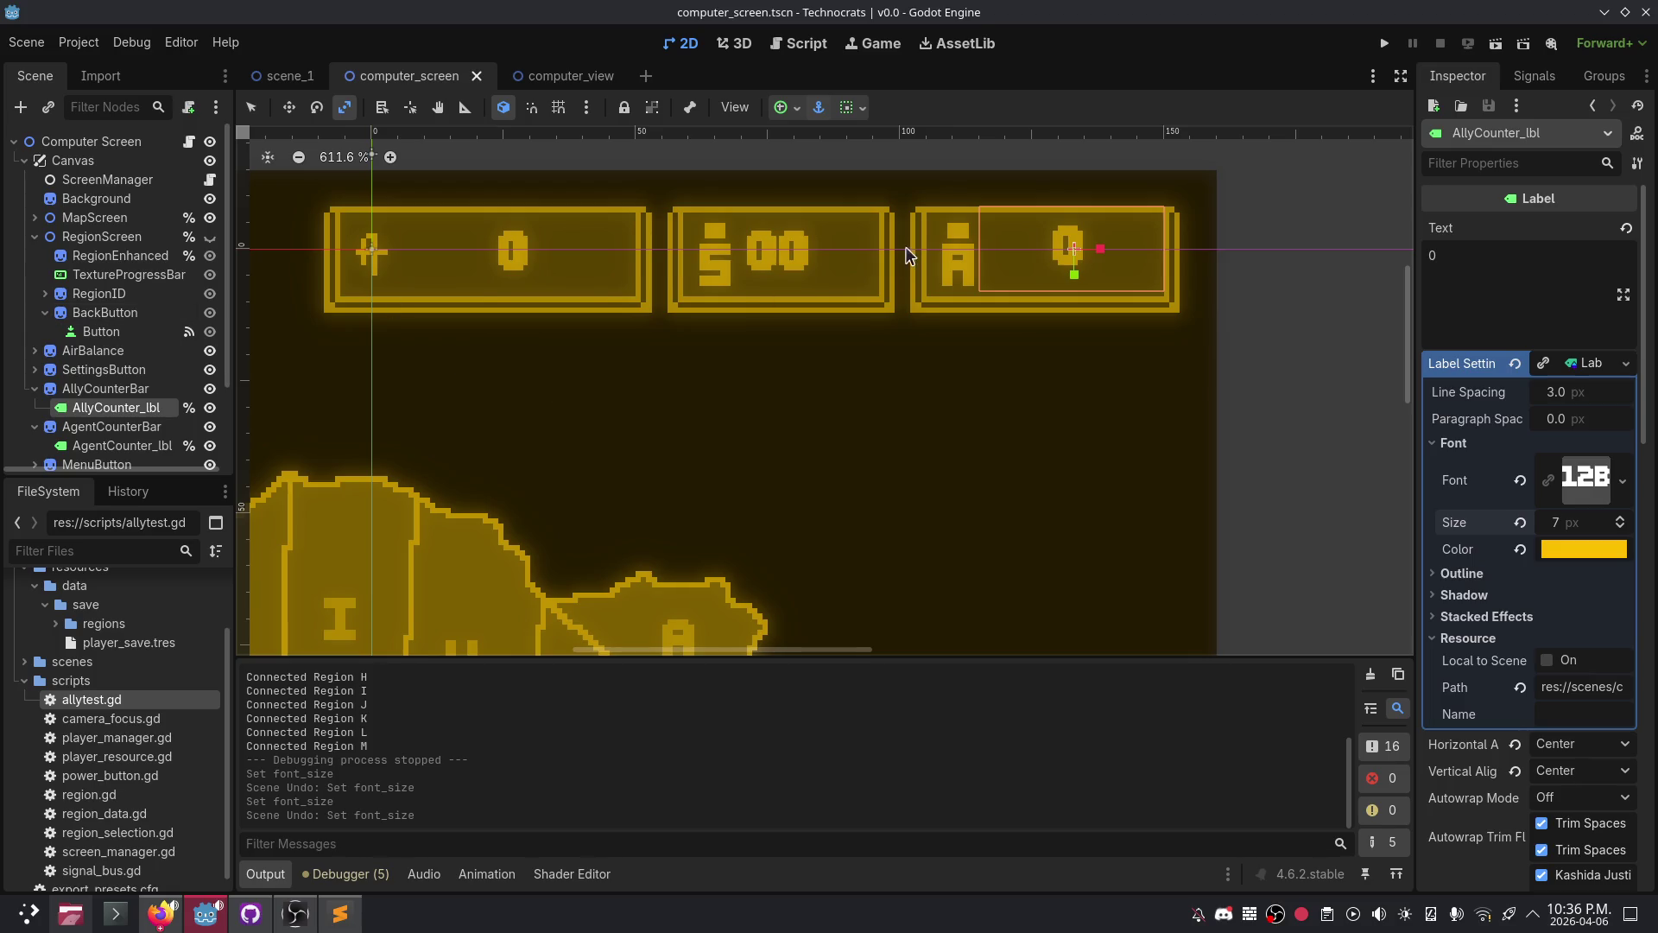
# - Move AllyCounter_lbl down to (115, -112) and narrow it from the left to 33×16
pyautogui.click(294, 104)
pyautogui.moveTo(1025, 264); pyautogui.dragTo(1025, 270)
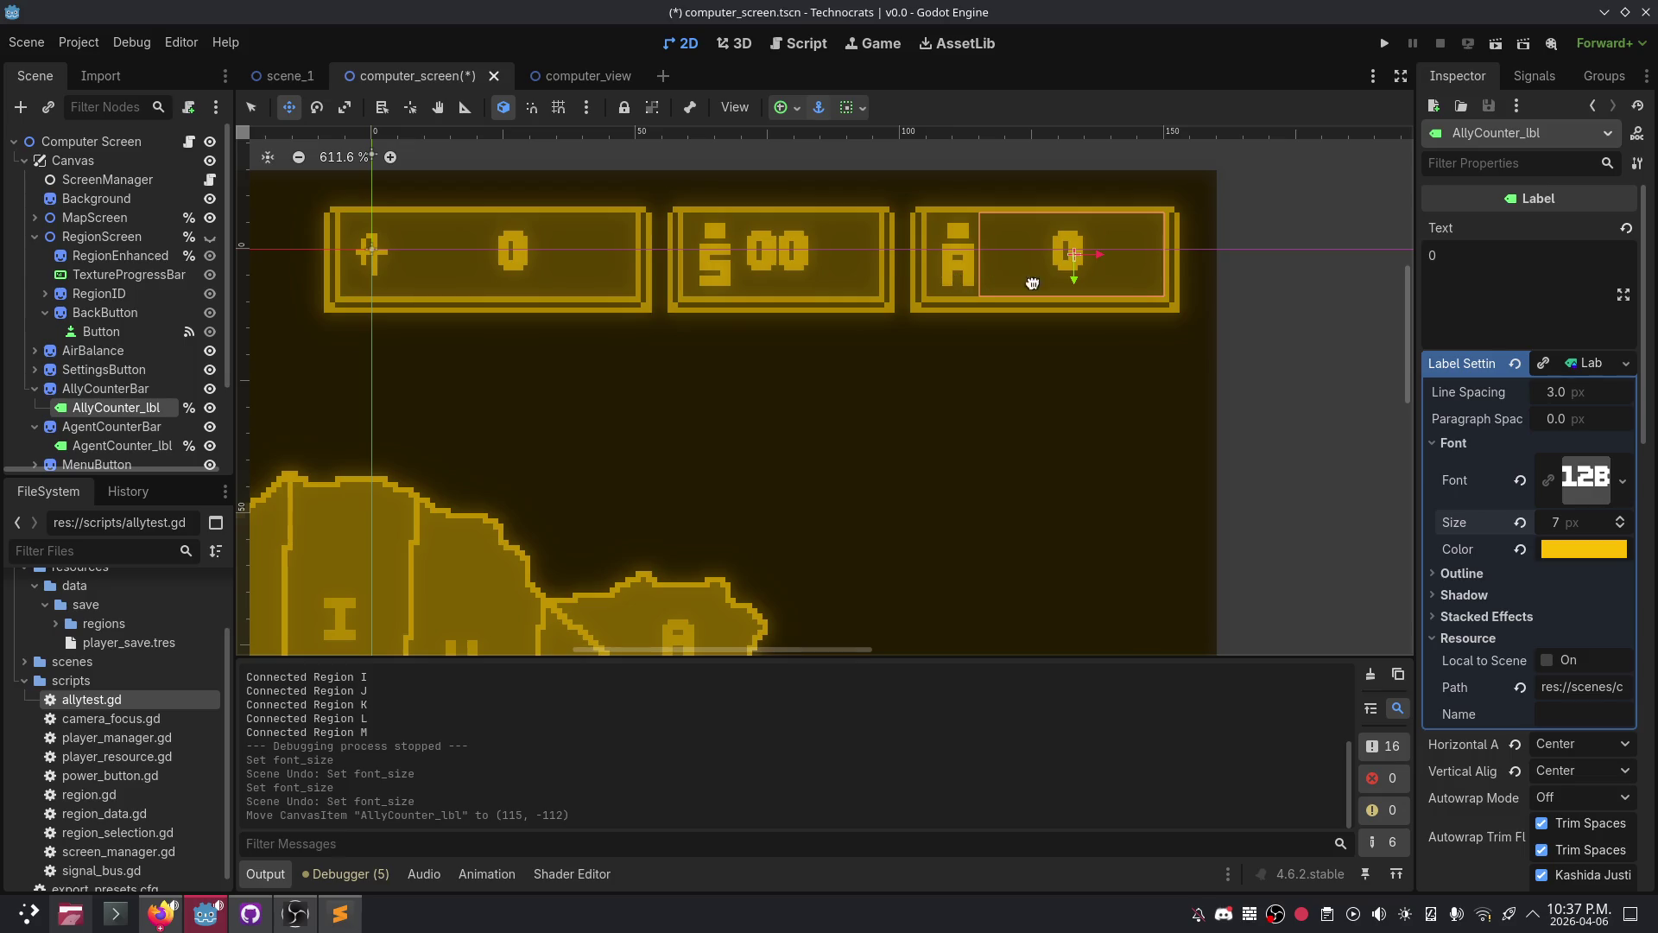
pyautogui.click(345, 106)
pyautogui.moveTo(974, 254); pyautogui.dragTo(985, 254)
pyautogui.scroll(5, 963, 326)
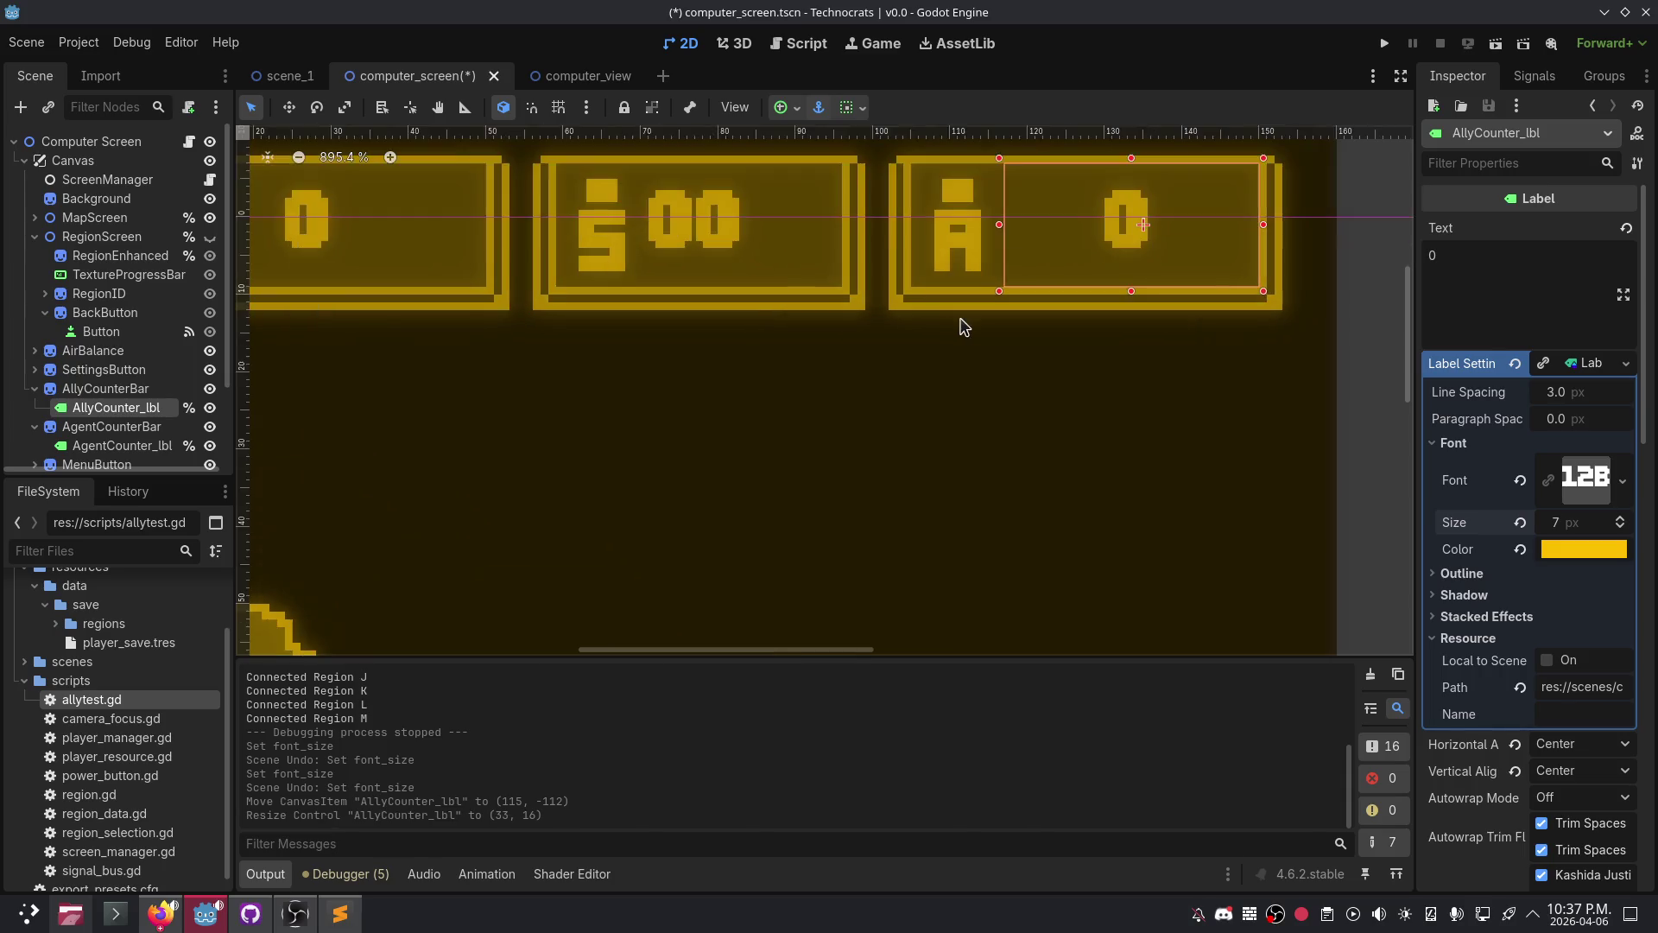
# - Narrow the AgentCounter_lbl box from its right and left sides to 25×16
pyautogui.click(935, 477)
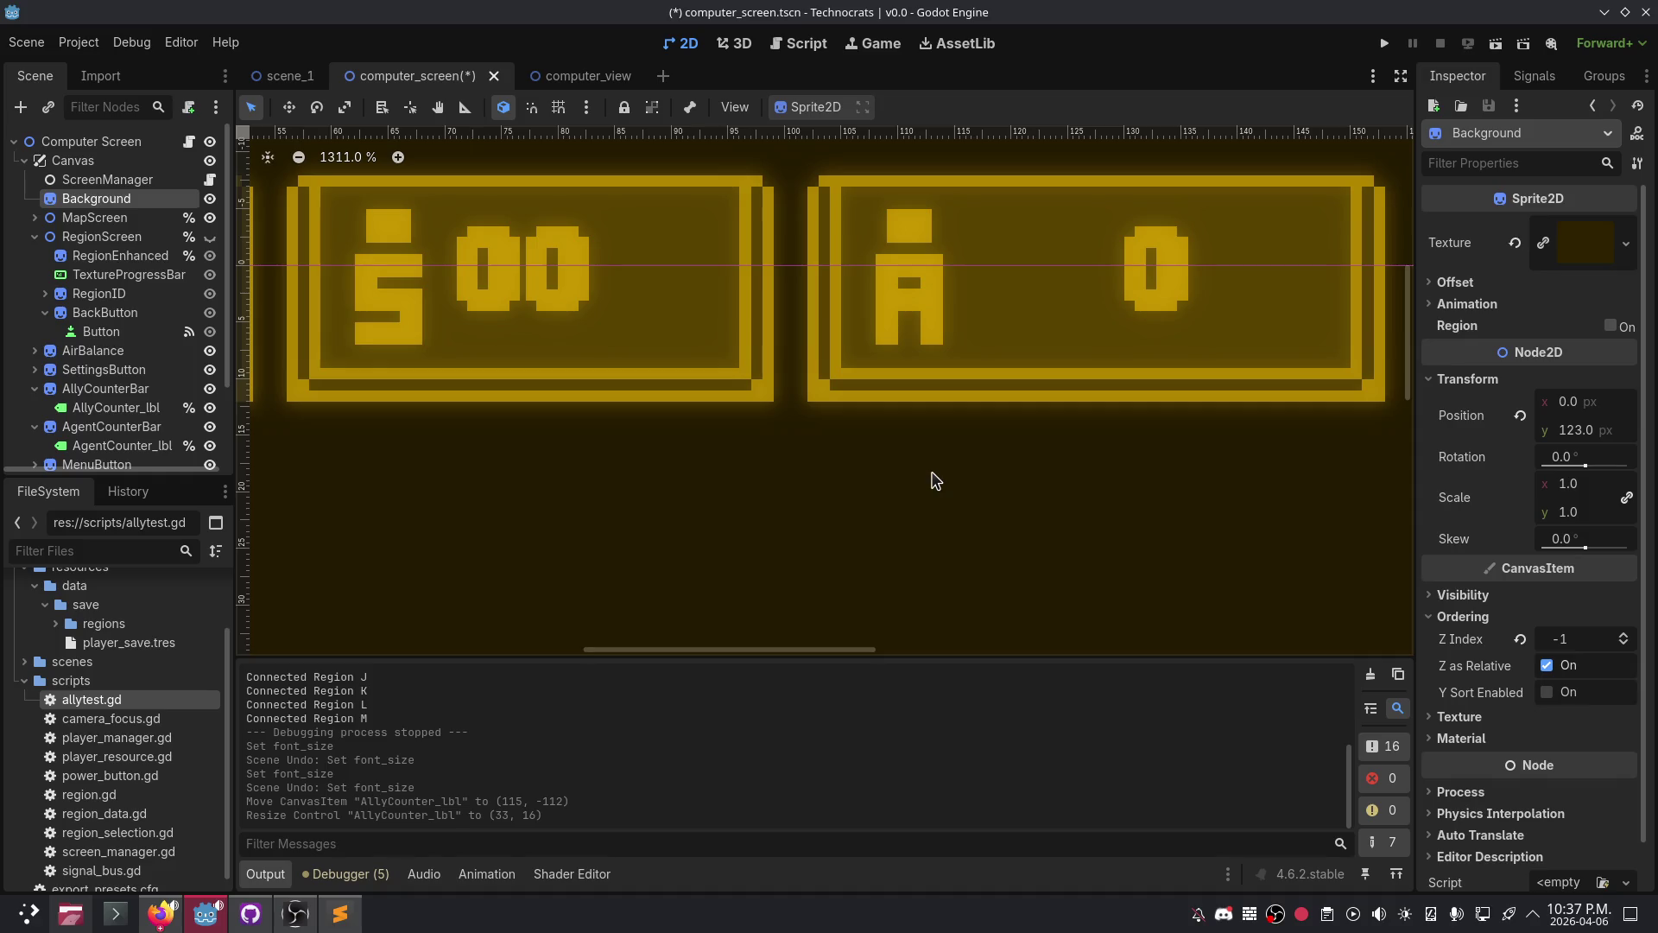
pyautogui.click(502, 268)
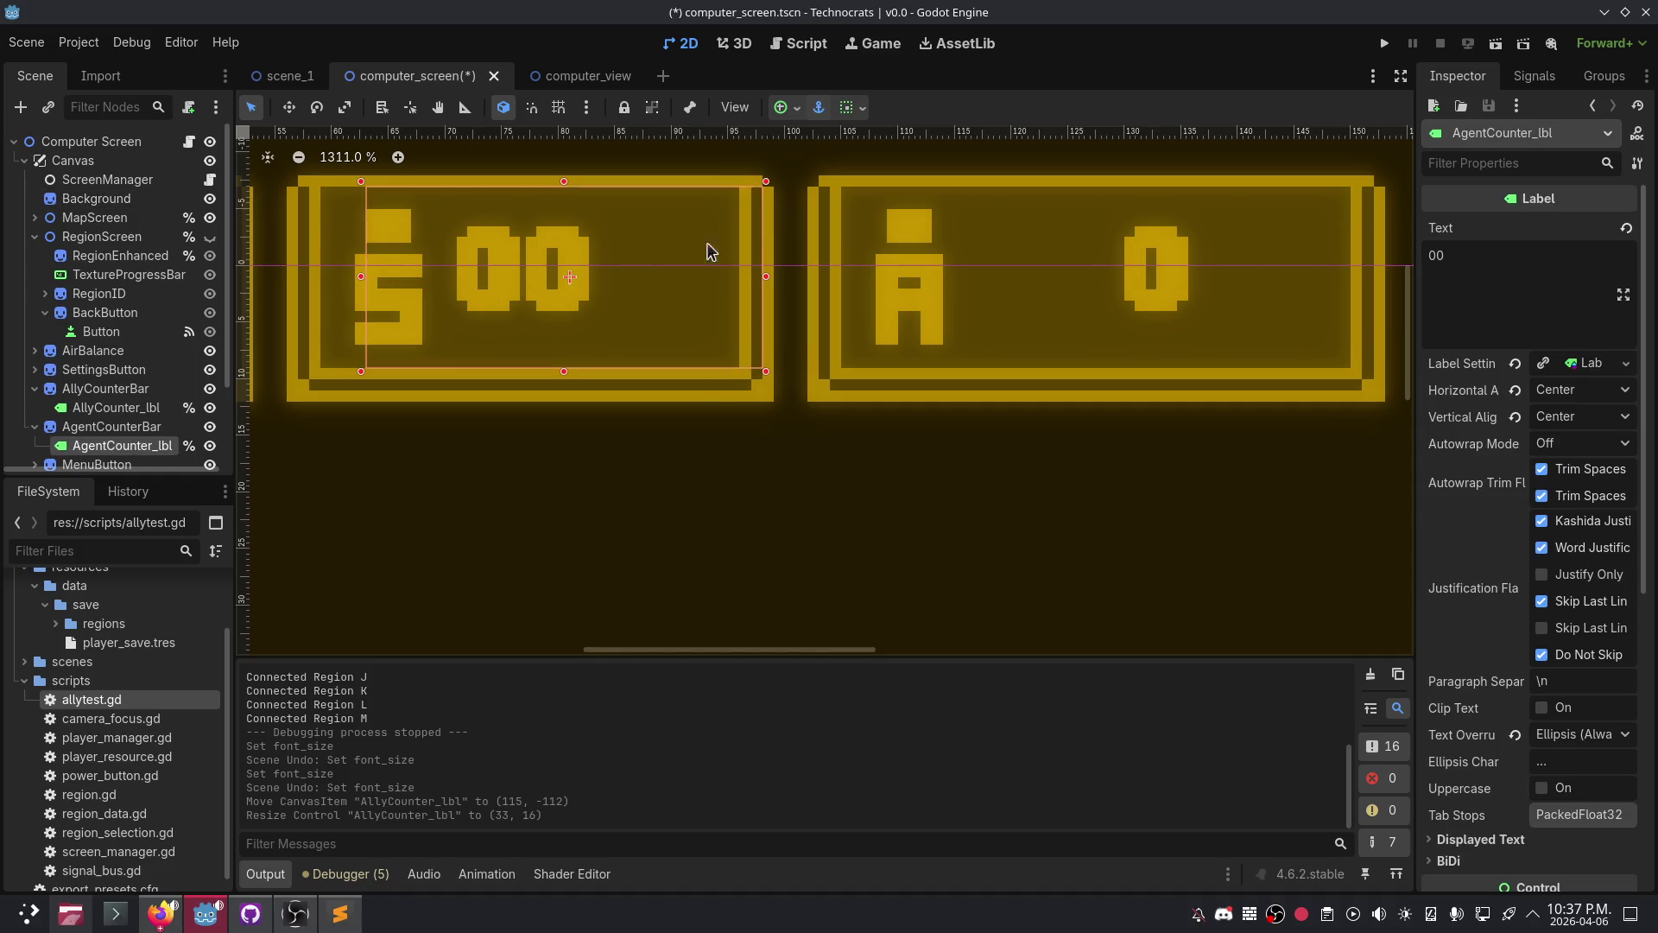
pyautogui.moveTo(766, 276); pyautogui.dragTo(743, 271)
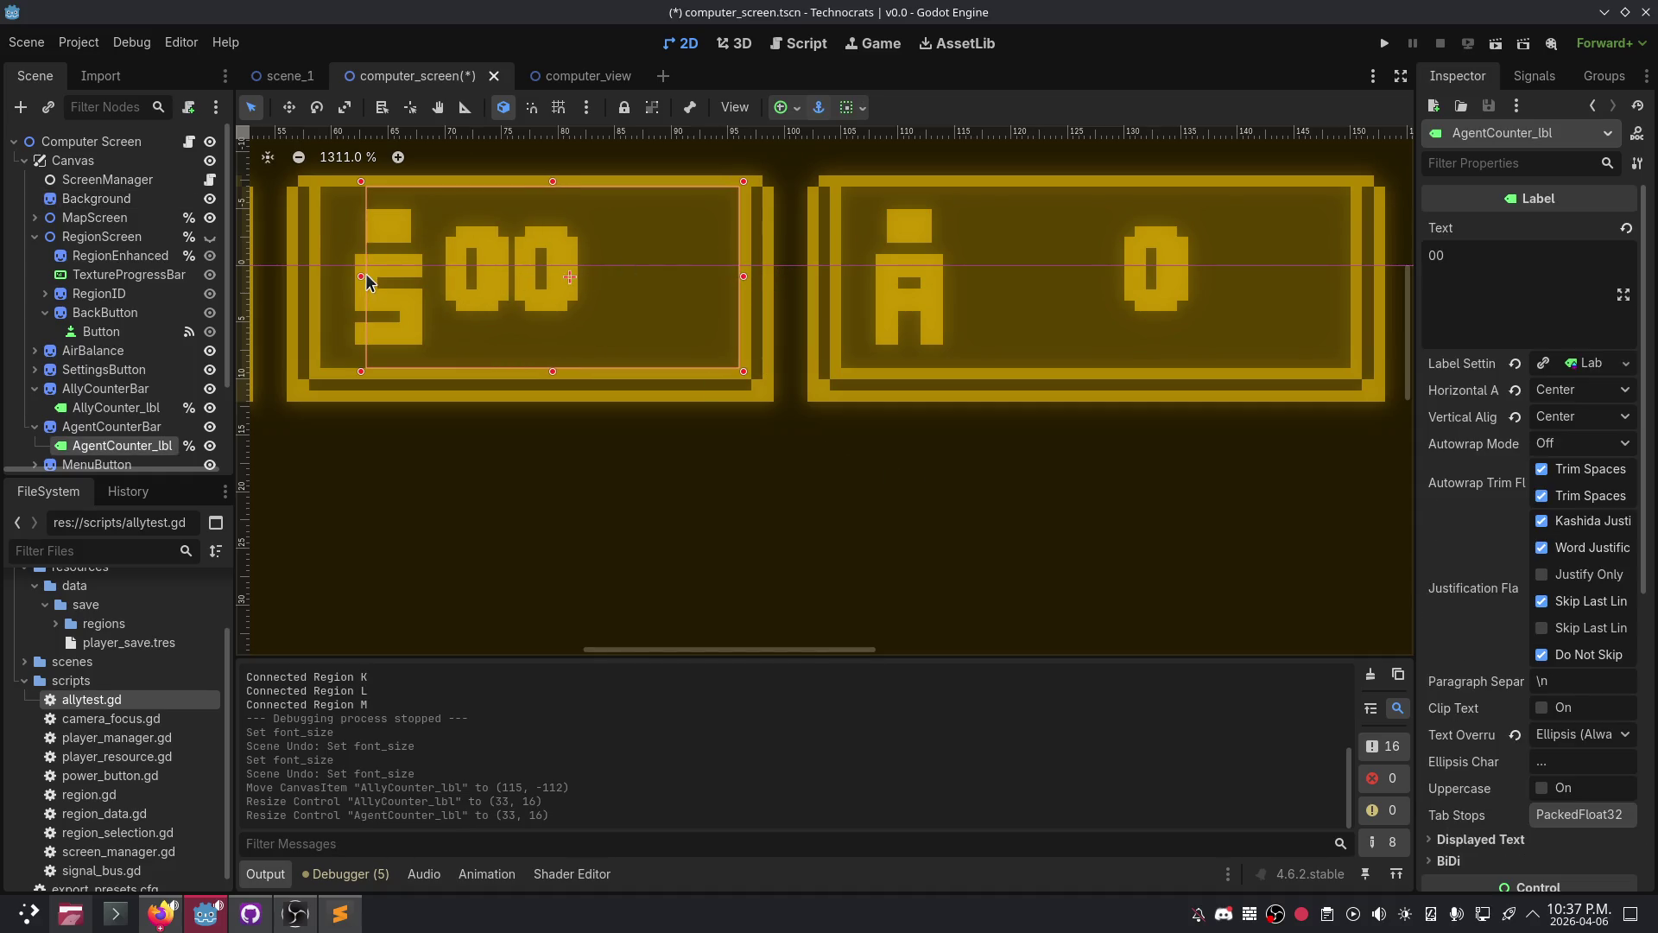
pyautogui.moveTo(361, 276); pyautogui.dragTo(451, 277)
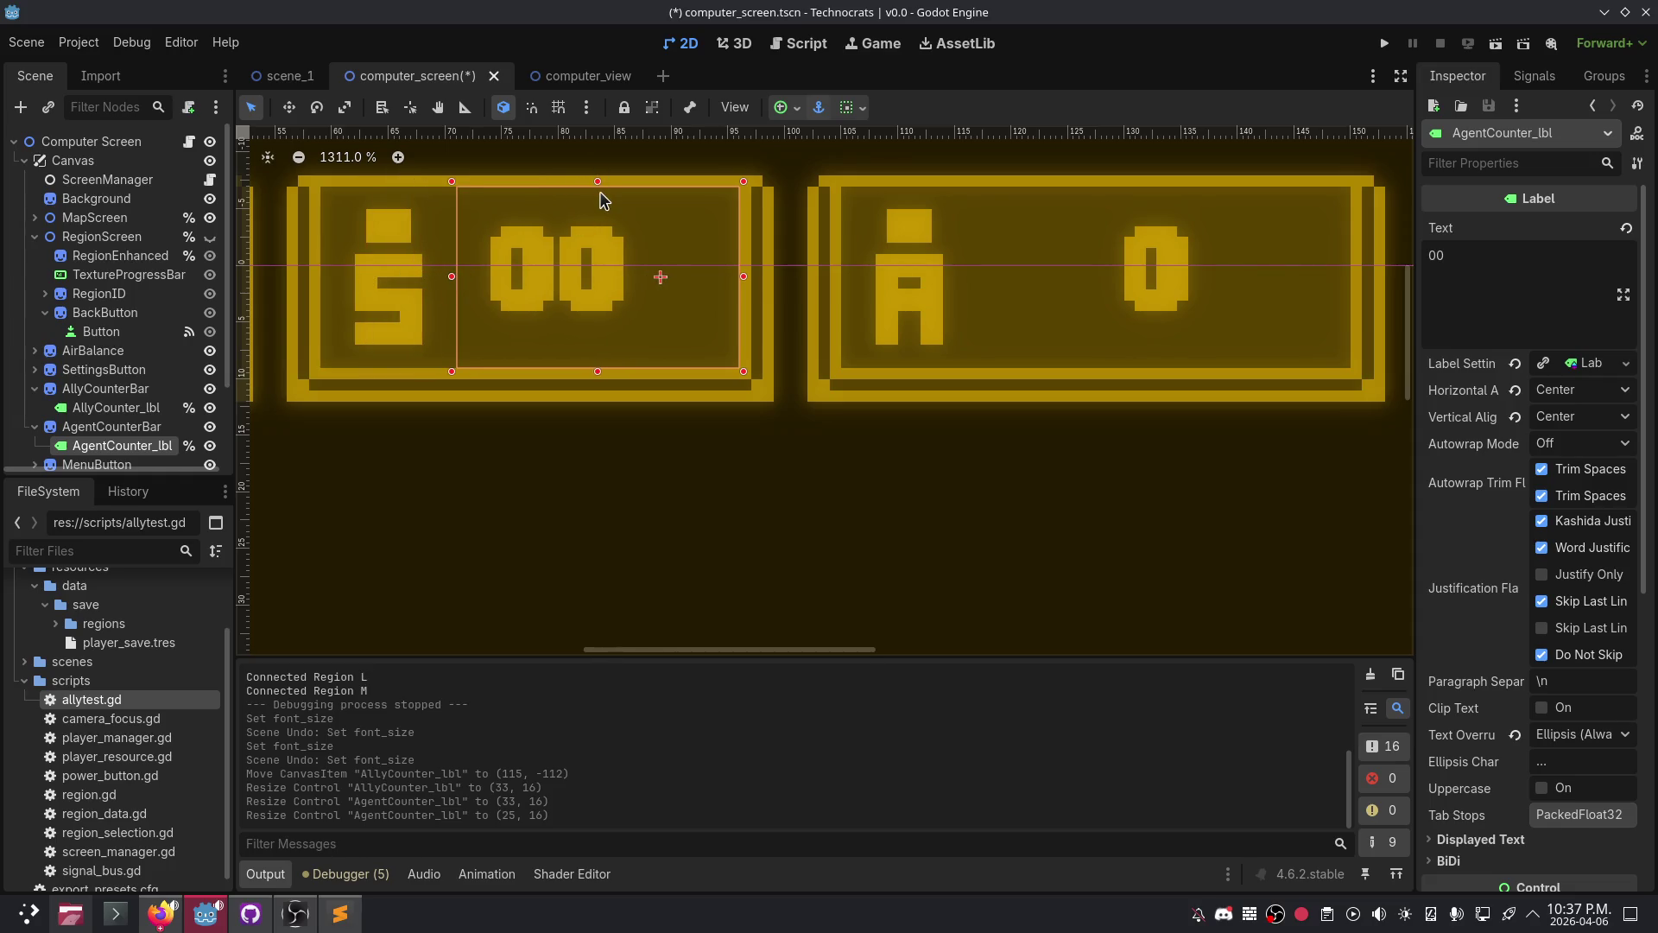
pyautogui.click(121, 413)
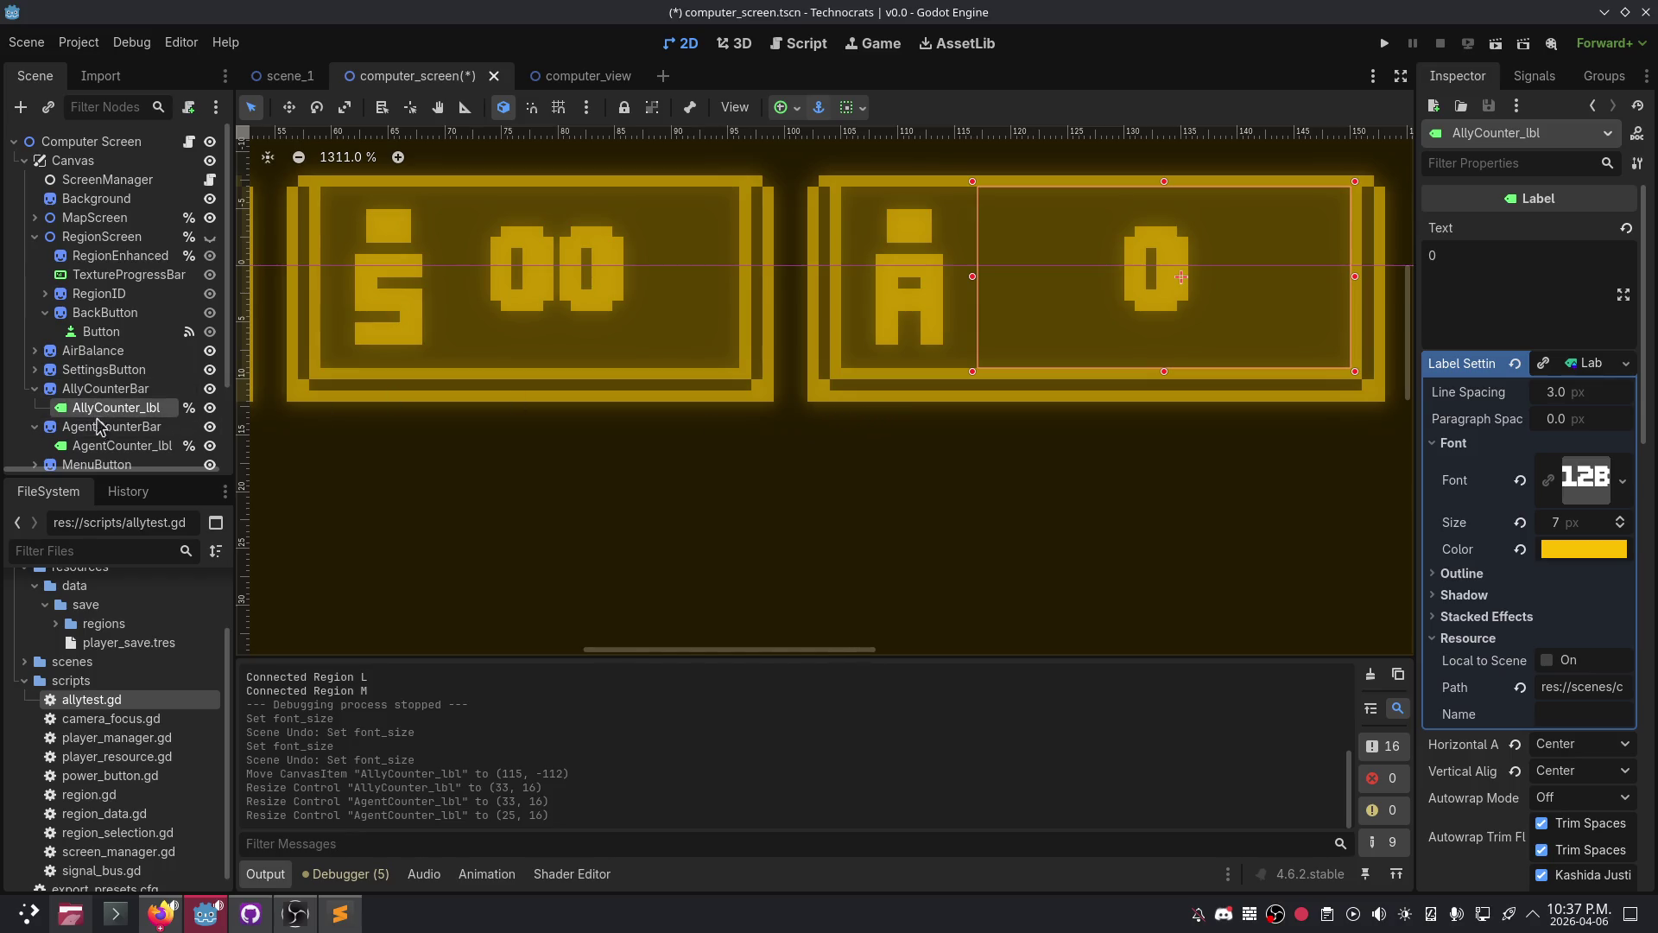
pyautogui.click(108, 445)
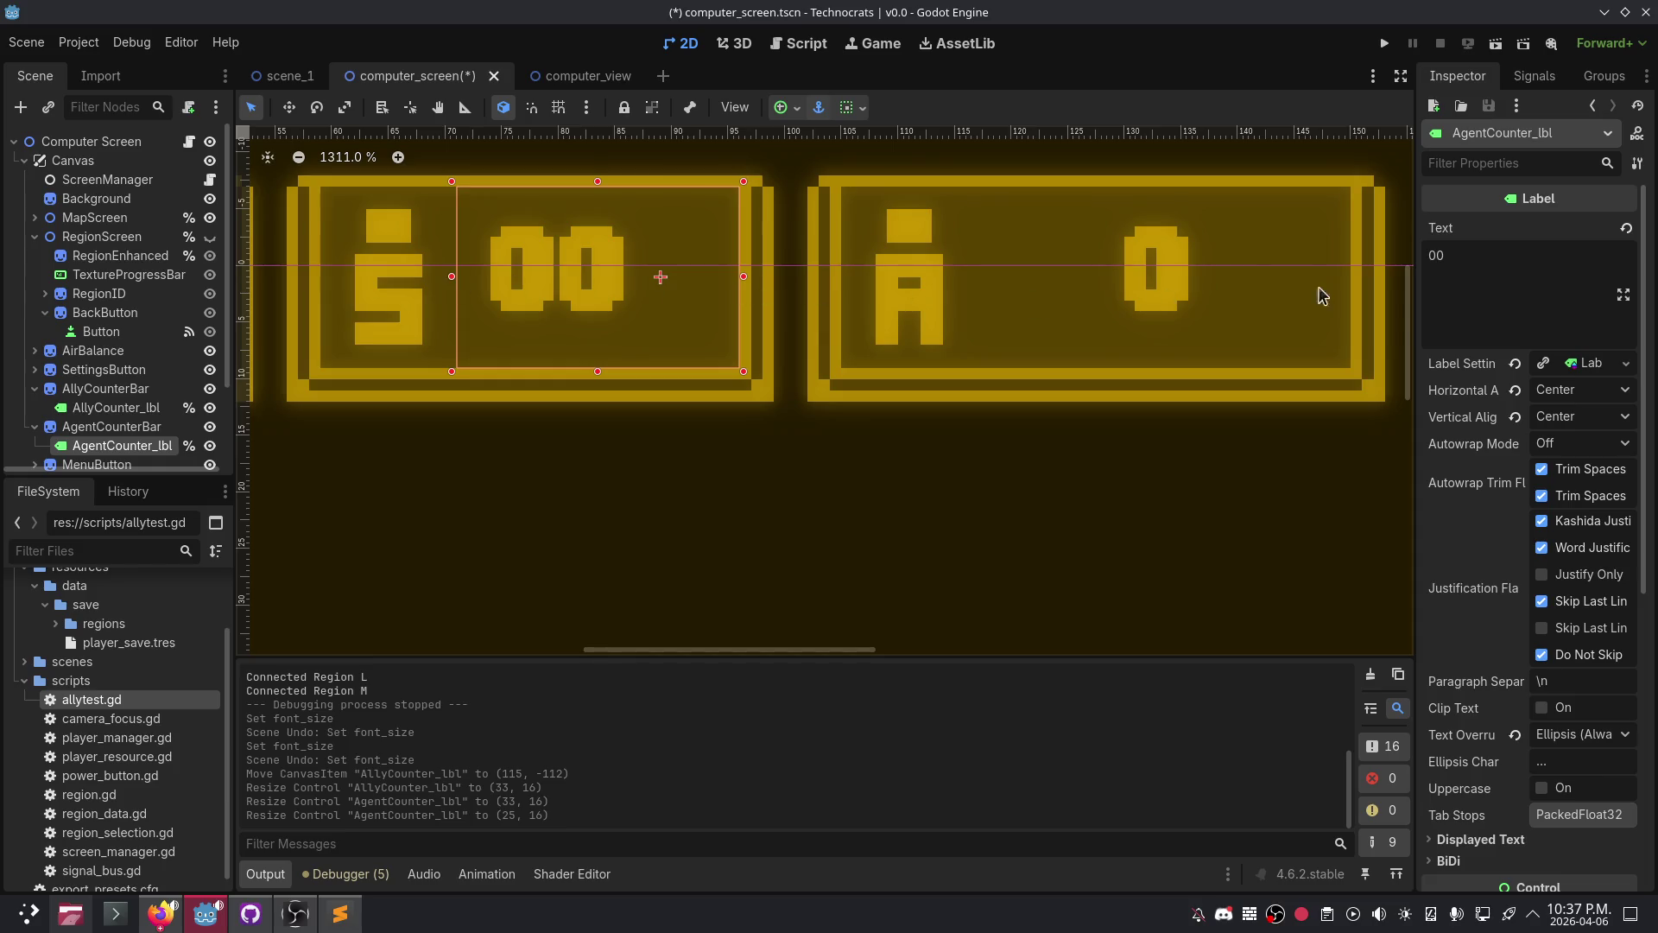
pyautogui.scroll(-4, 725, 360)
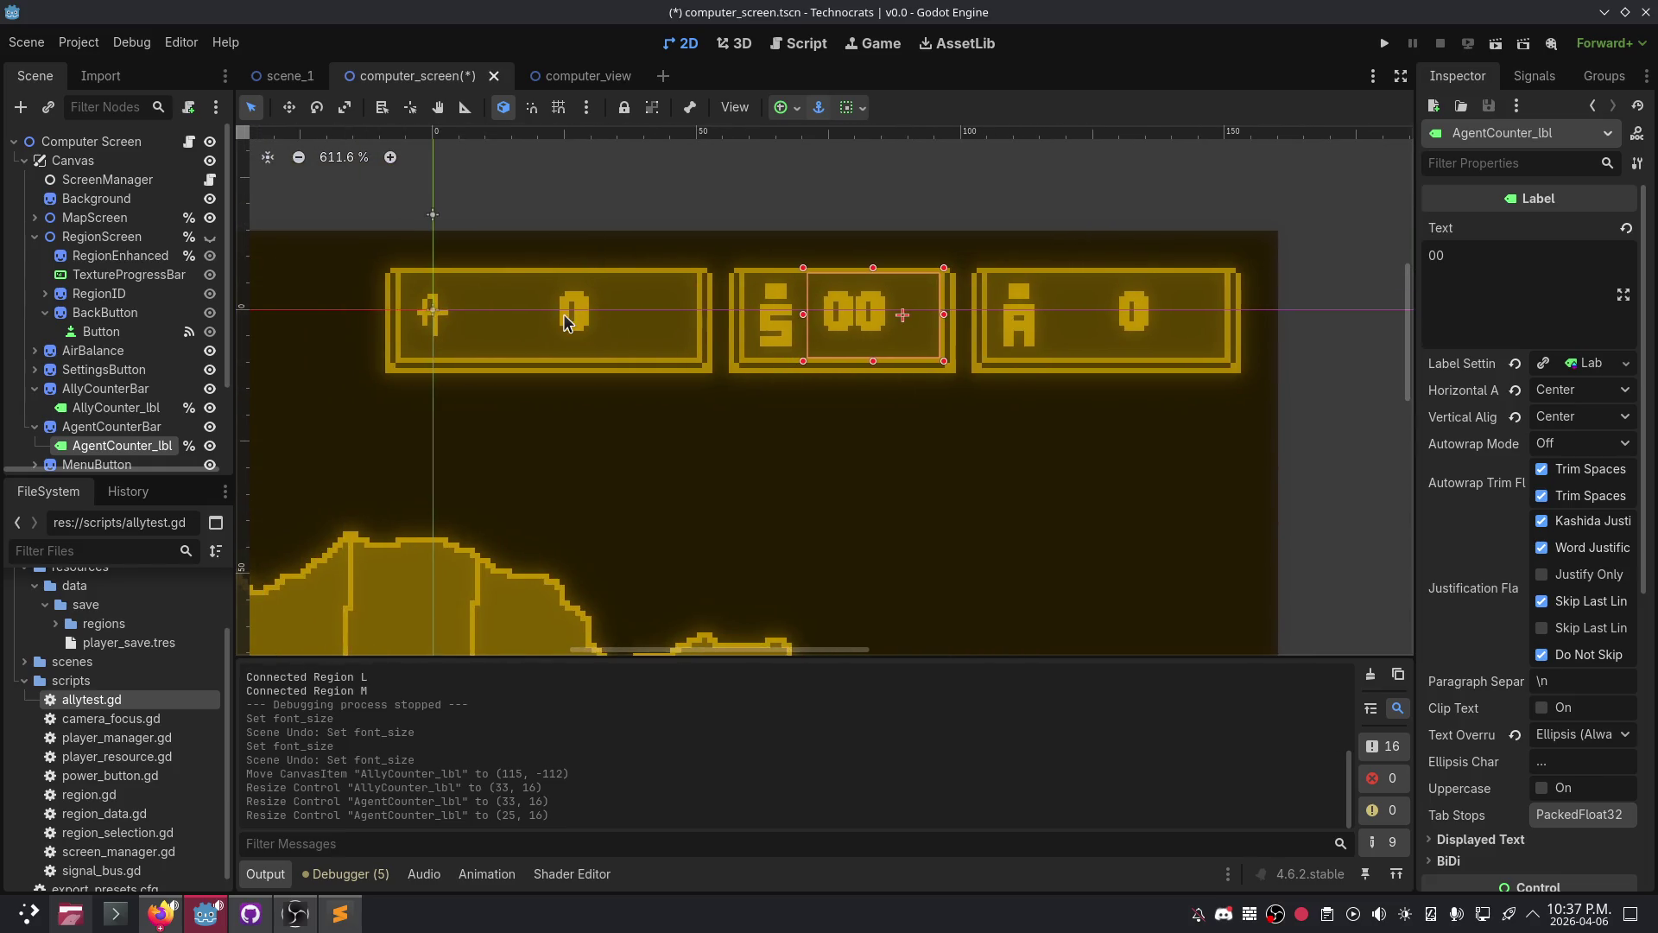
# - Set AgentCounter_lbl's font size to 8 px, undoing the larger 14 px attempt
pyautogui.click(1591, 363)
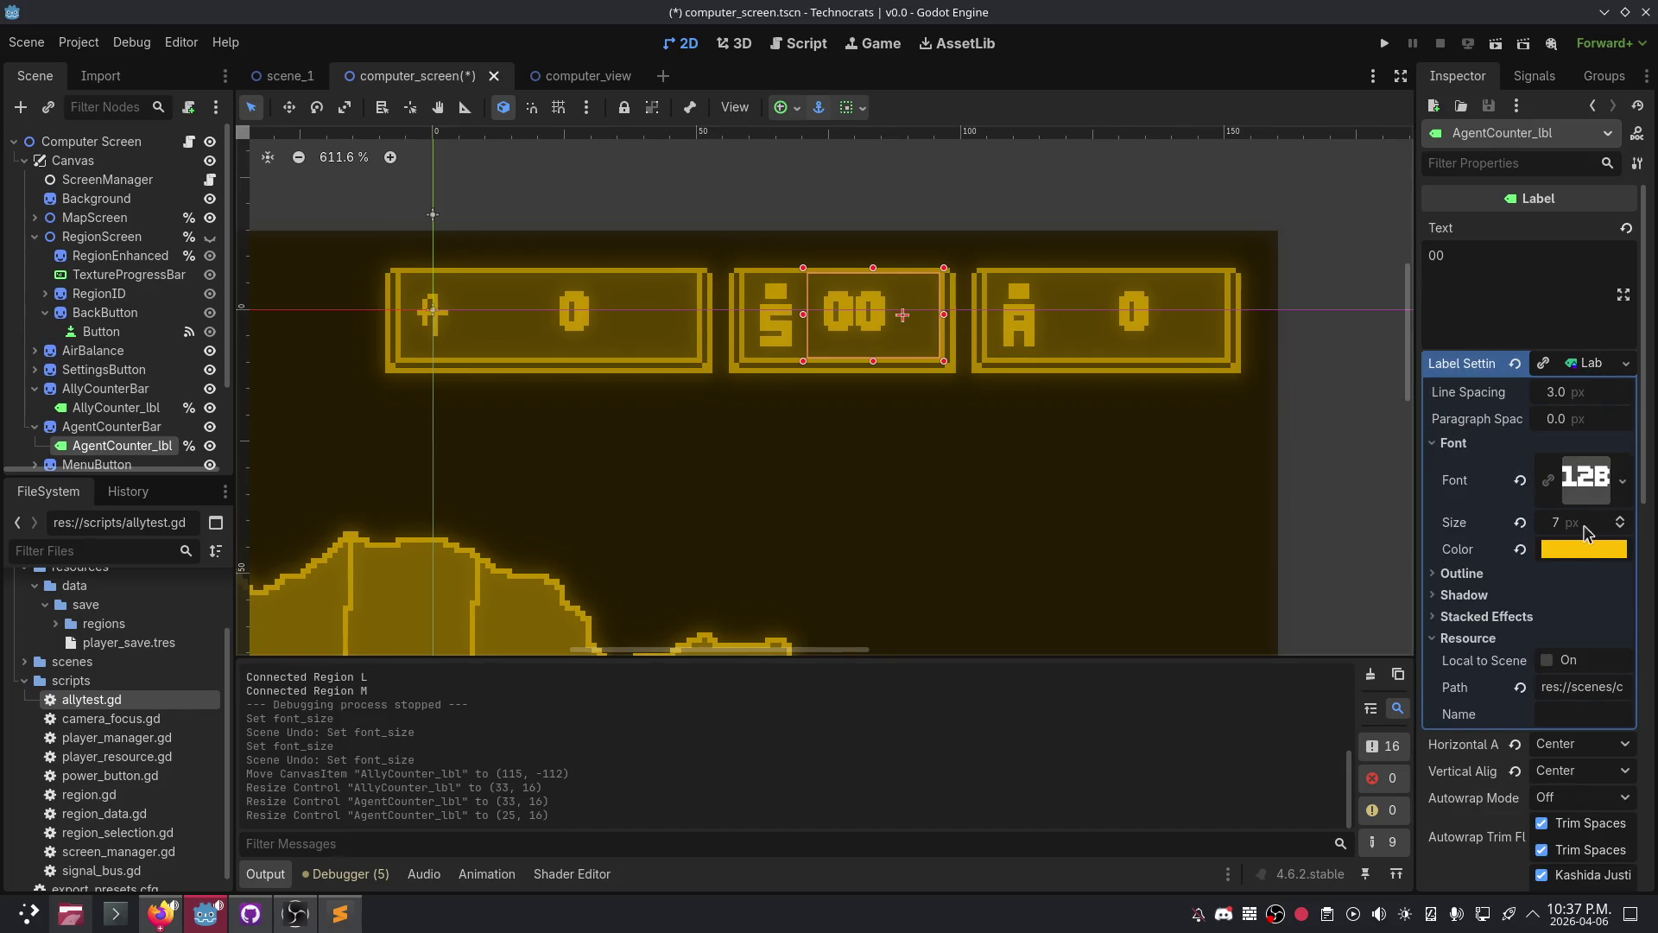
pyautogui.click(1620, 519)
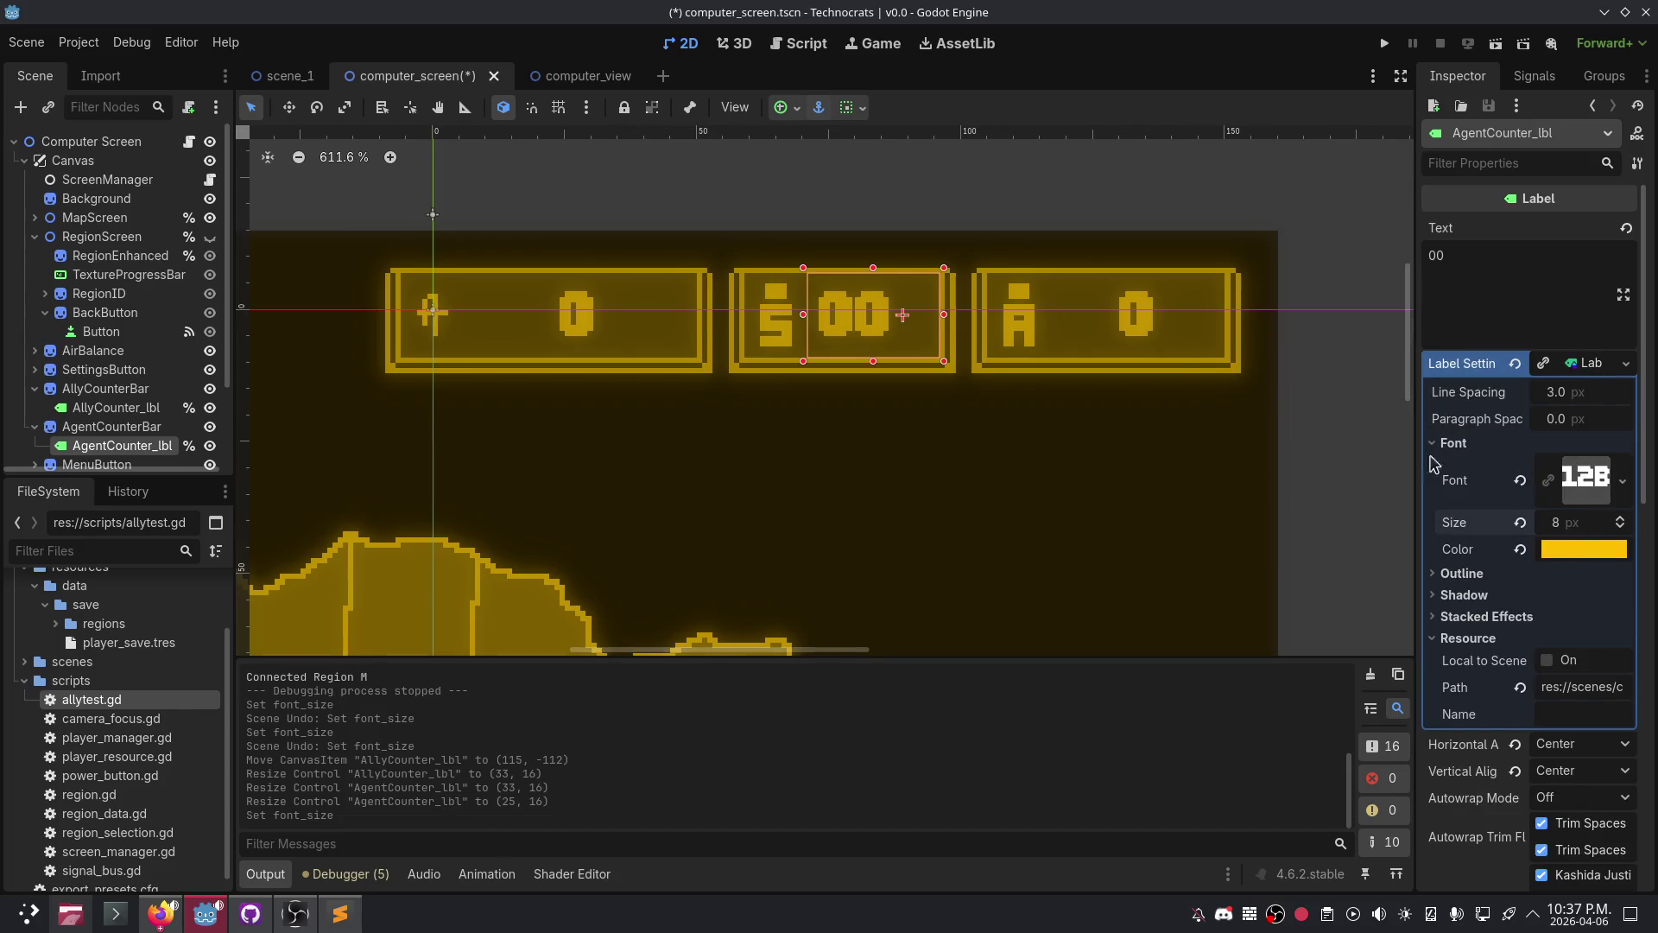
pyautogui.click(1620, 520)
pyautogui.moveTo(1620, 520); pyautogui.dragTo(1620, 525)
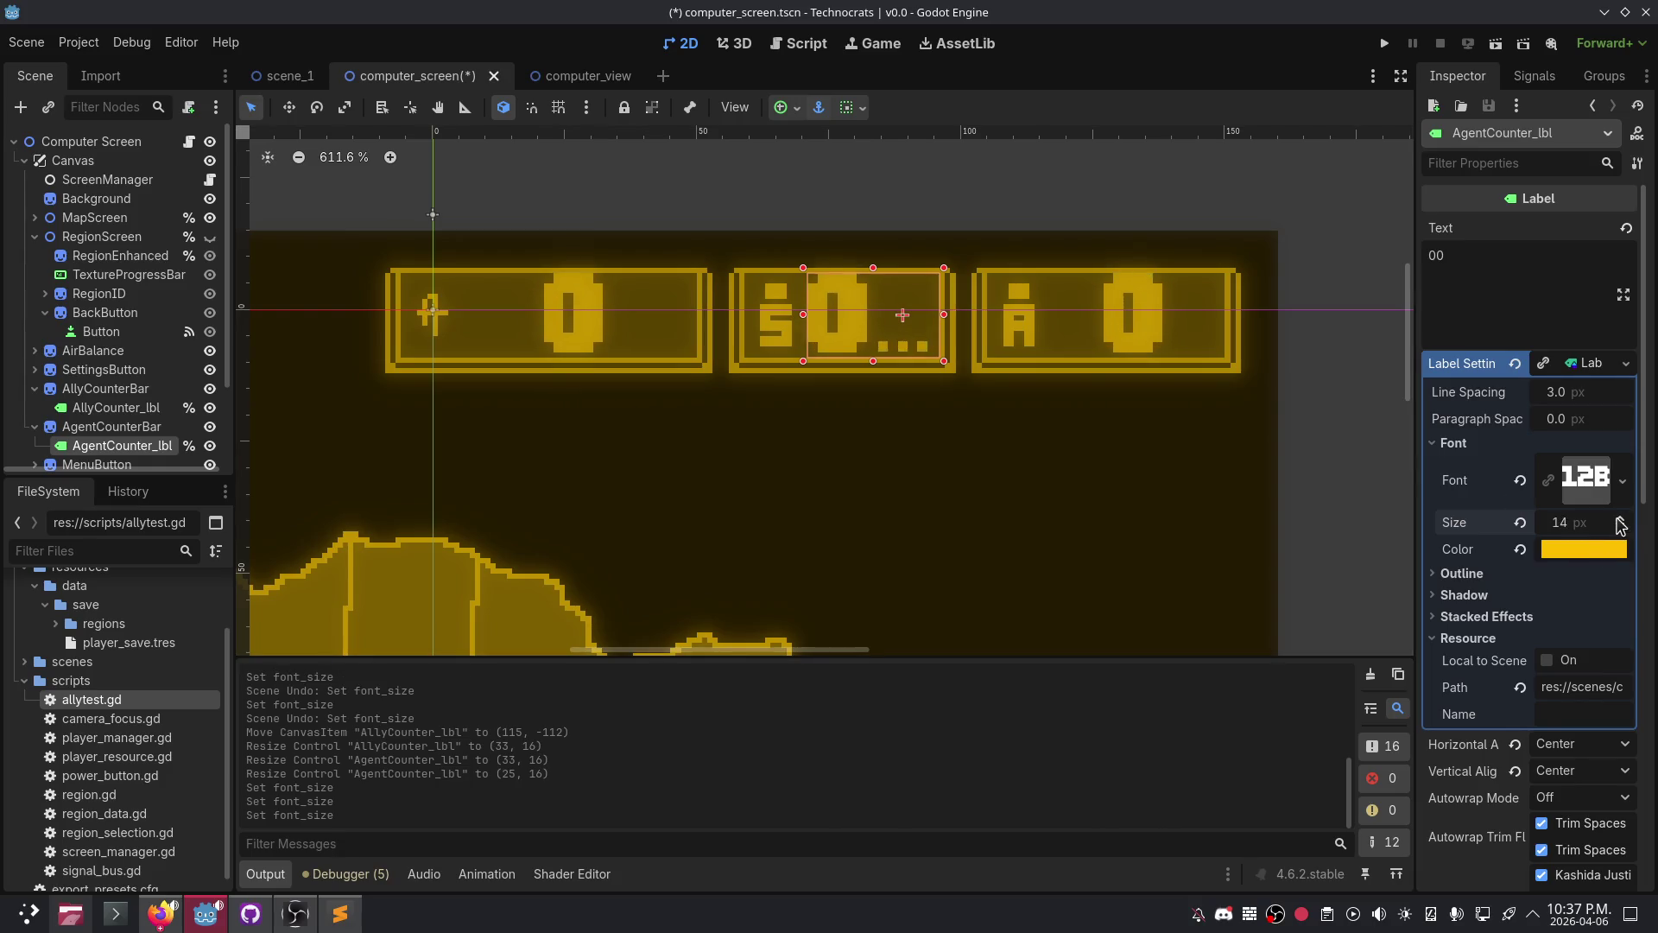
pyautogui.hotkey('ctrl', 'z')
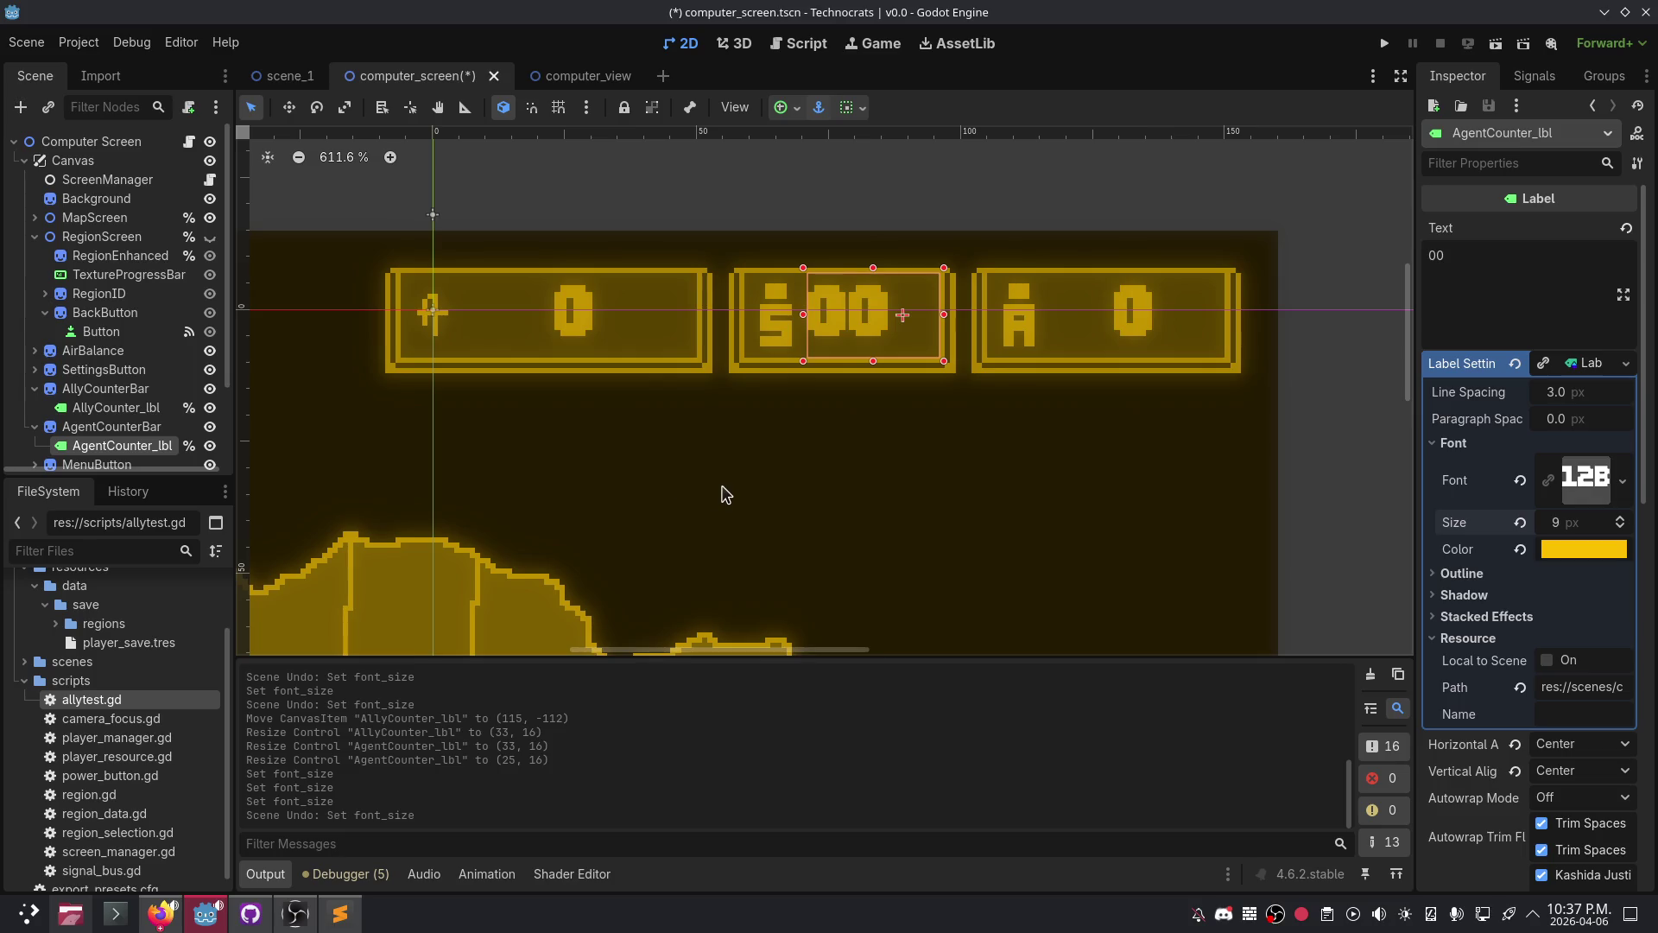
pyautogui.hotkey('ctrl', 'z')
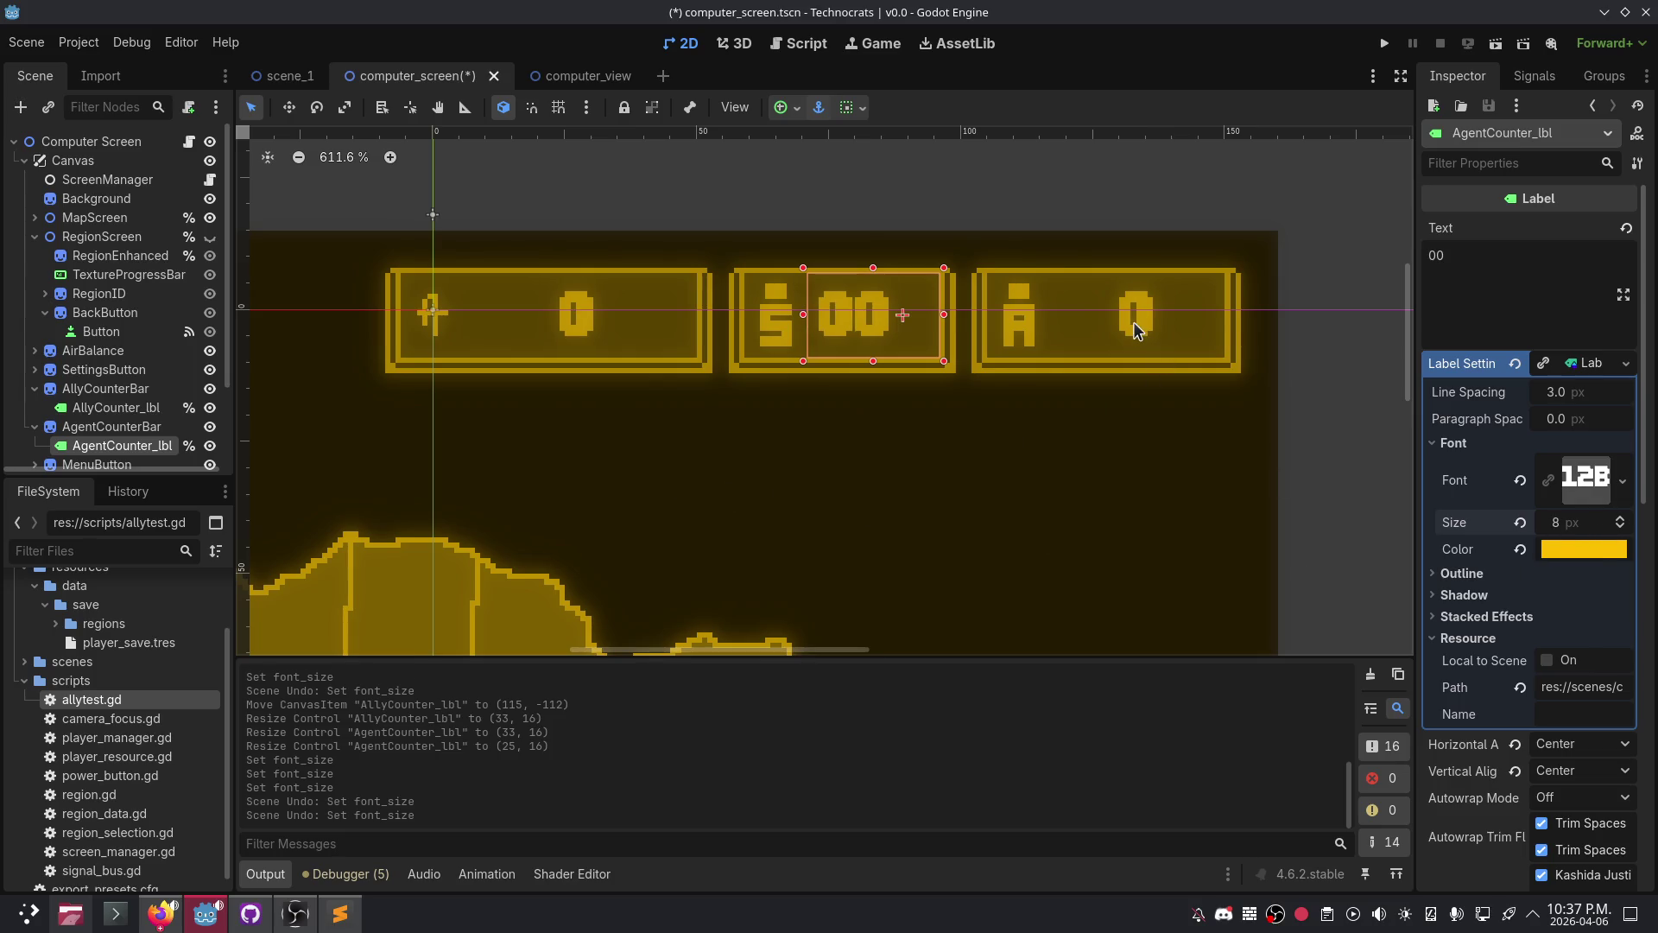
# - Select AirBalance_lbl and view its Label Settings showing an 8 px font size
pyautogui.click(574, 318)
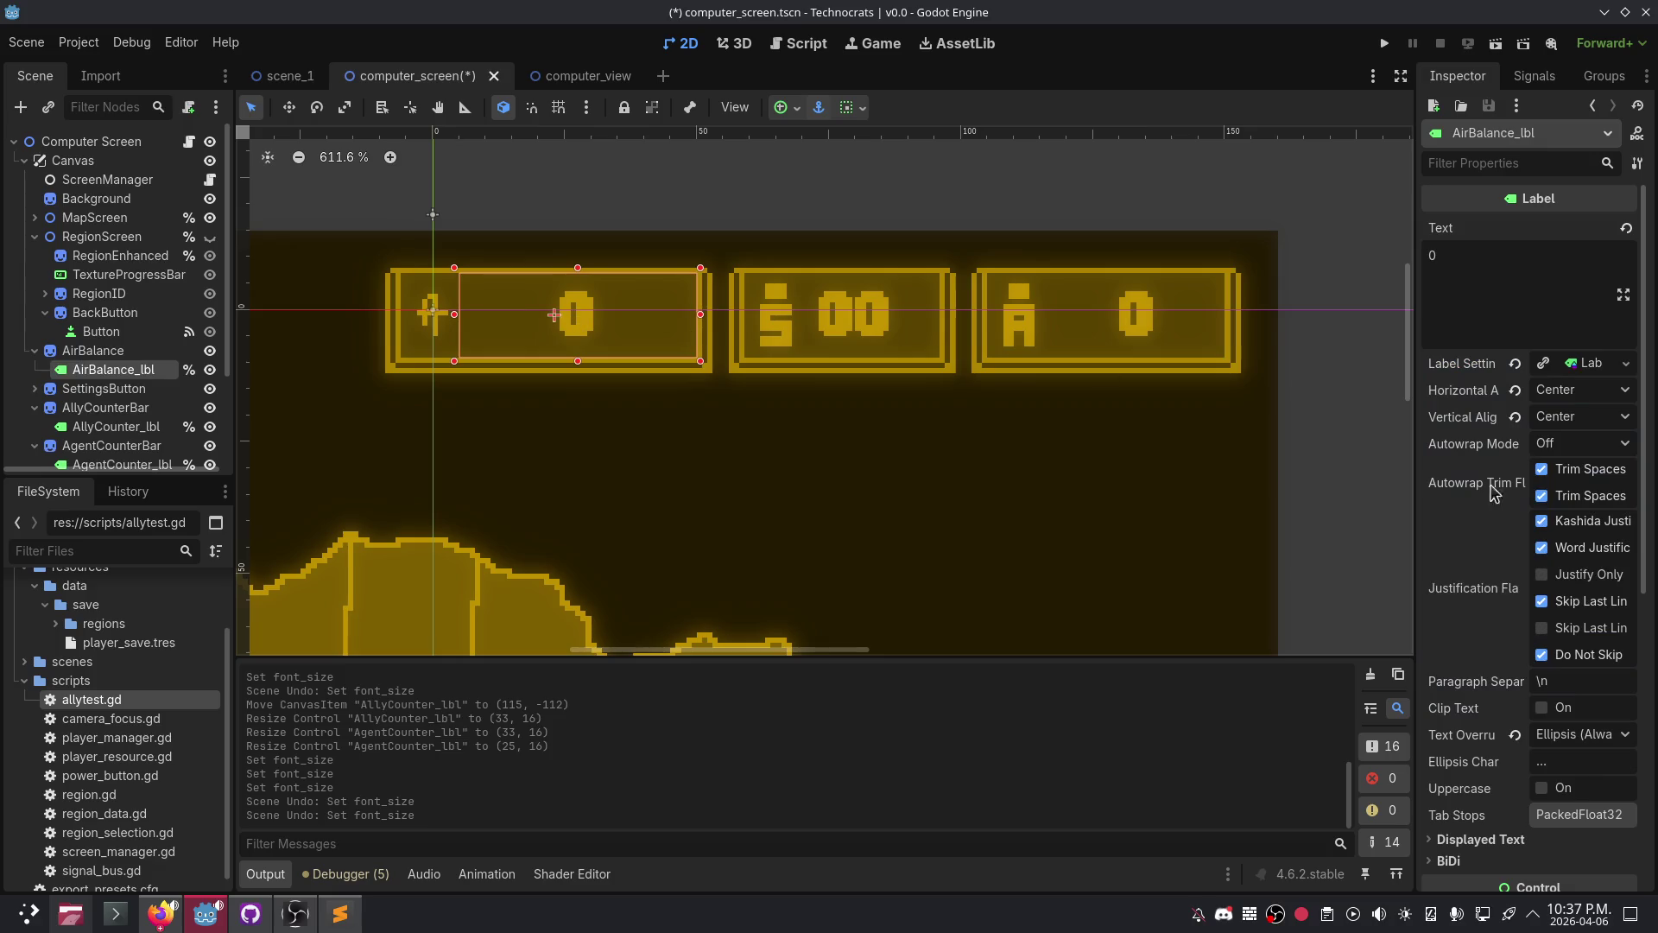
pyautogui.doubleClick(1595, 363)
pyautogui.click(1596, 362)
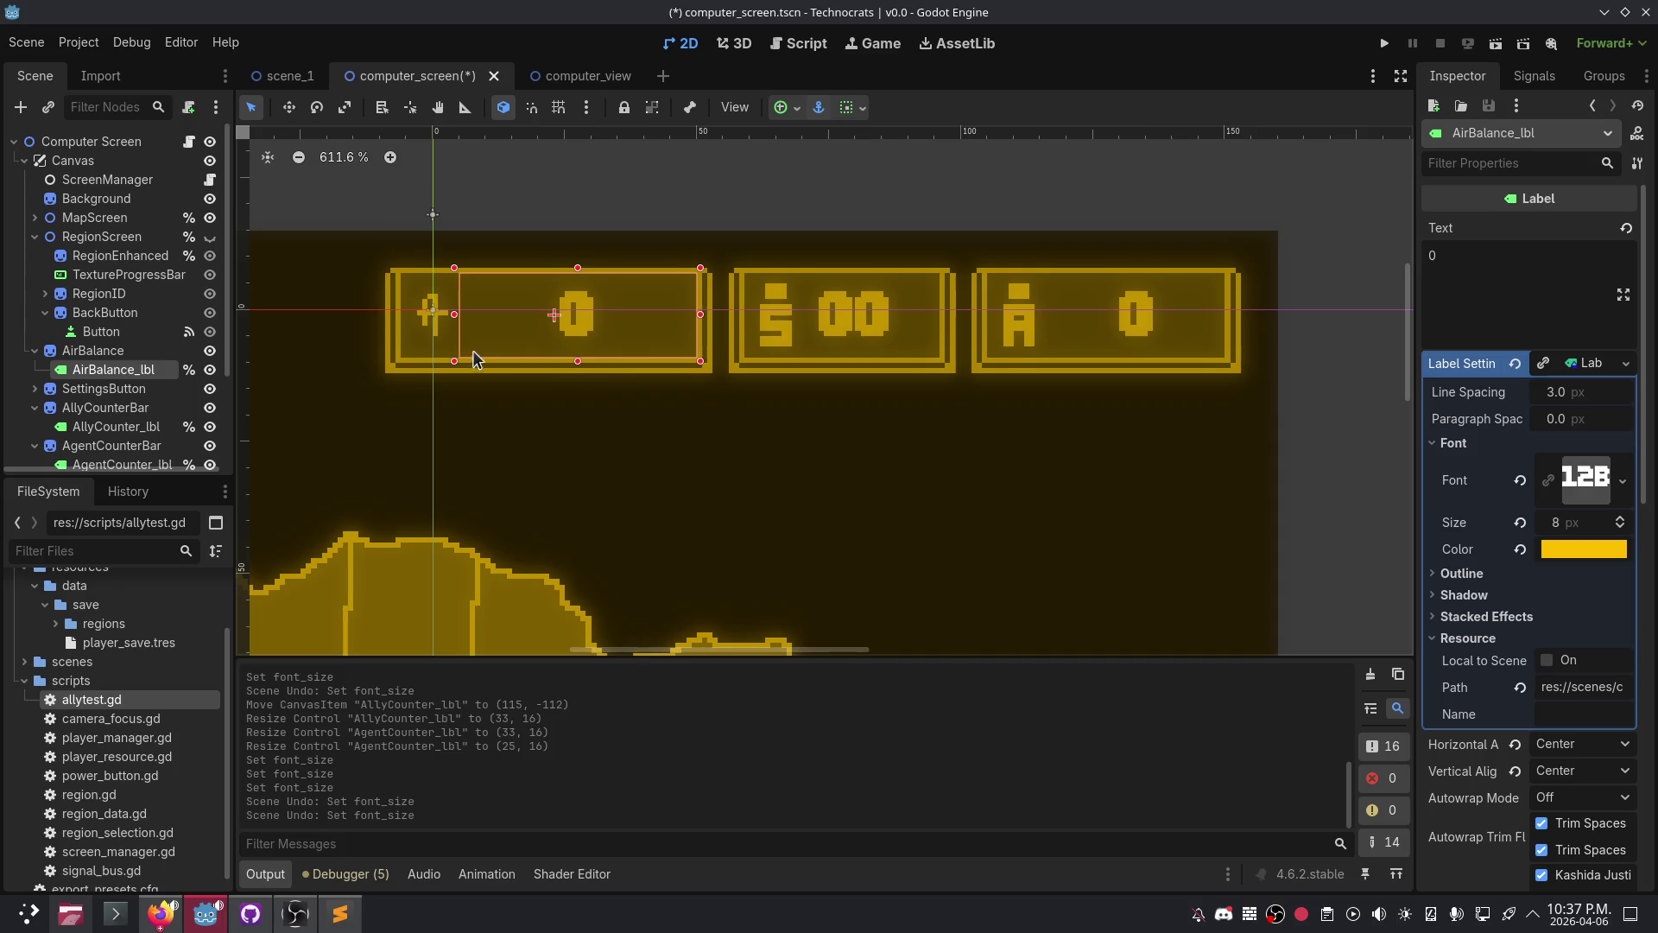
pyautogui.scroll(-3, 455, 323)
pyautogui.click(630, 437)
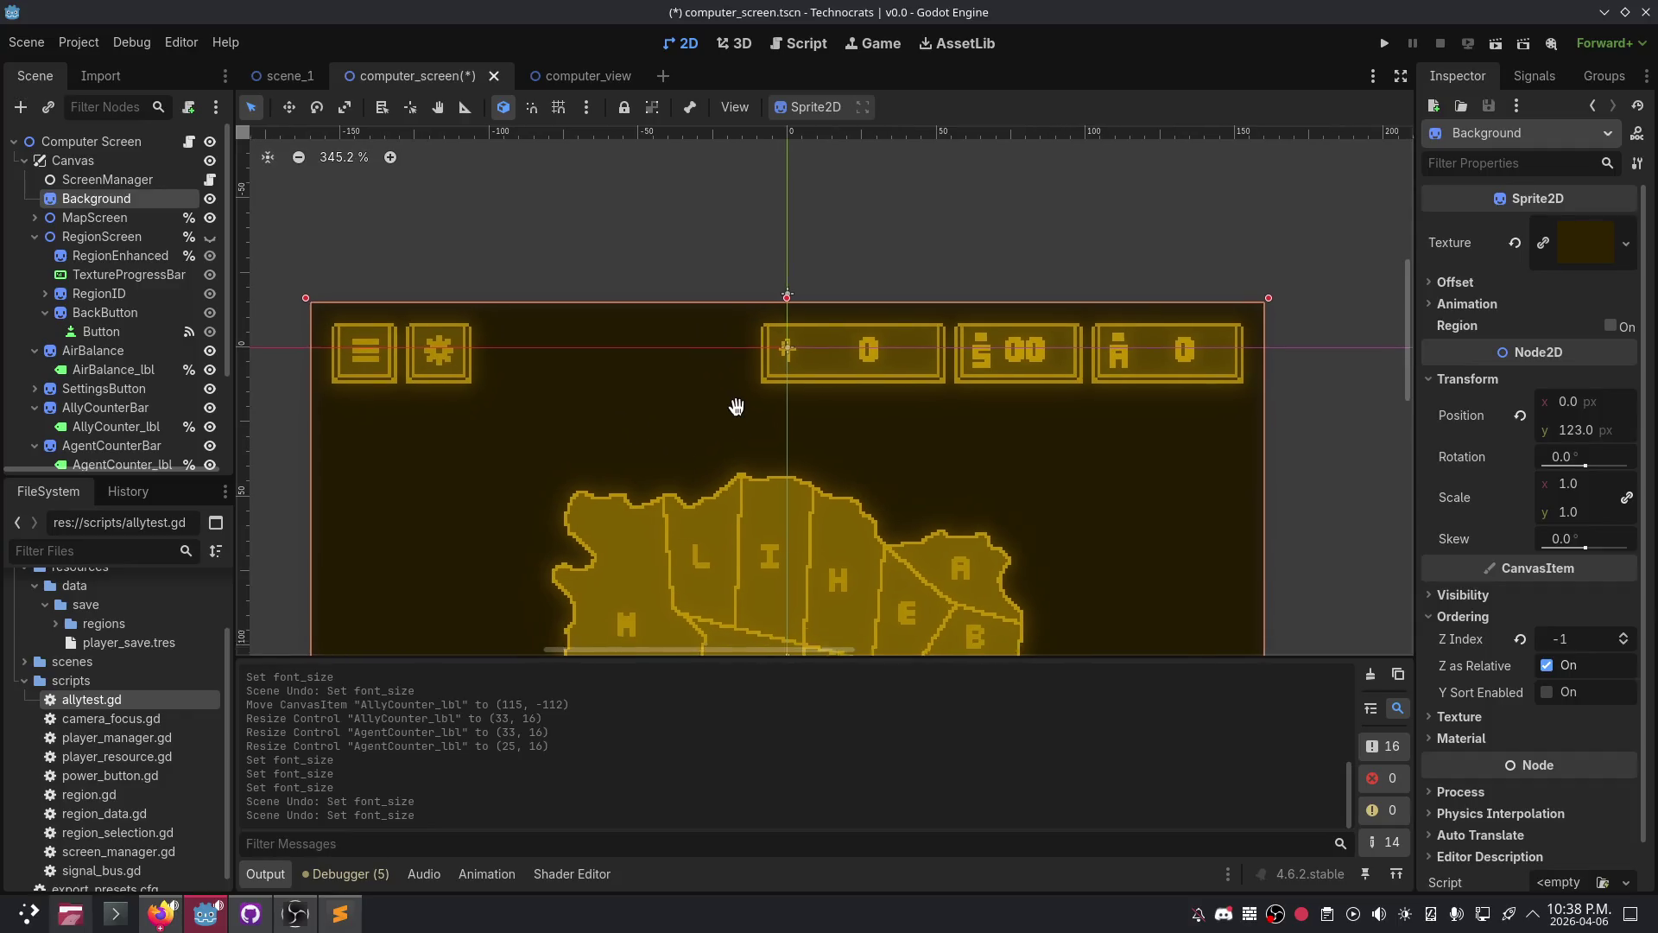
# - Zoom out to the whole map, then bring up Discord's General channel Aseprite stream
pyautogui.moveTo(736, 406); pyautogui.dragTo(758, 308)
pyautogui.scroll(-2, 870, 369)
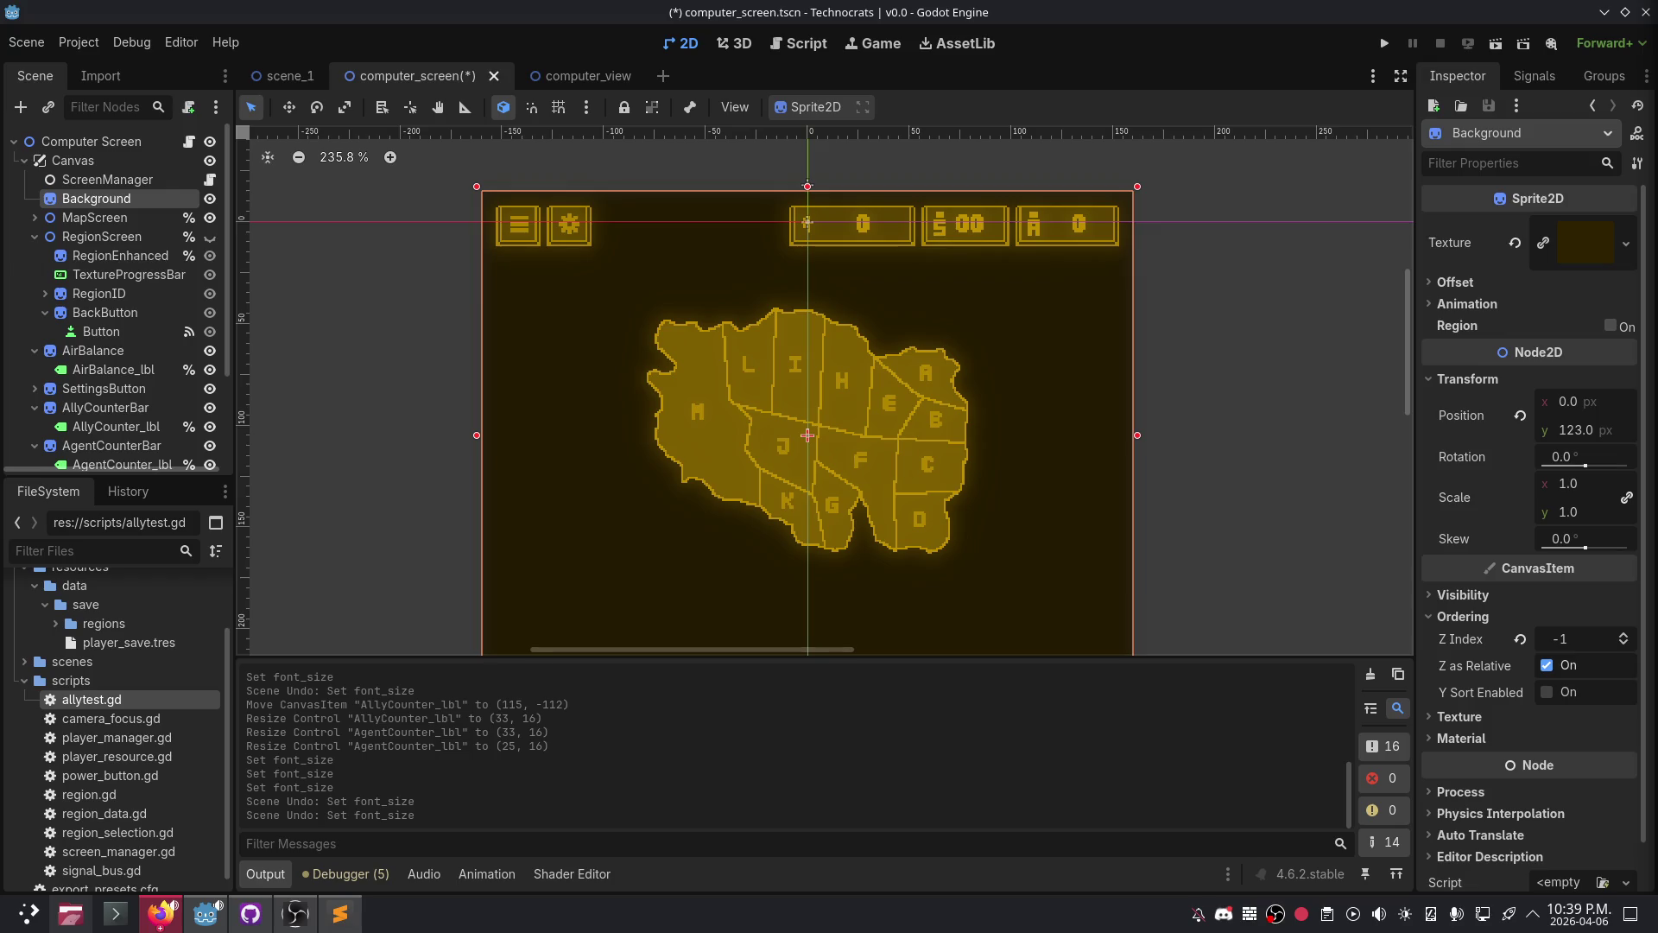
pyautogui.click(159, 914)
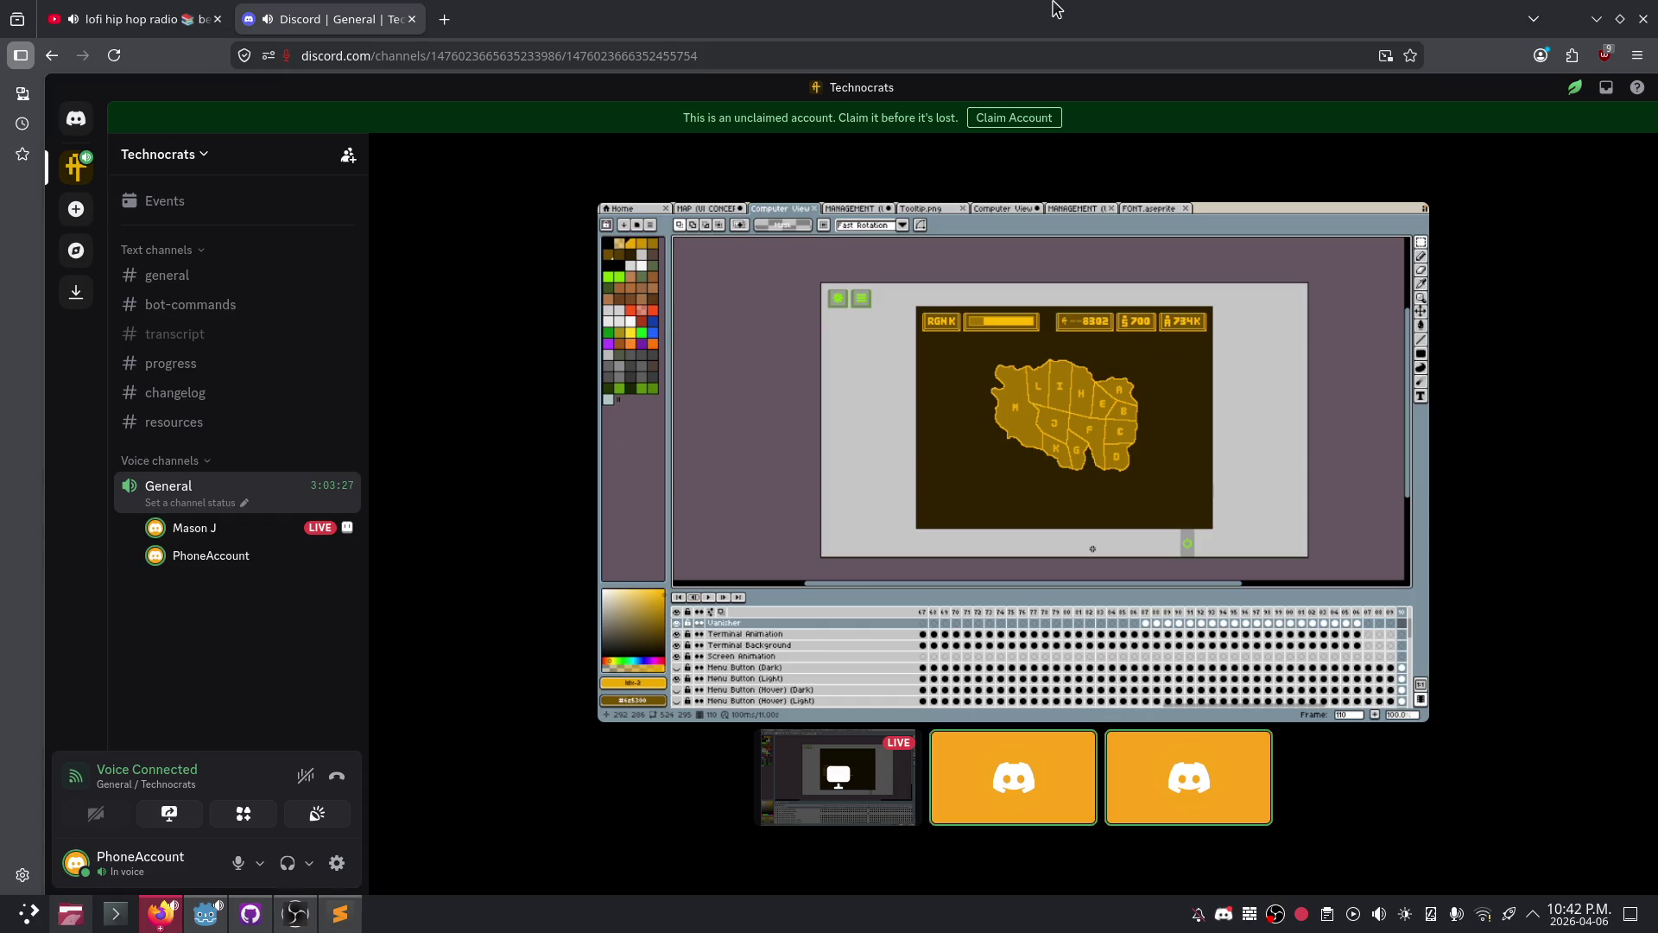
pyautogui.moveTo(1296, 553)
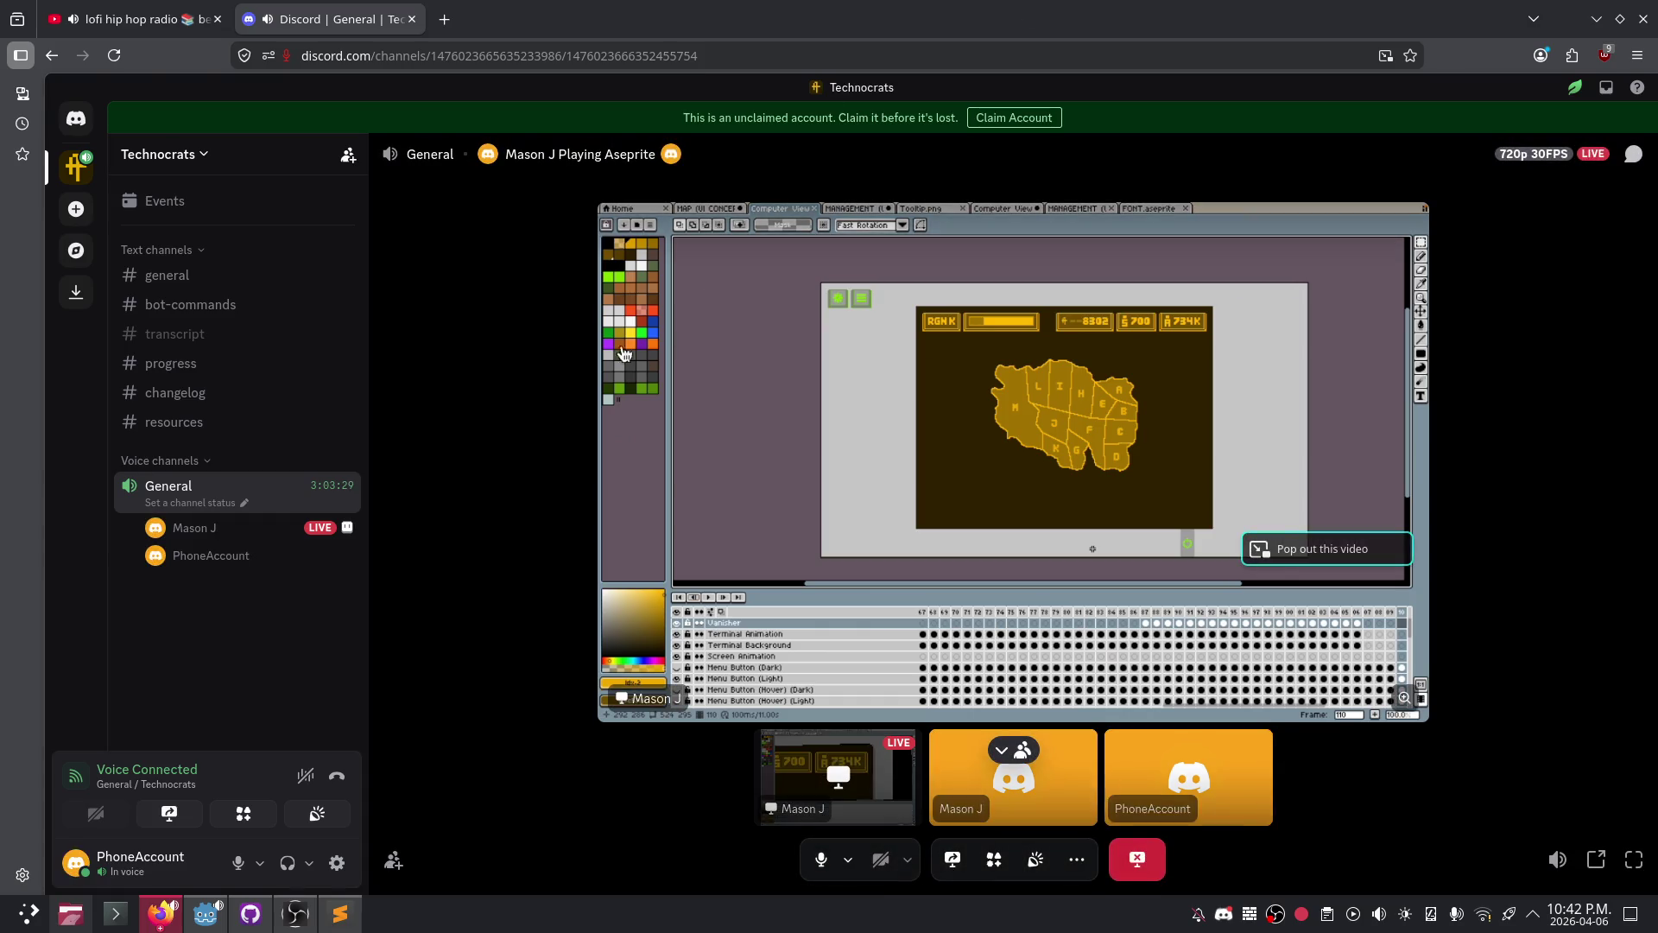
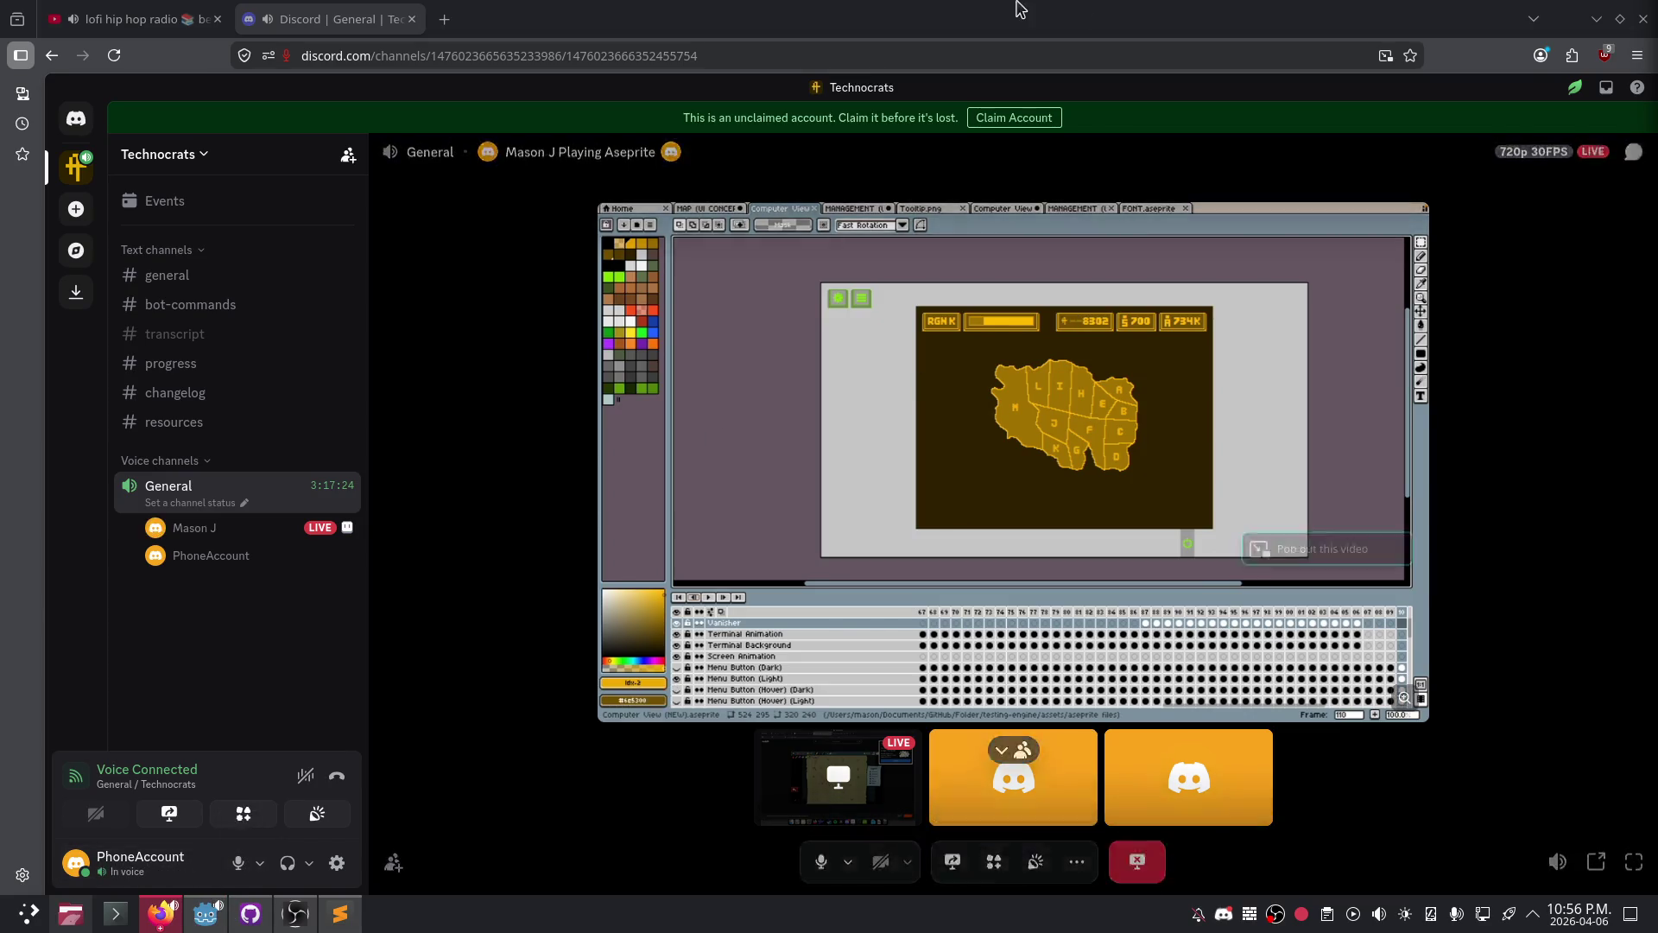
# - Switch from the Discord call to the Godot editor with computer_screen.tscn open
pyautogui.hotkey('alt', 'Tab')
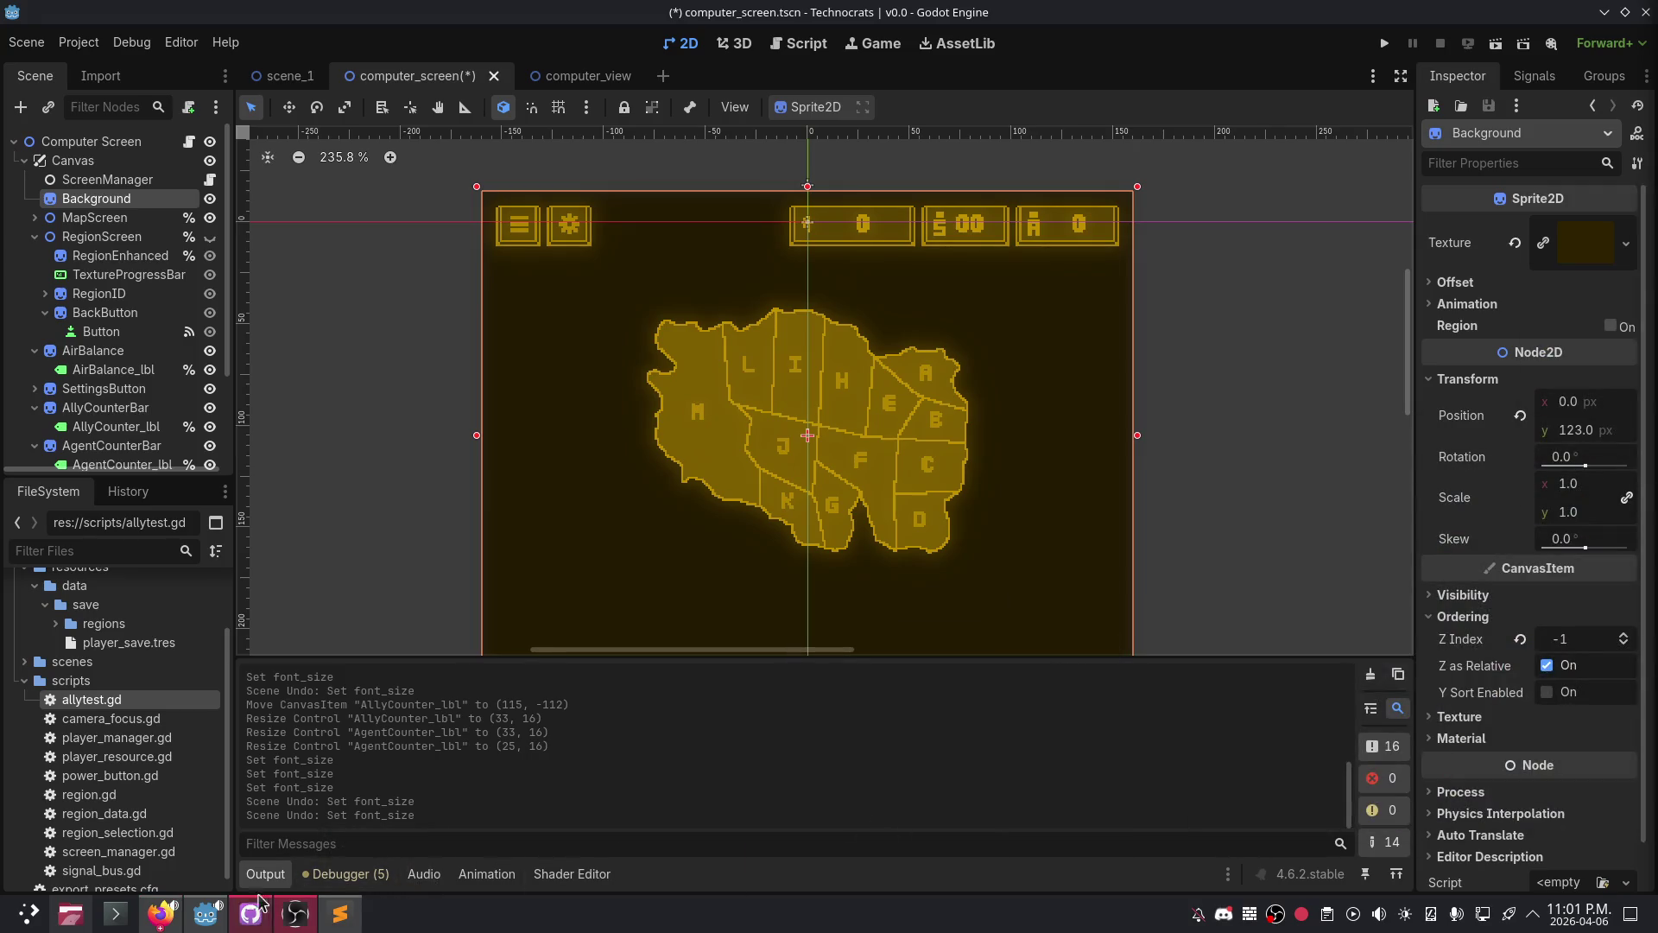
# - Pan the computer_screen canvas, then bring up screen_manager.gd in the Script workspace
pyautogui.scroll(-3, 437, 455)
pyautogui.scroll(2, 715, 455)
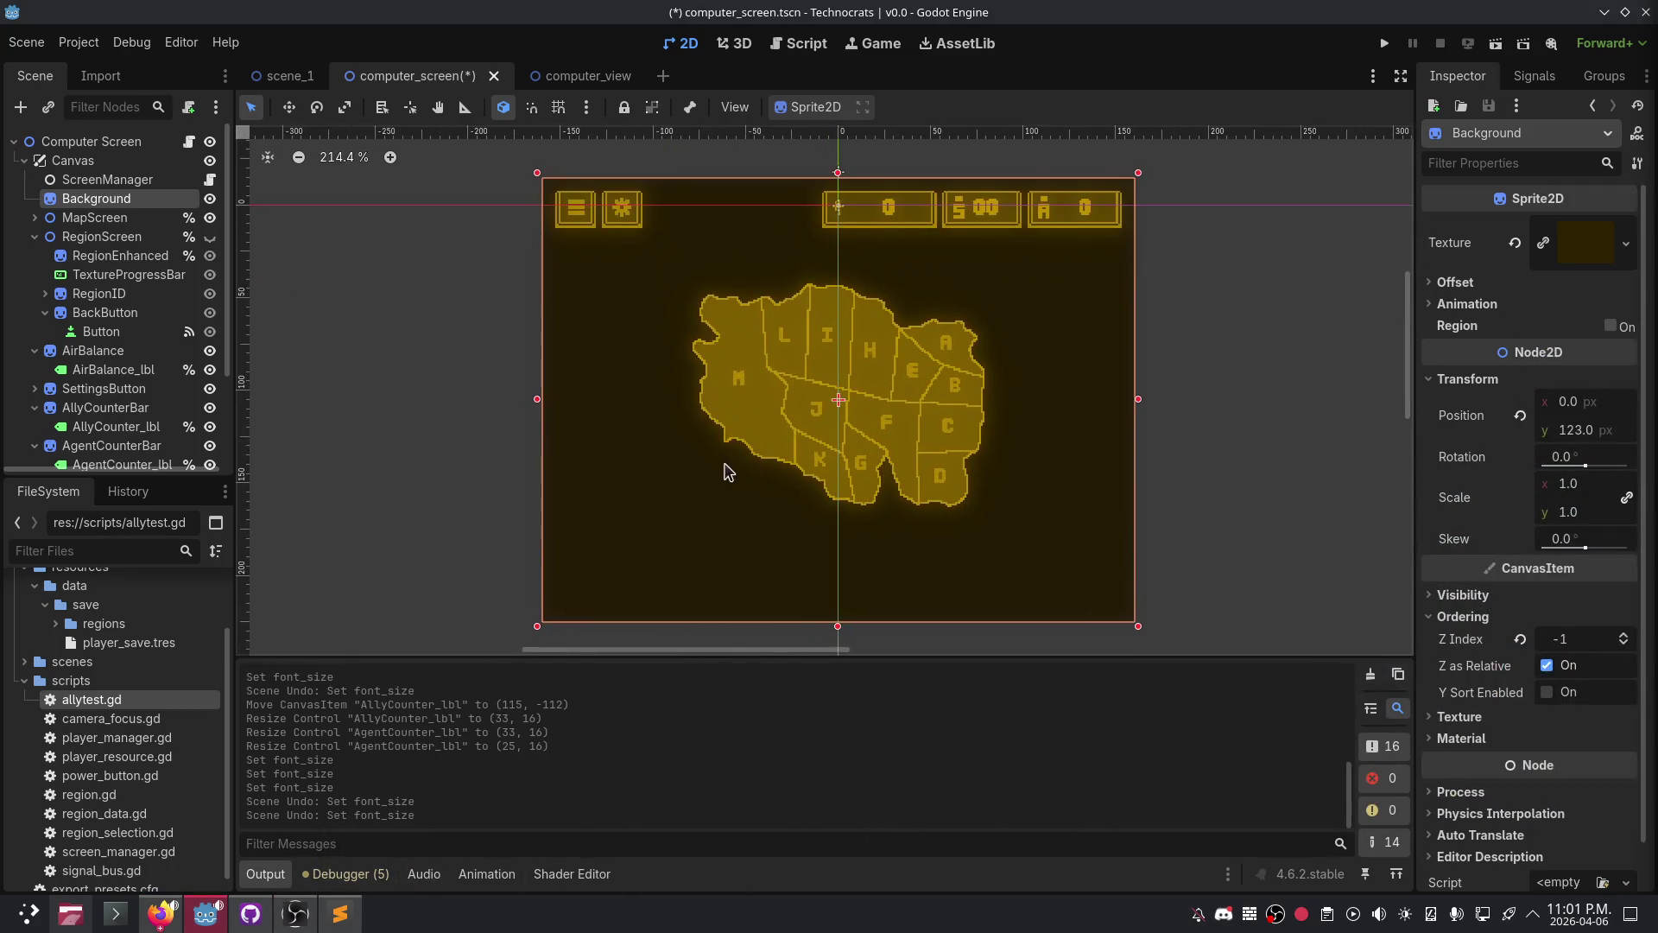
pyautogui.hscroll(2, 758, 481)
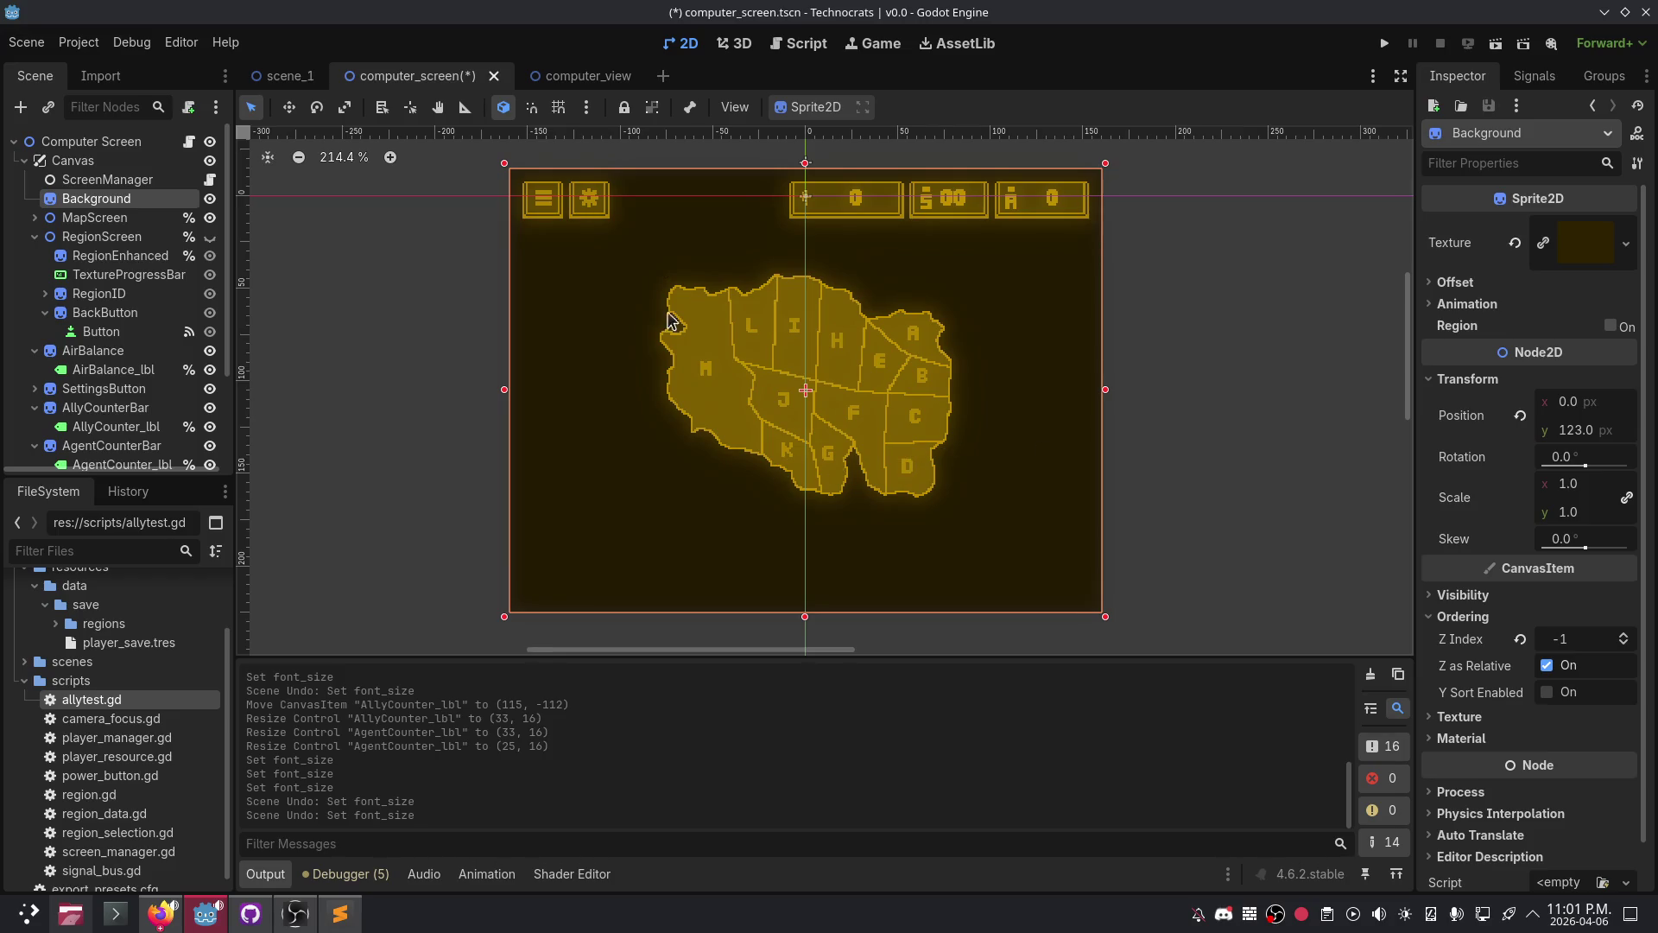
pyautogui.hscroll(-2, 984, 451)
pyautogui.click(803, 44)
pyautogui.click(666, 373)
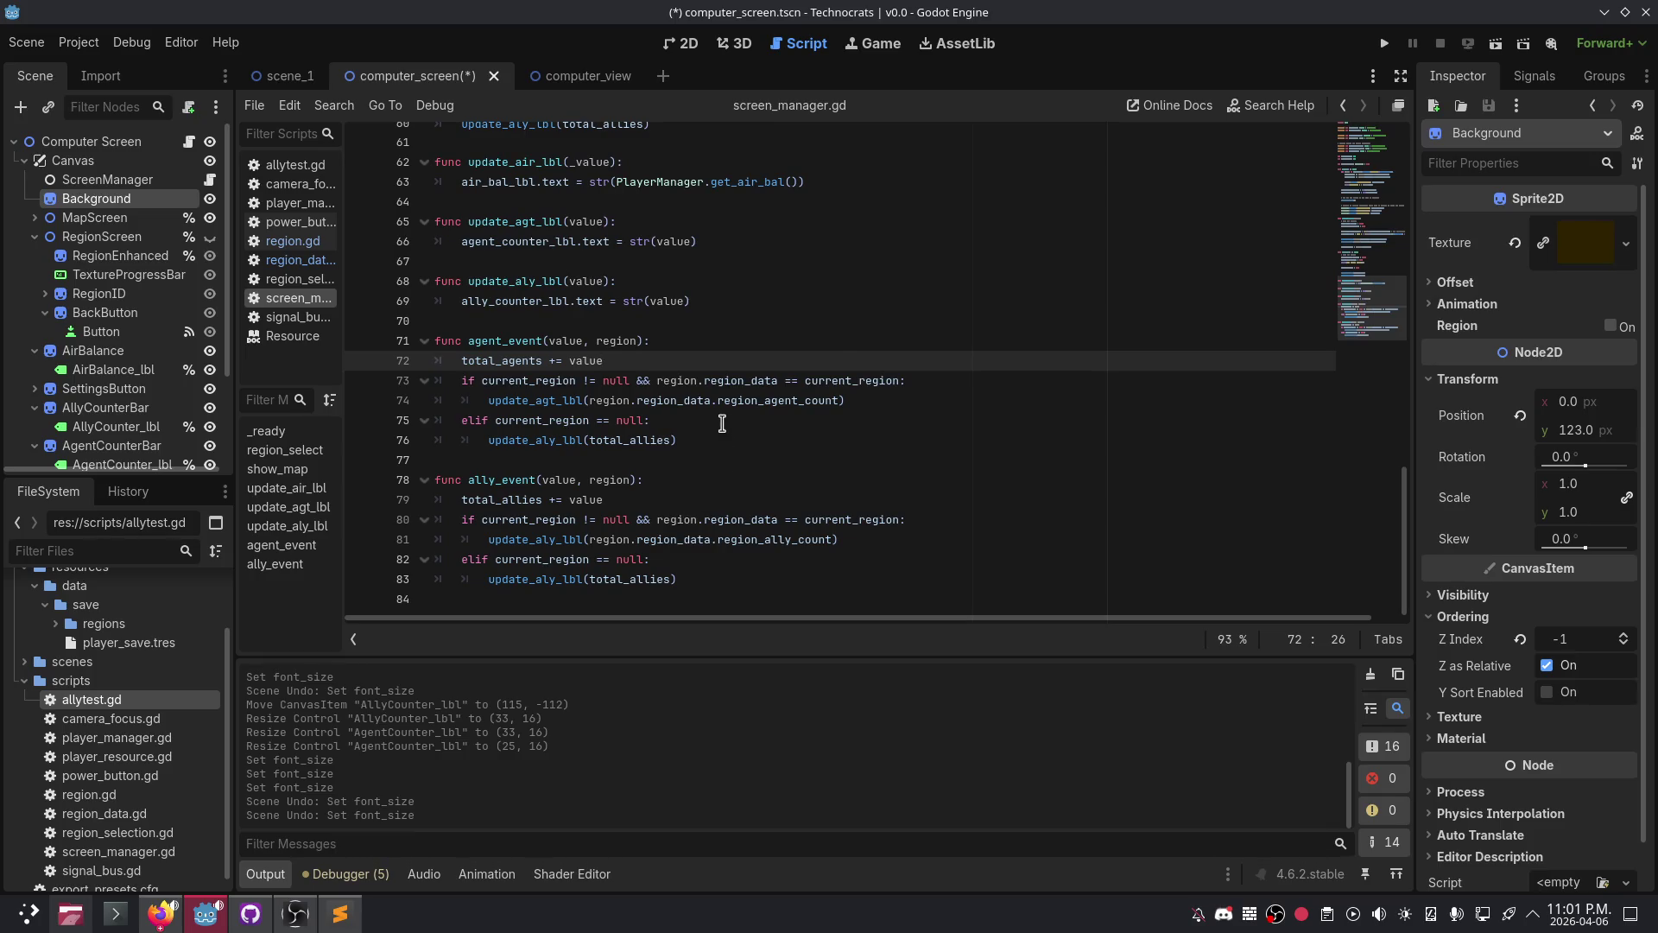
# - Review screen_manager.gd around lines 50–73, open the Debugger panel, and save and run with F5
pyautogui.click(728, 441)
pyautogui.click(554, 382)
pyautogui.scroll(8, 691, 406)
pyautogui.click(785, 424)
pyautogui.scroll(-5, 787, 459)
pyautogui.scroll(-3, 786, 459)
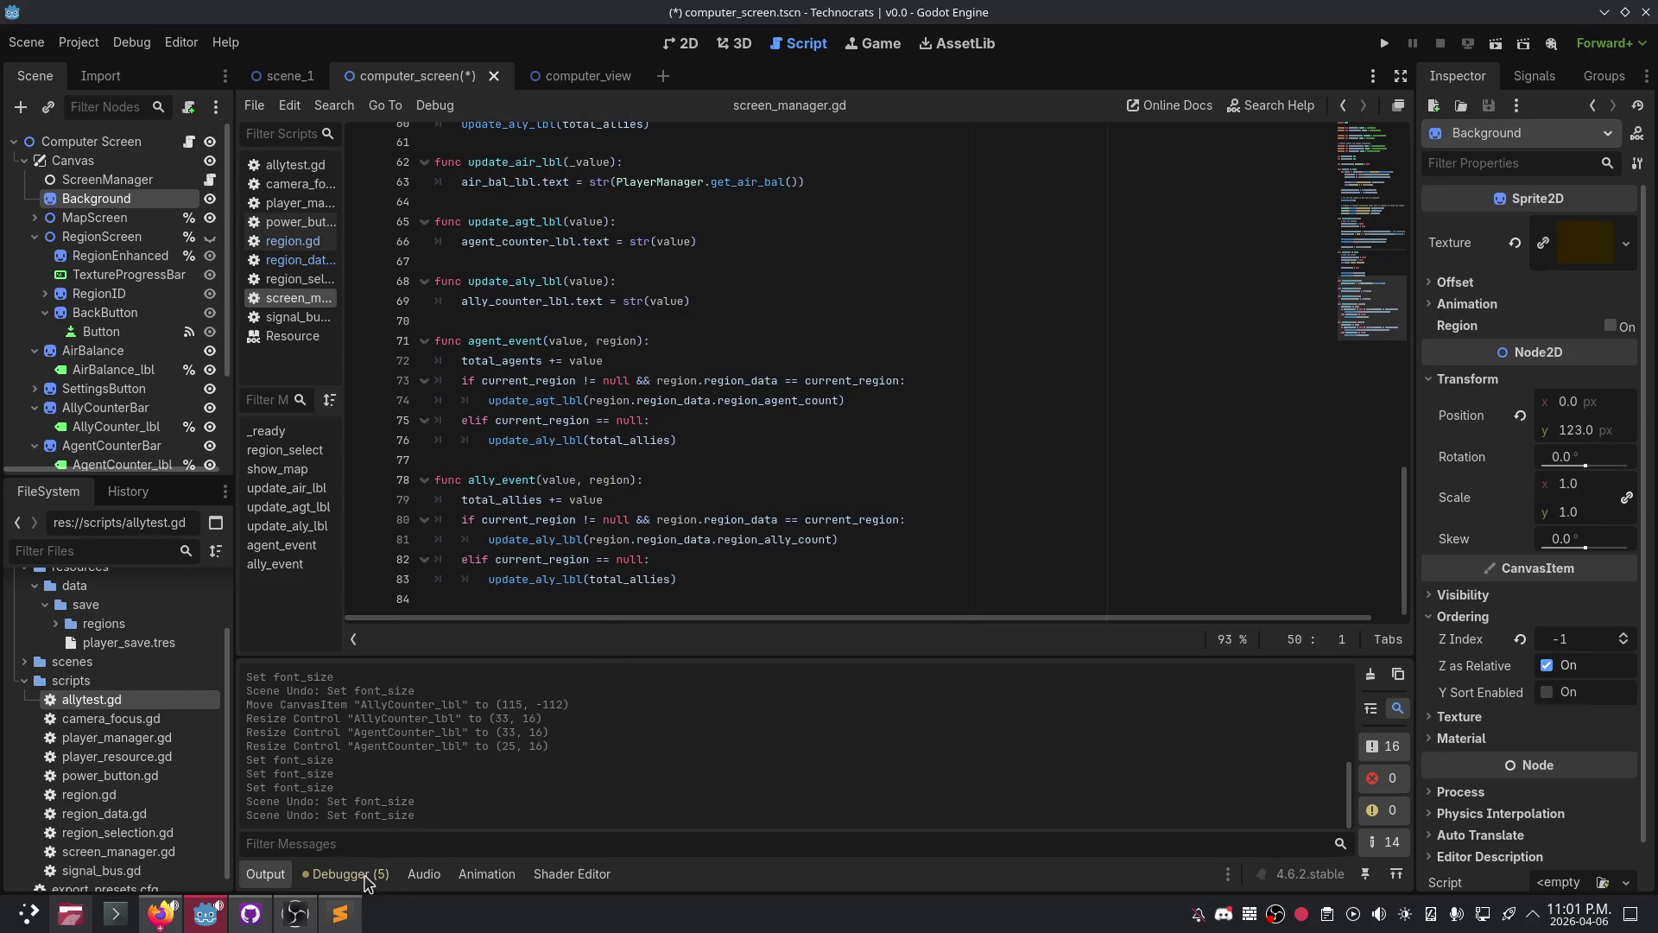
pyautogui.click(363, 874)
pyautogui.press('F5')
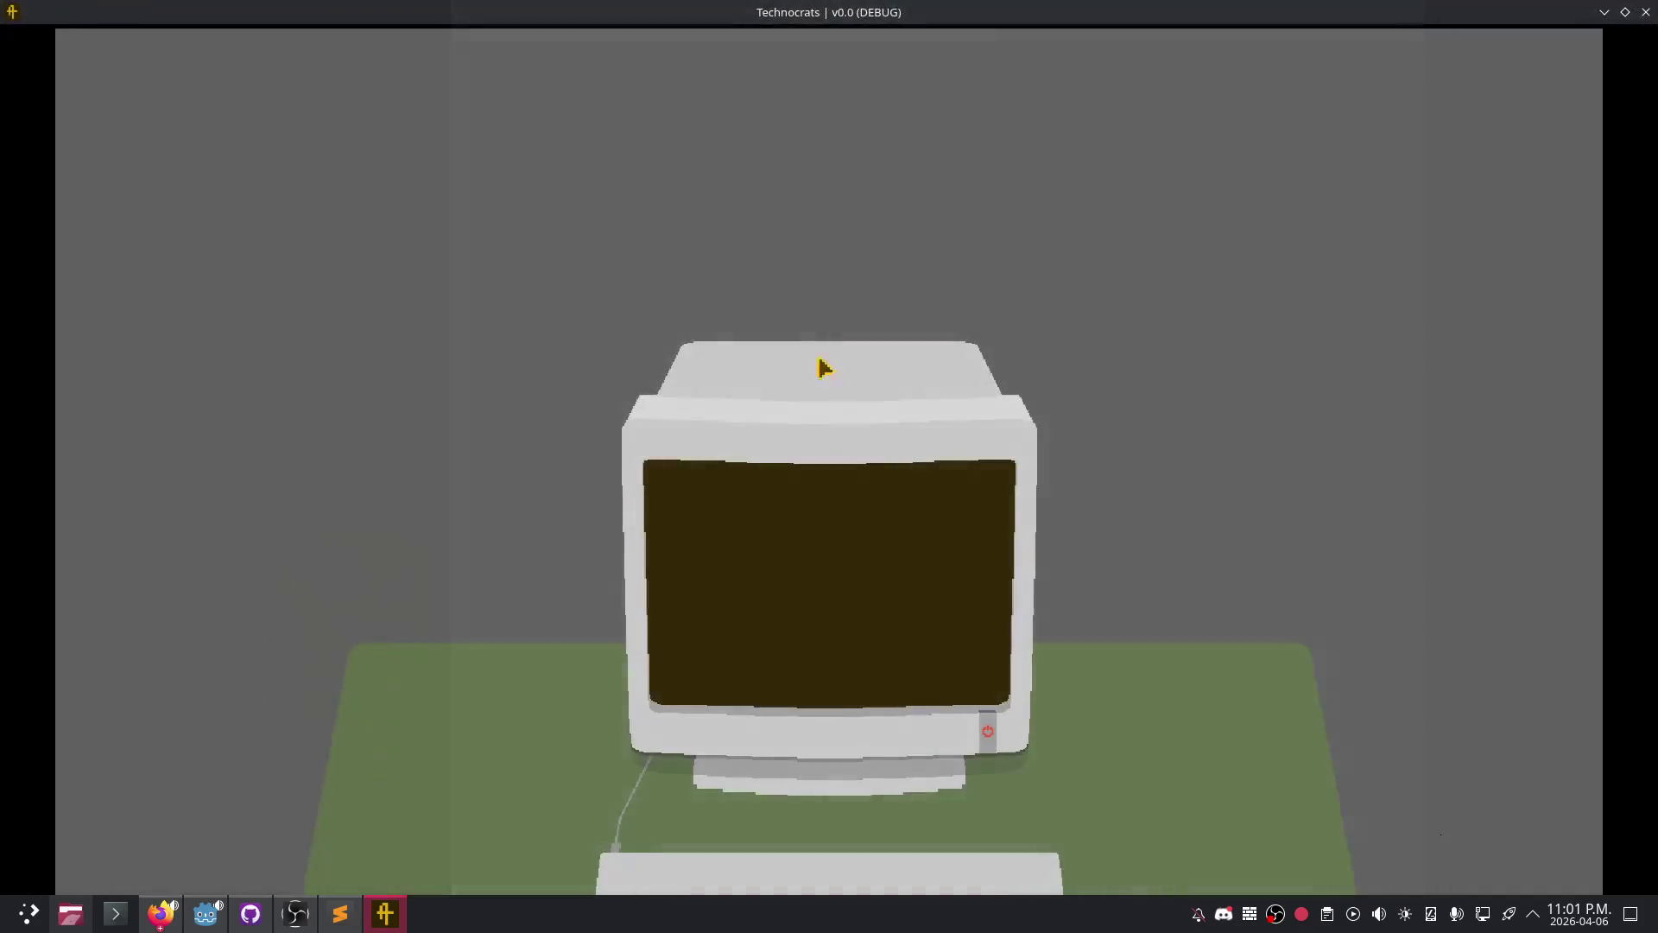
# - Power on the monitor, view region B, return to the map, open region D, then drag the game window down
pyautogui.click(999, 730)
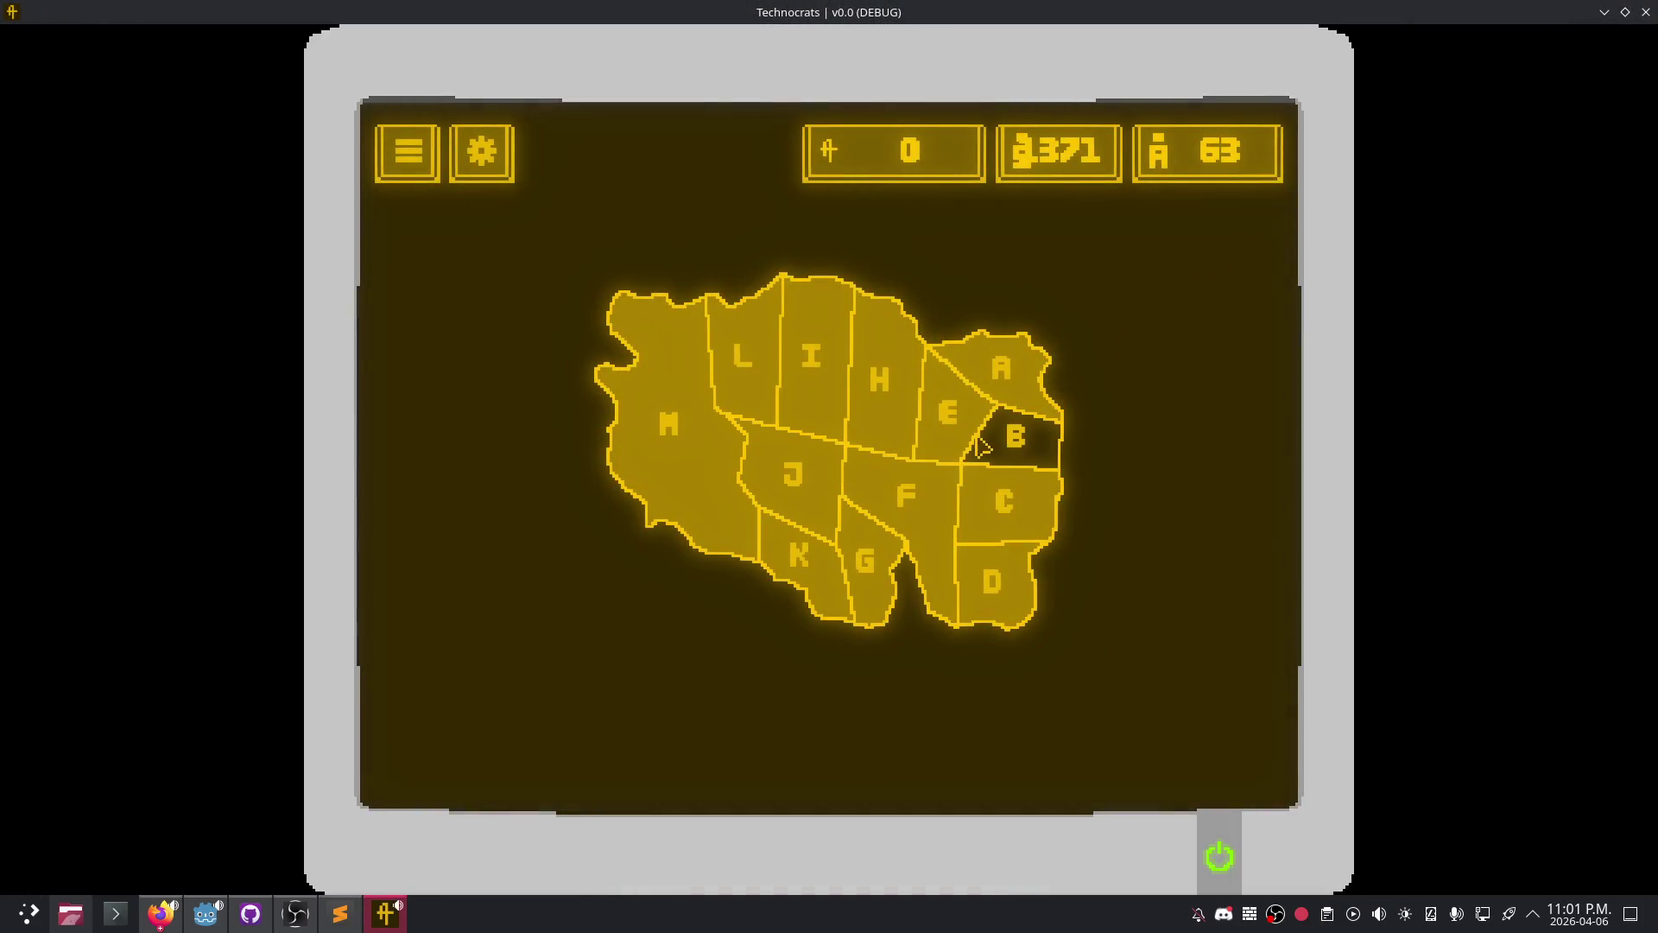
pyautogui.click(980, 449)
pyautogui.click(394, 453)
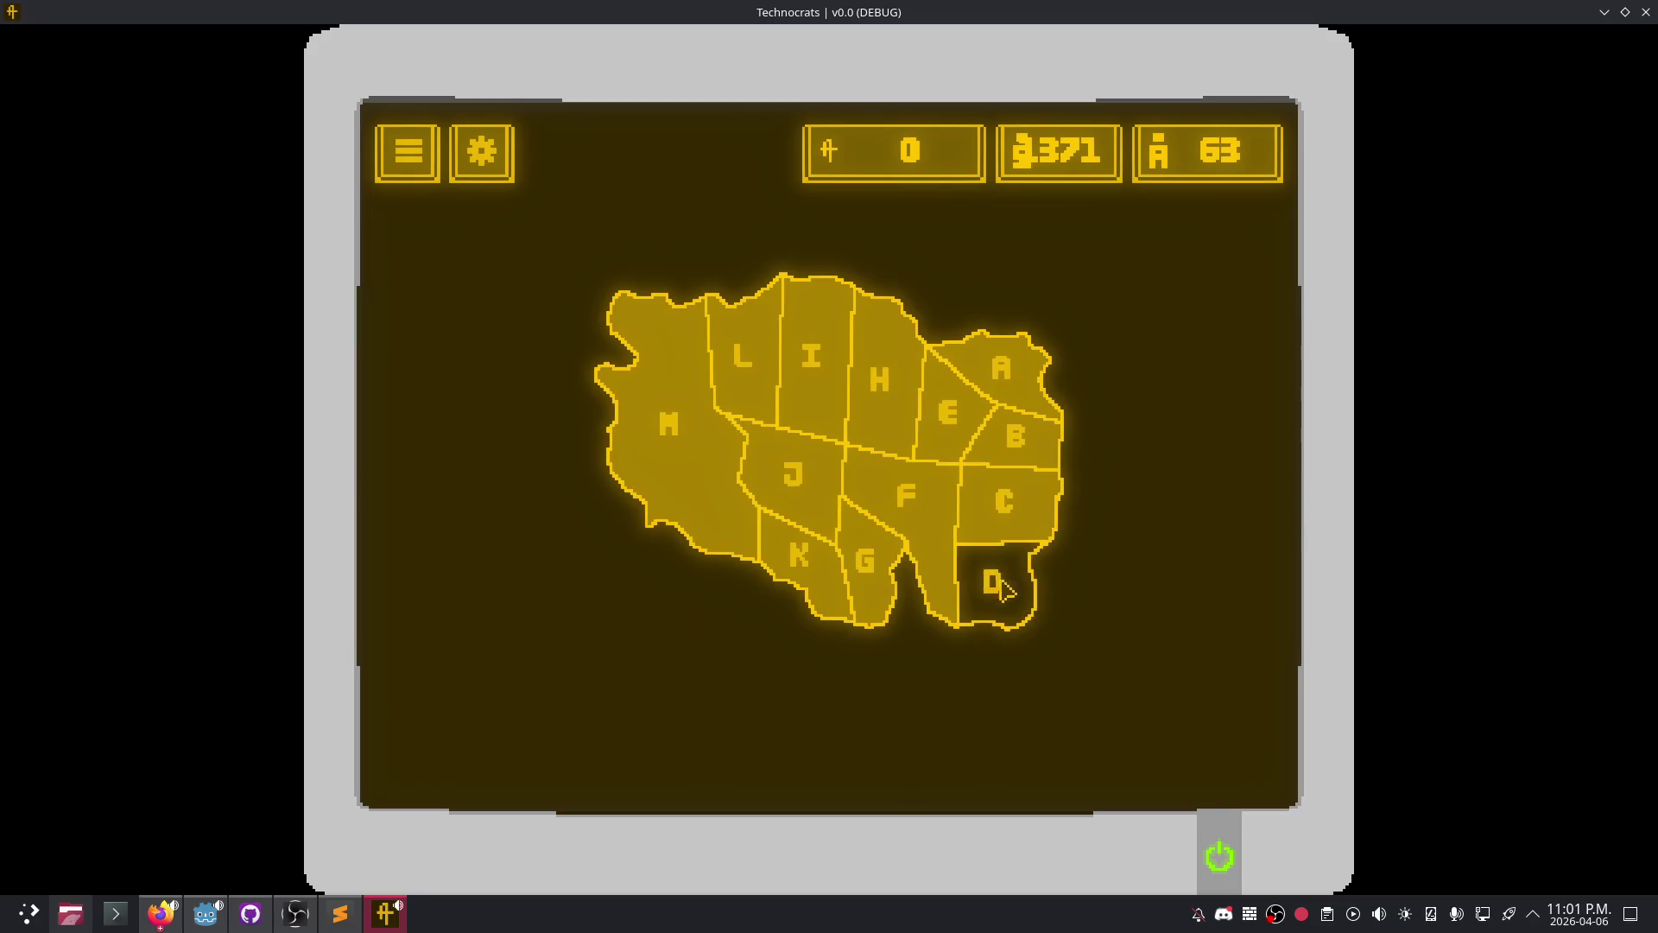
pyautogui.click(984, 561)
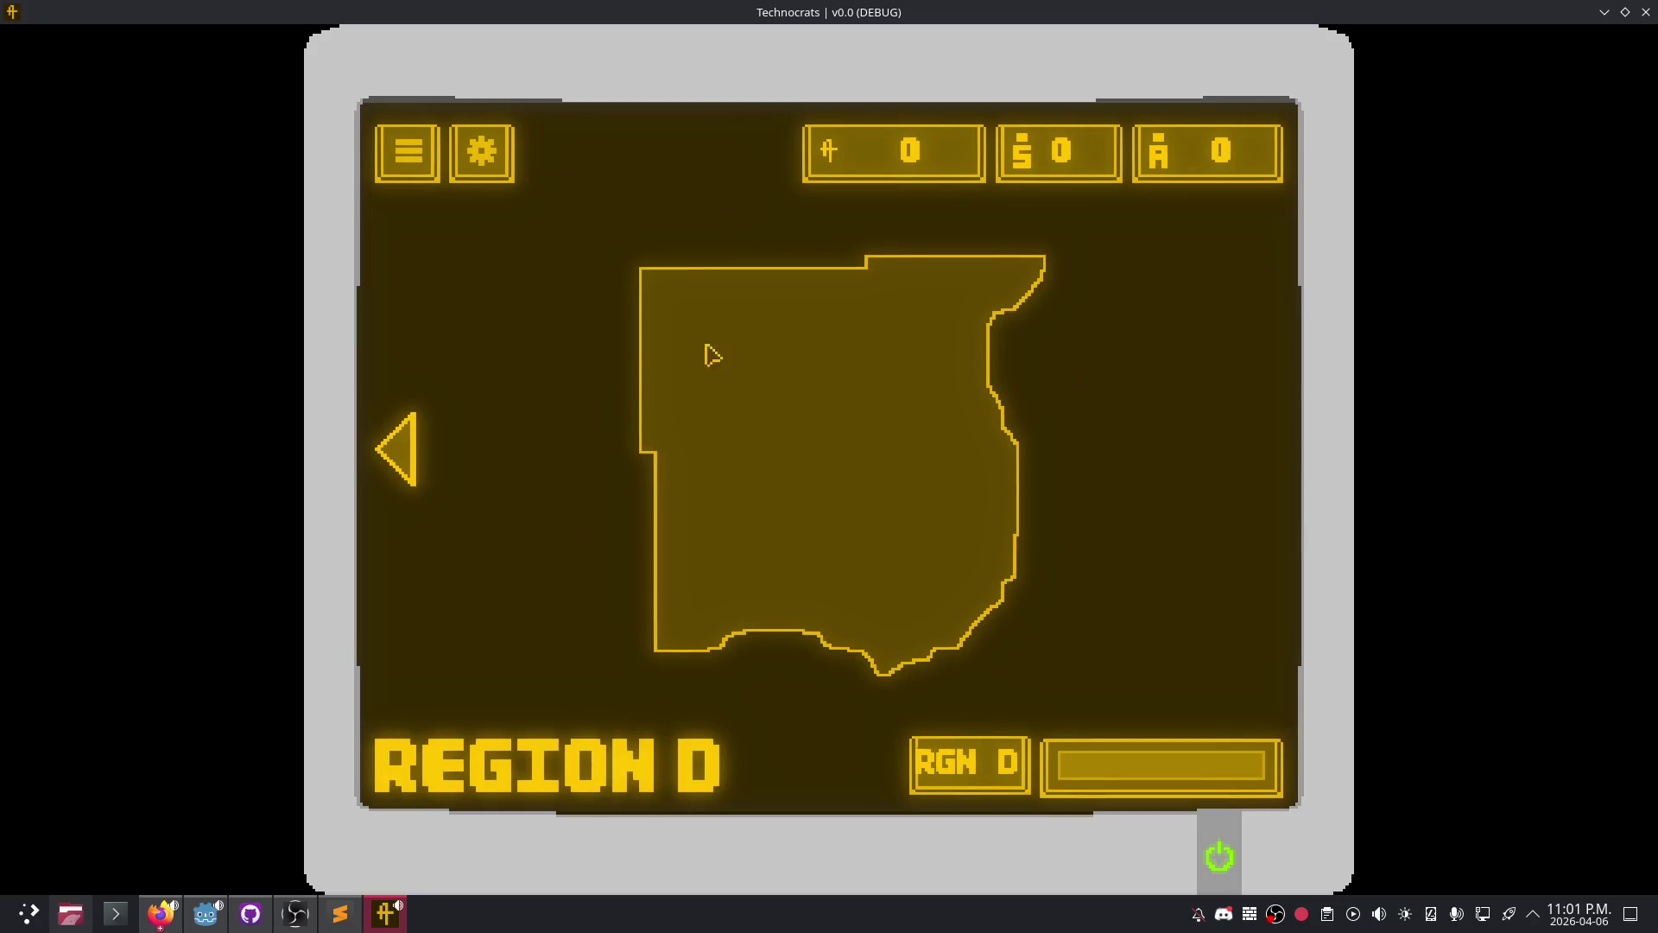
pyautogui.moveTo(944, 14); pyautogui.dragTo(984, 787)
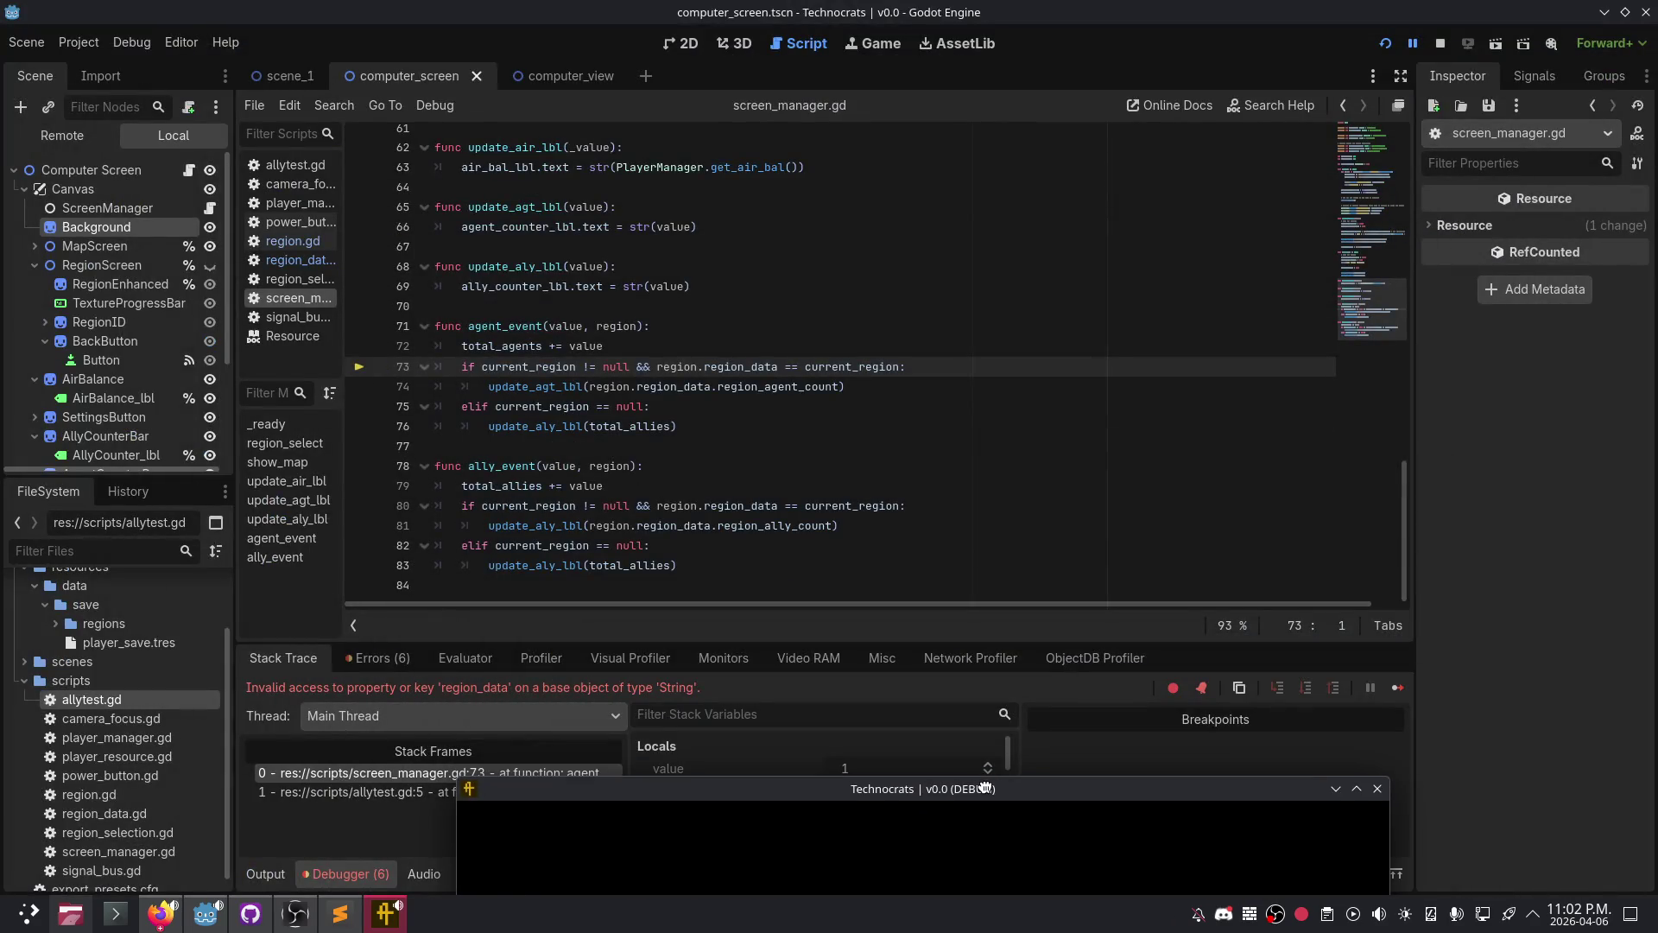
# - Bring the halted script editor forward, then return to the Discord call in Firefox, maximized
pyautogui.click(740, 426)
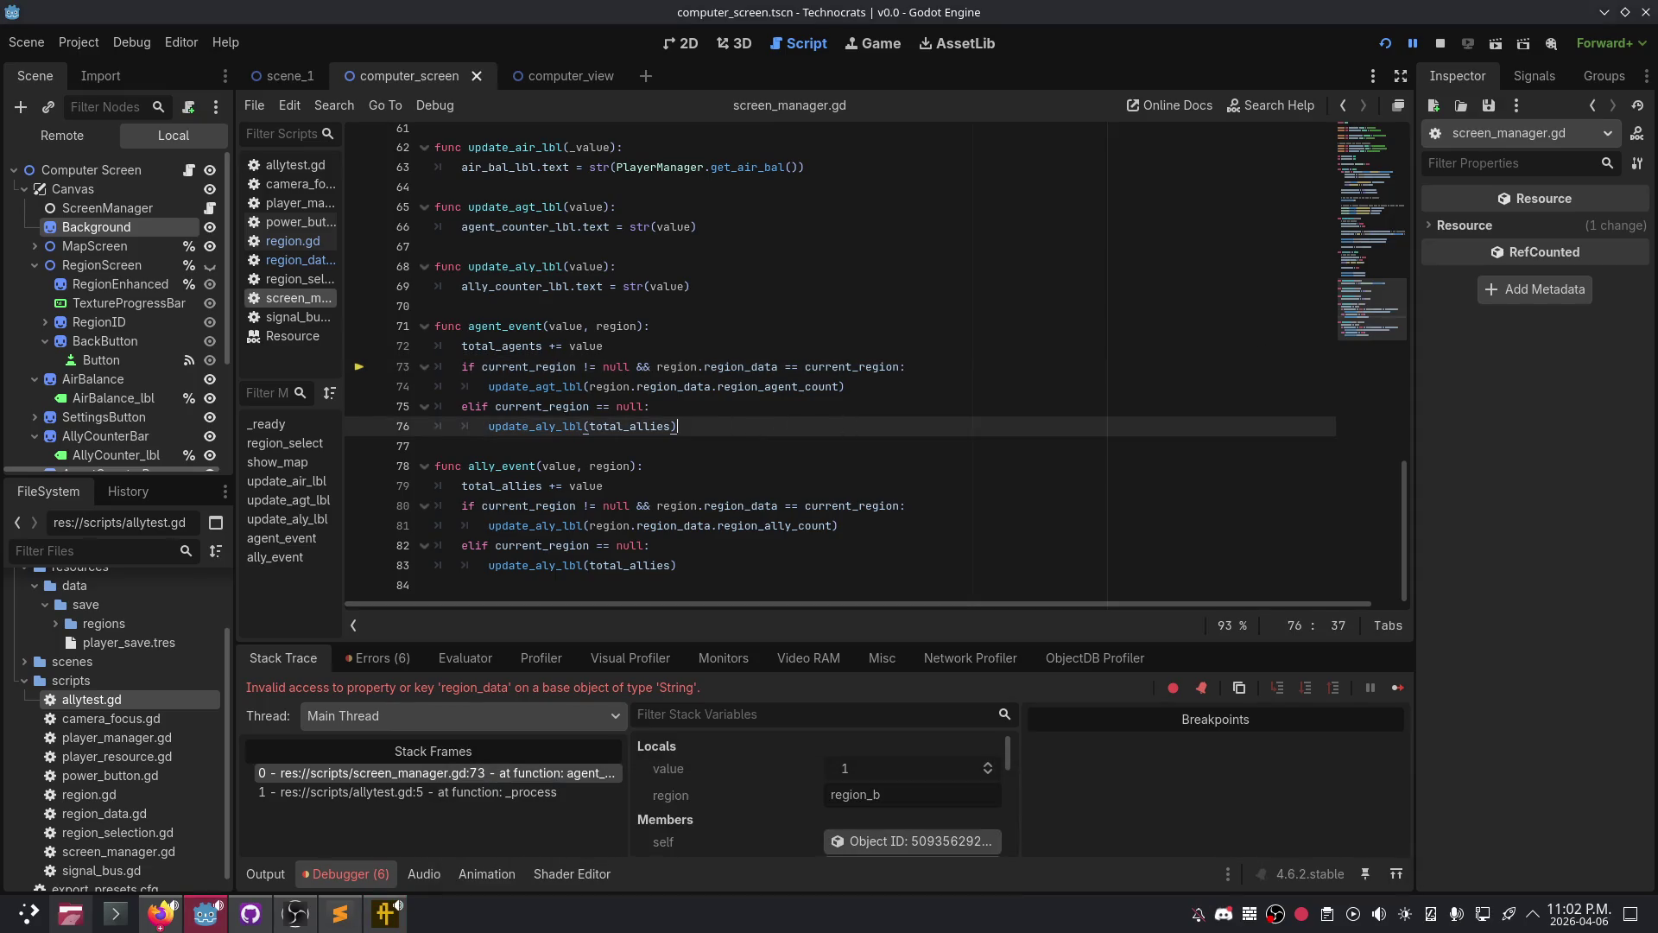
pyautogui.click(159, 913)
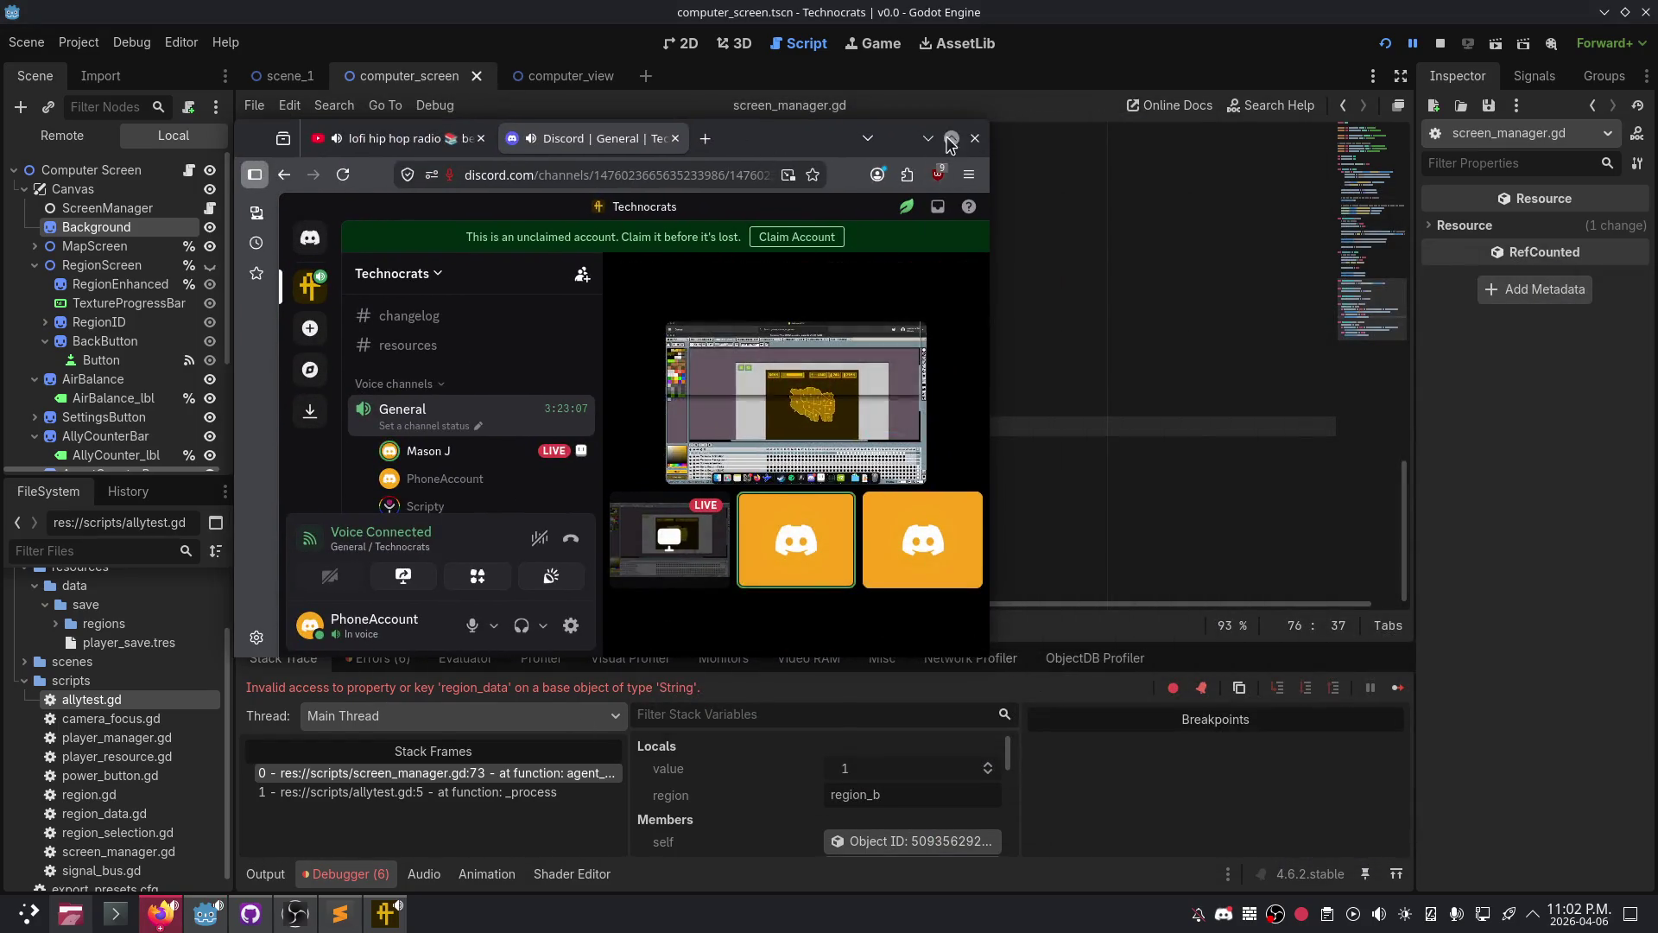
pyautogui.click(951, 139)
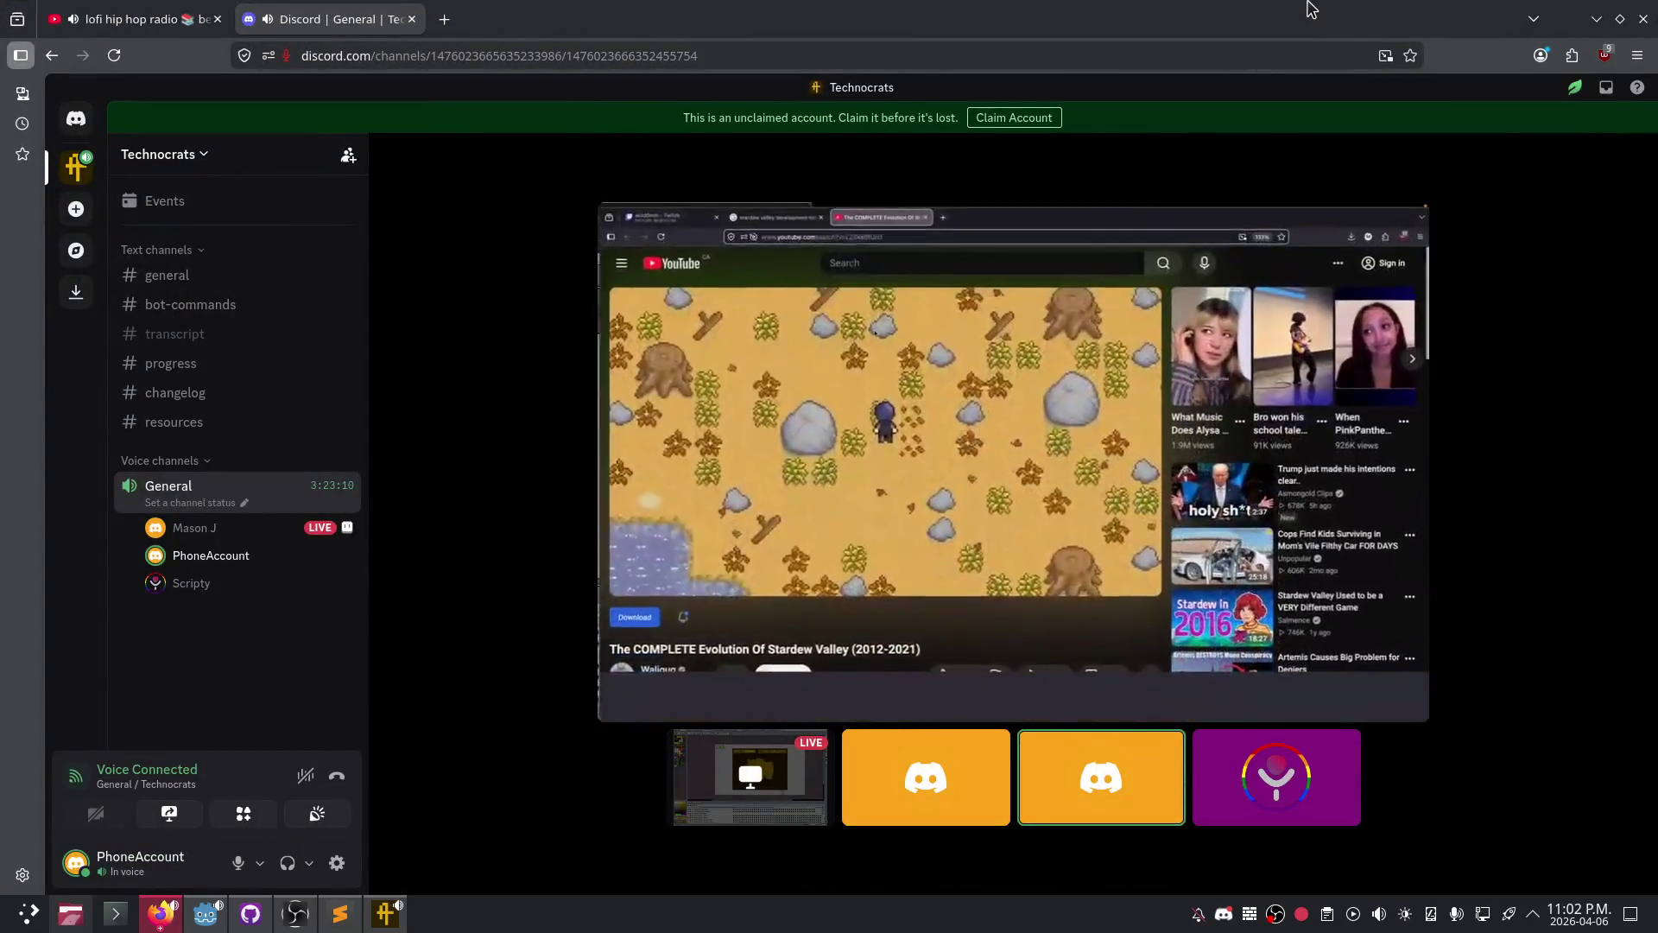